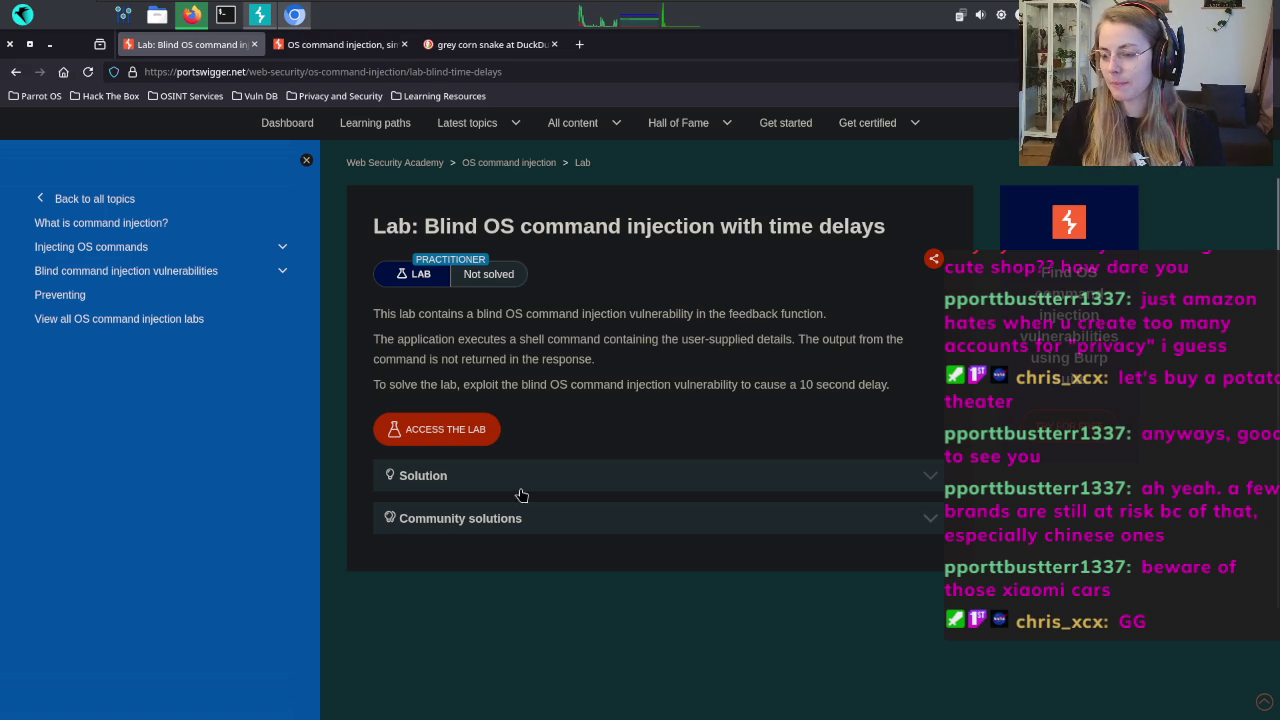
Step: Launch the time-delays lab and paste its shop address into Burp's browser
{"action": "left_click", "coordinate": [476, 432]}
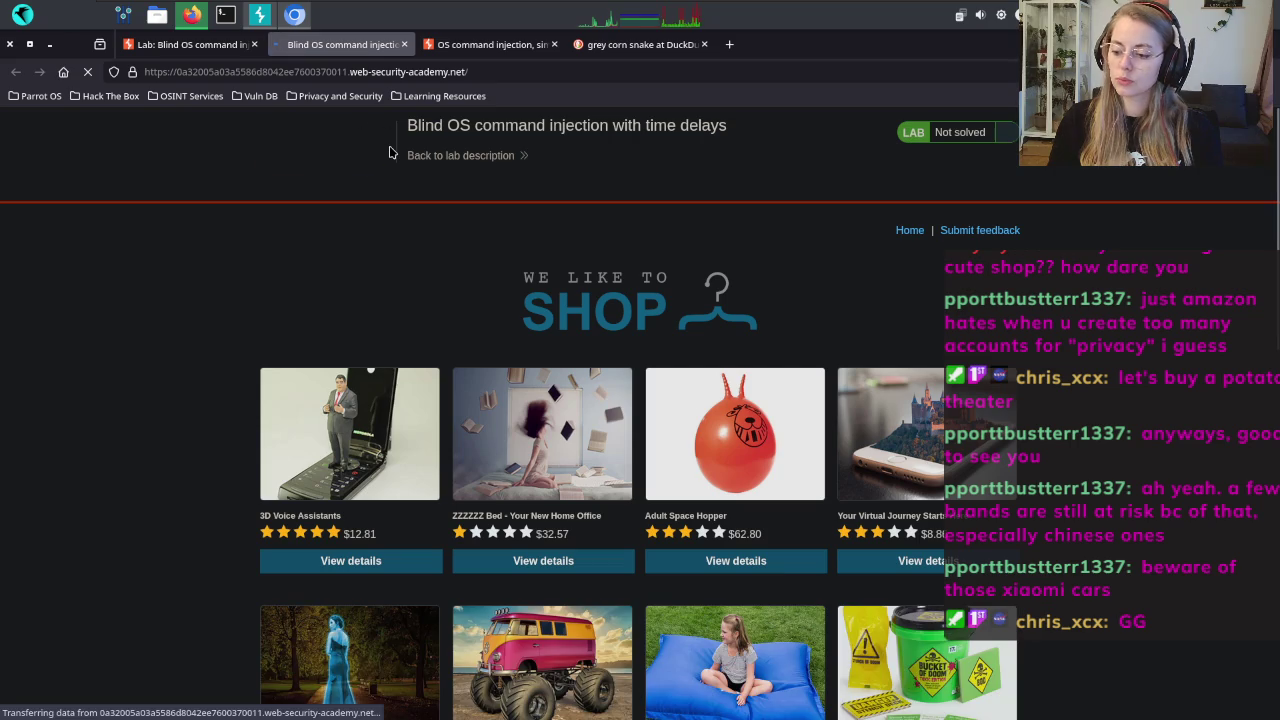
{"action": "left_click", "coordinate": [507, 71]}
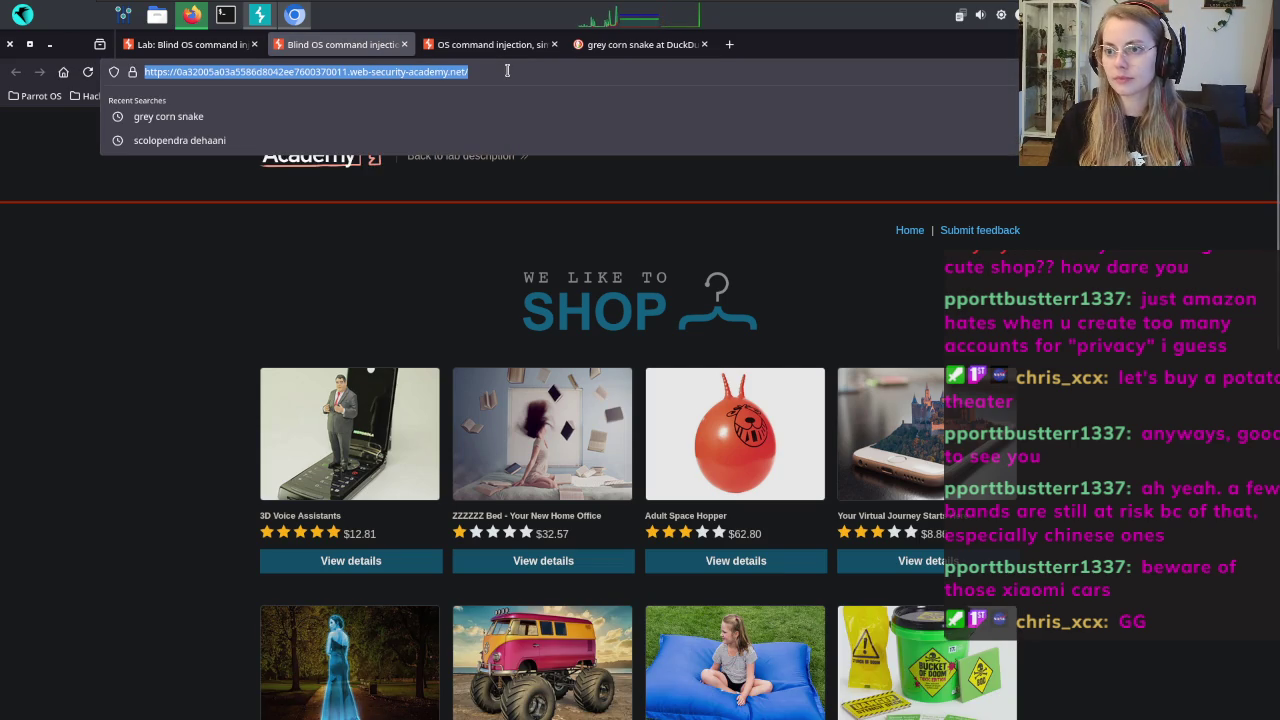
{"action": "left_click", "coordinate": [298, 18]}
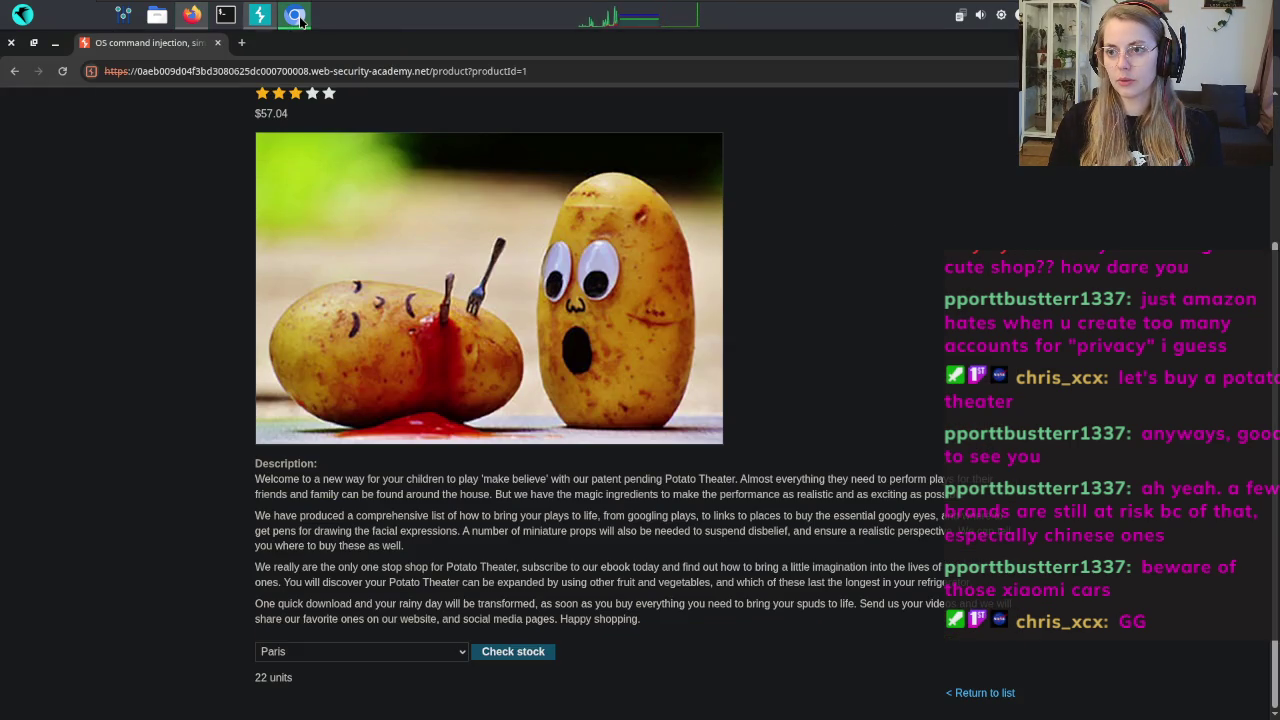
{"action": "left_click", "coordinate": [233, 71]}
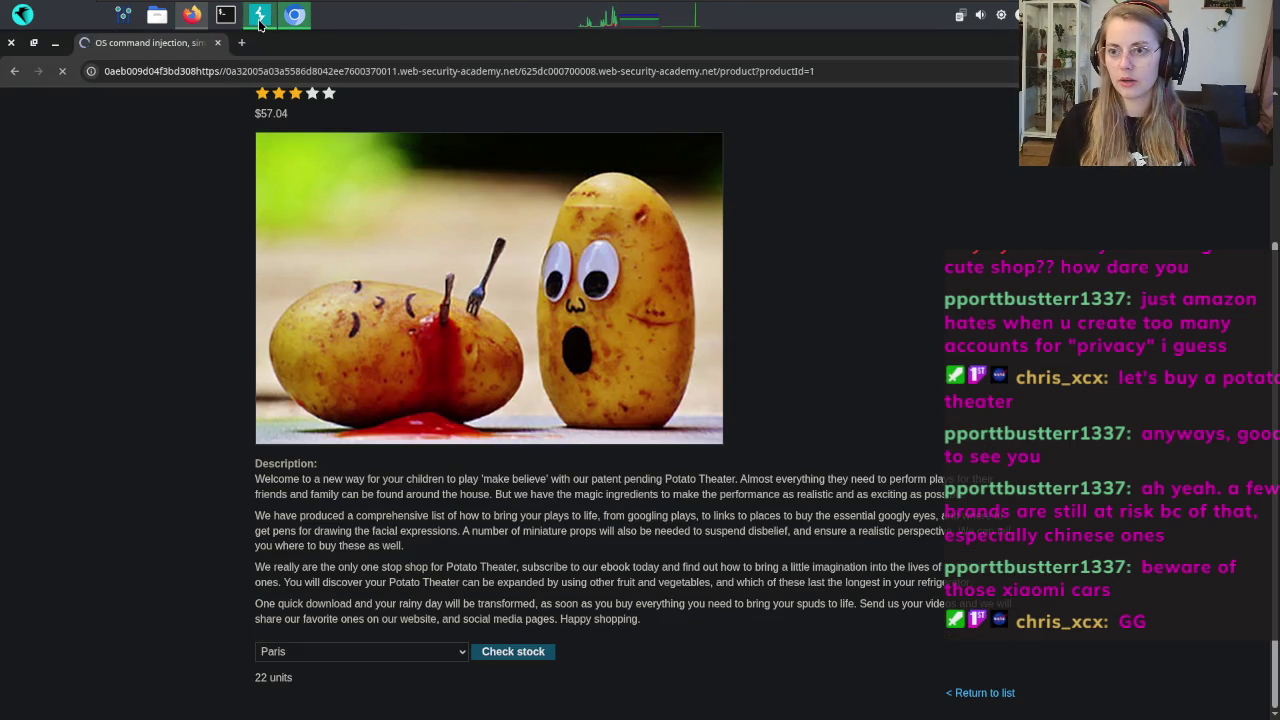
{"action": "left_click", "coordinate": [259, 14]}
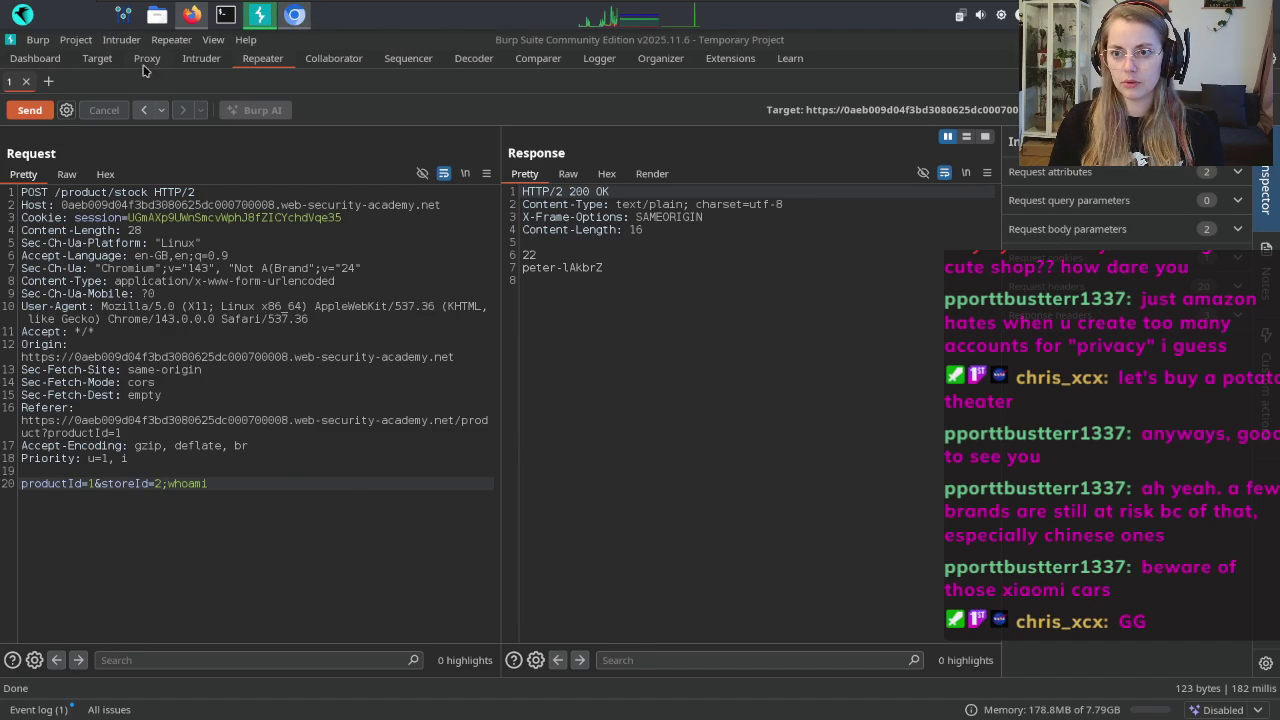
Step: Delete all three previous hosts from Burp's Target site map
{"action": "left_click", "coordinate": [147, 58]}
{"action": "right_click", "coordinate": [103, 177]}
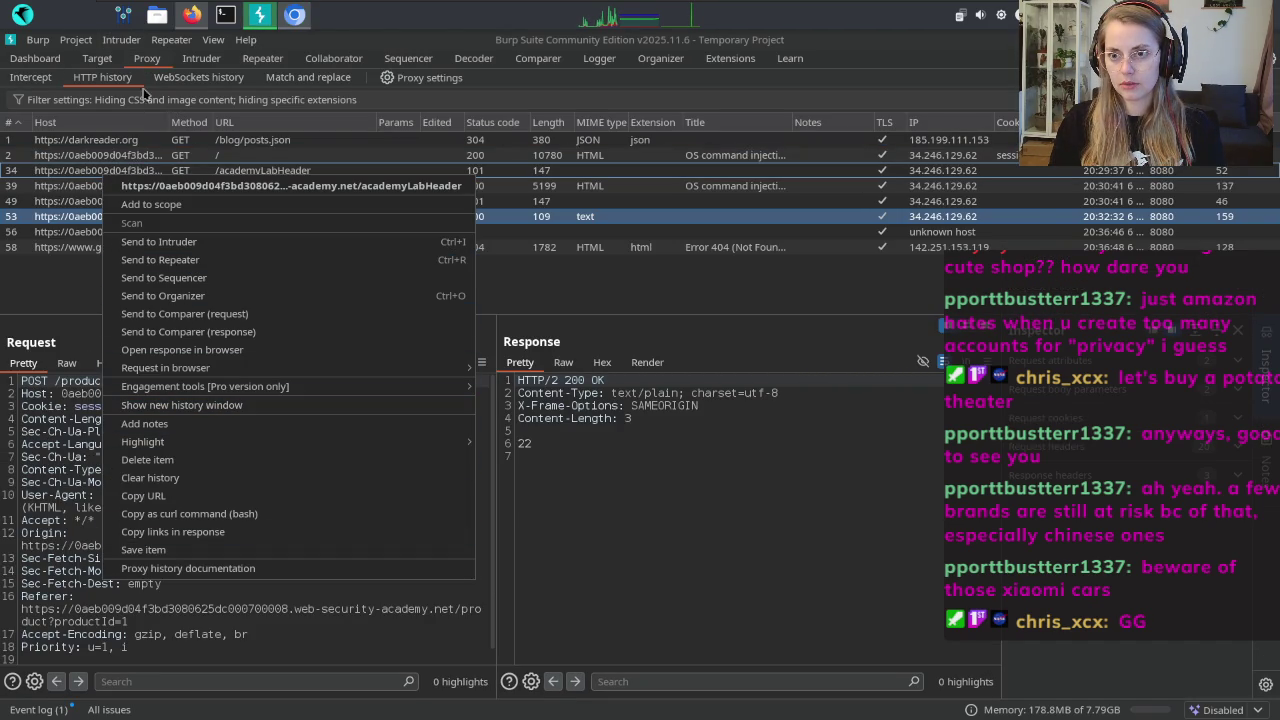
{"action": "left_click", "coordinate": [48, 79]}
{"action": "left_click", "coordinate": [107, 60]}
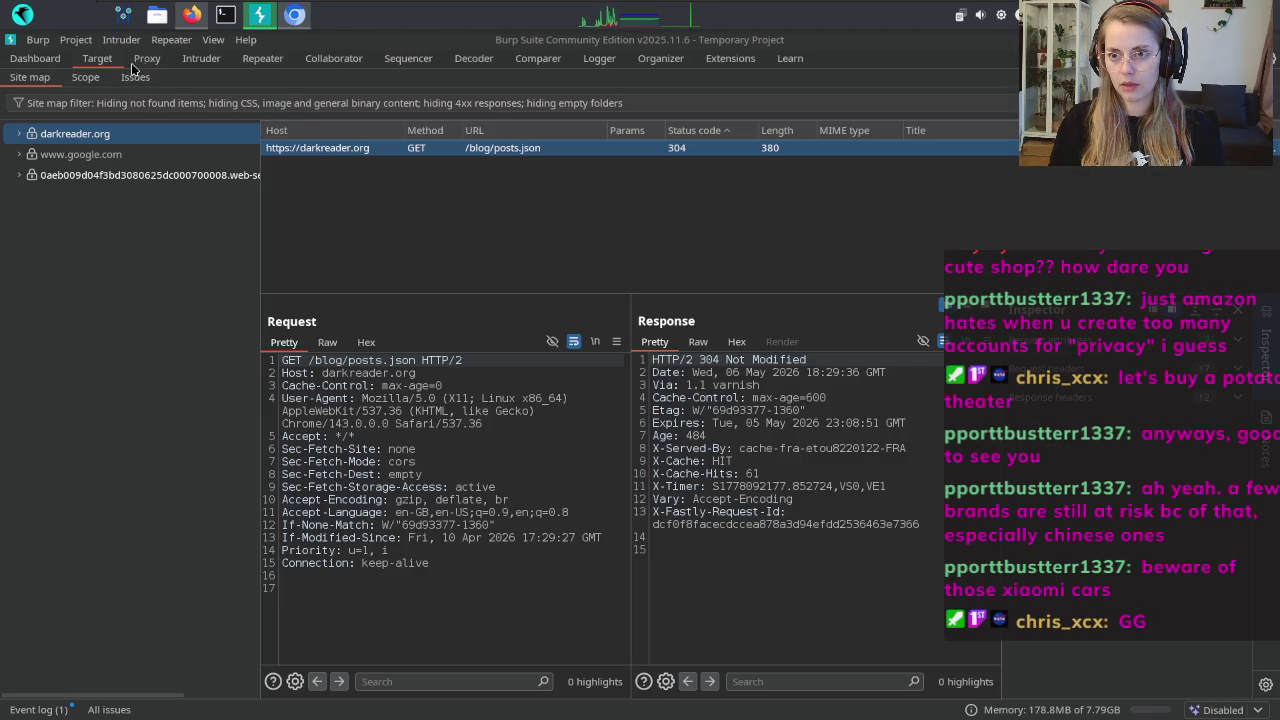
{"action": "left_click", "coordinate": [94, 176], "text": "shift"}
{"action": "right_click", "coordinate": [94, 175]}
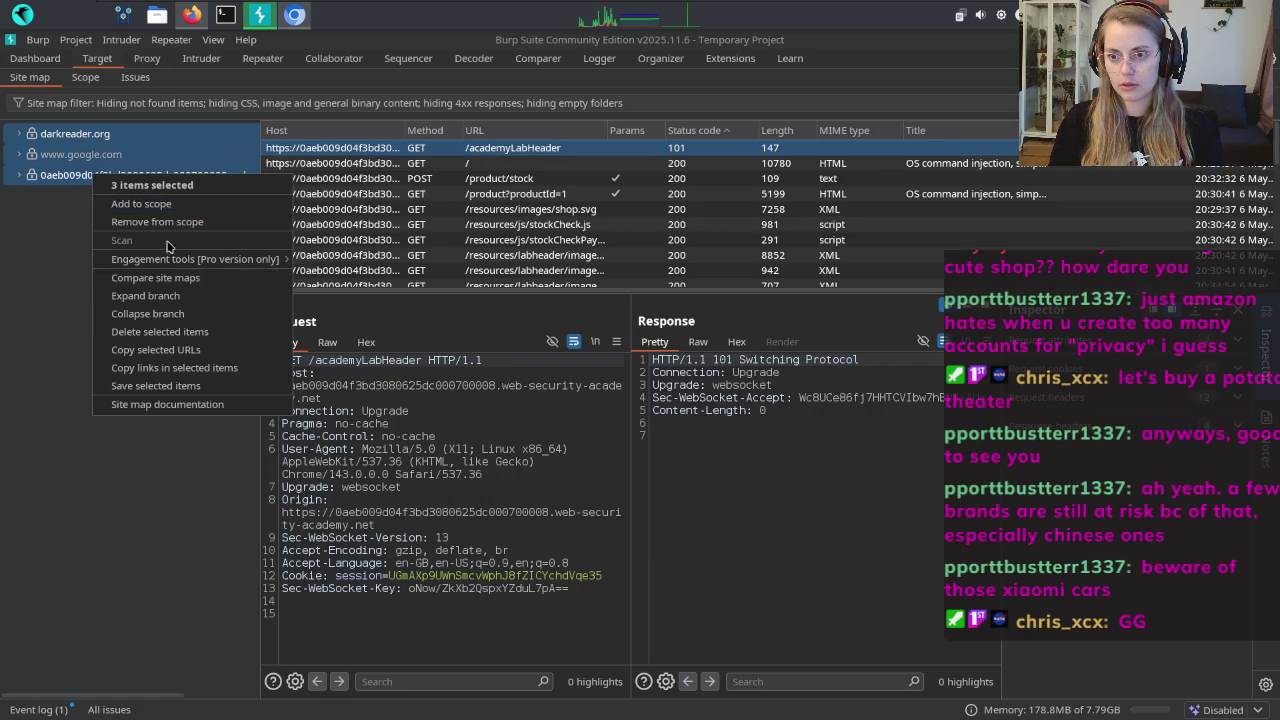
{"action": "left_click", "coordinate": [160, 331]}
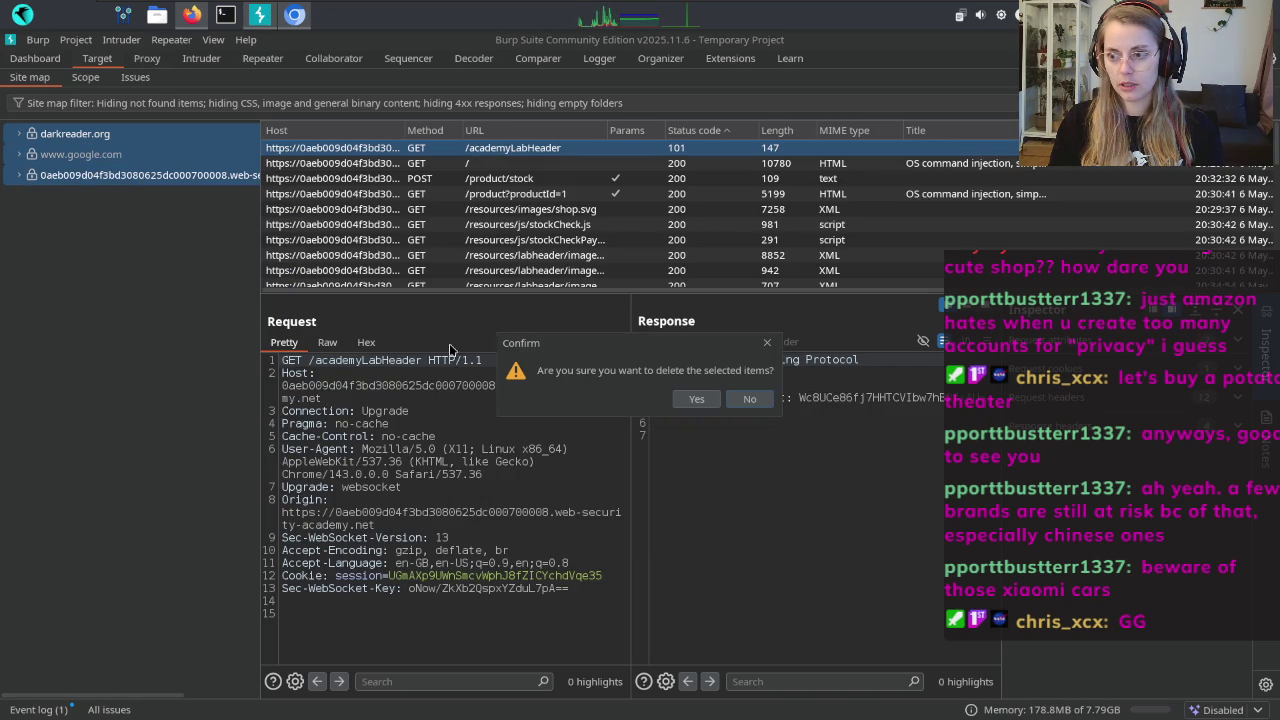
{"action": "left_click", "coordinate": [700, 397]}
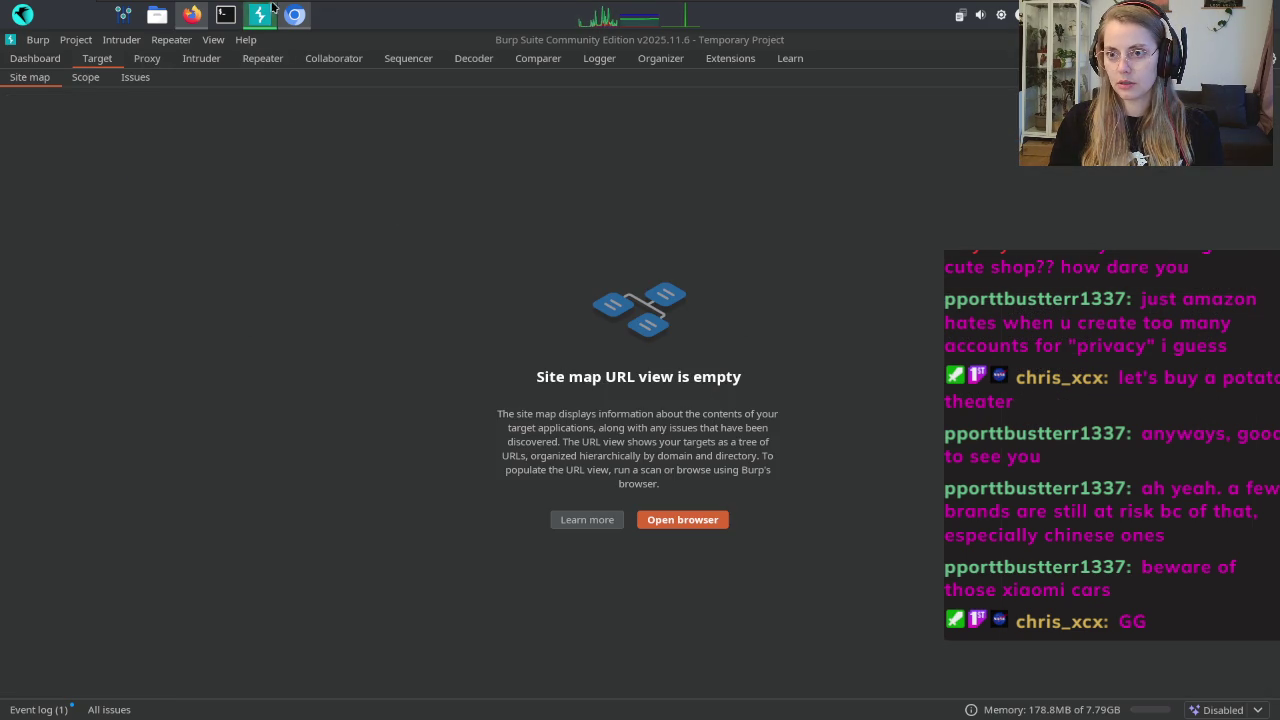
Step: Clear the entire Proxy HTTP history in Burp
{"action": "left_click", "coordinate": [140, 62]}
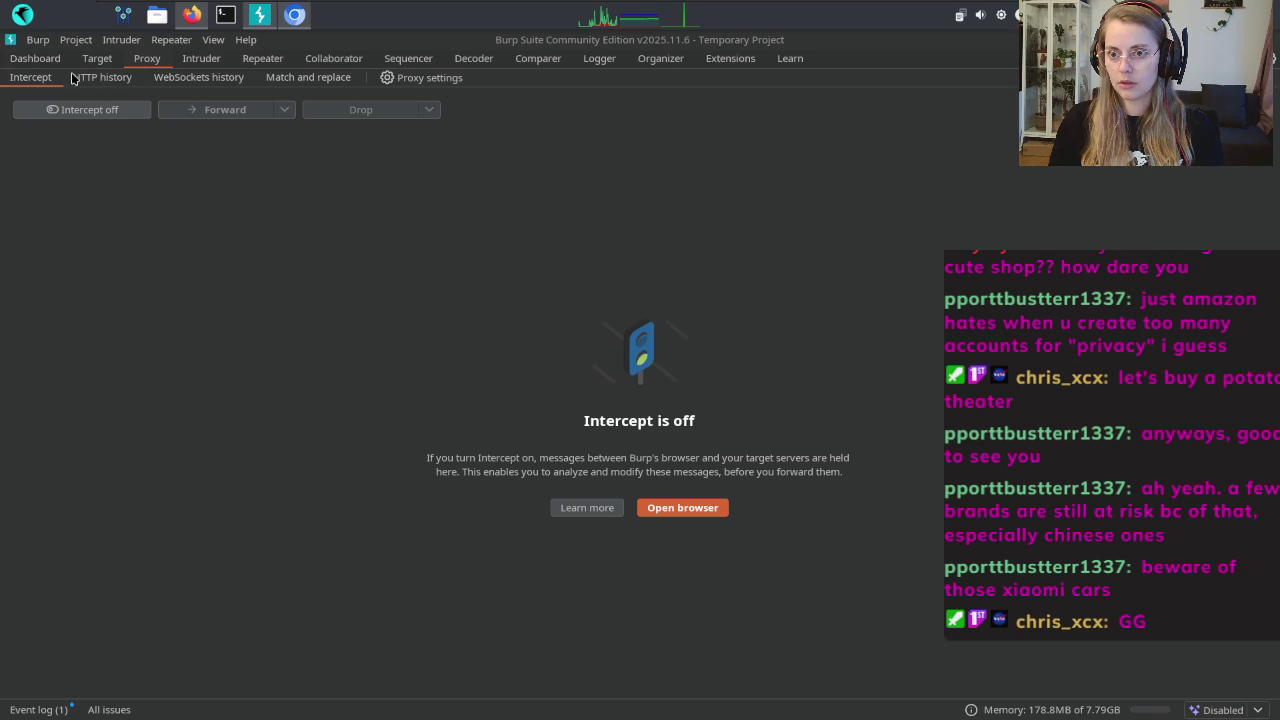
{"action": "left_click", "coordinate": [100, 78]}
{"action": "right_click", "coordinate": [128, 246]}
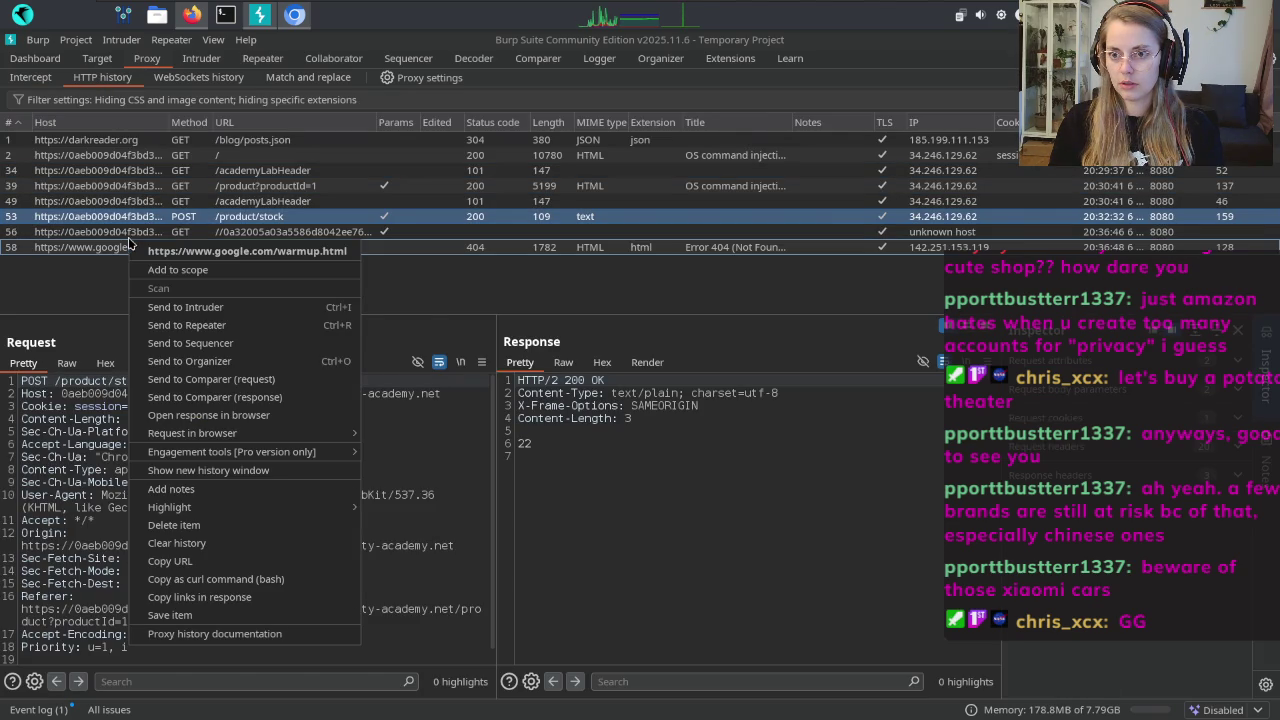
{"action": "left_click", "coordinate": [180, 543]}
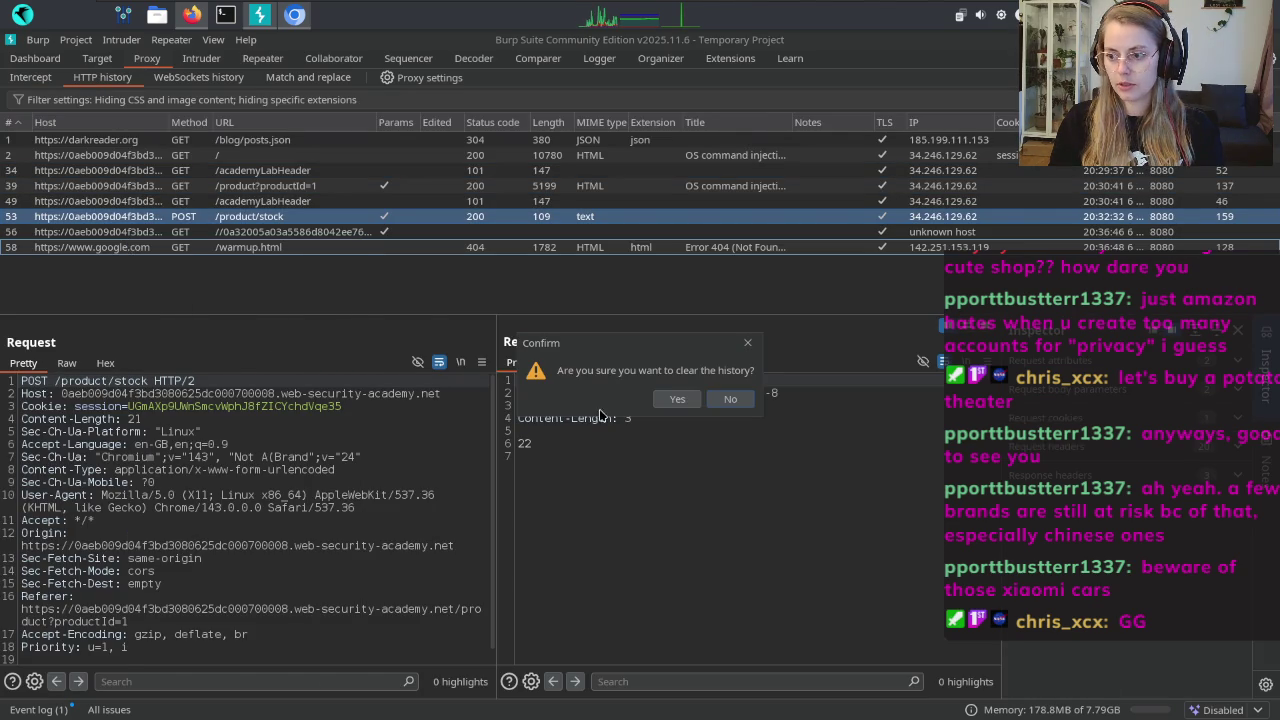
{"action": "left_click", "coordinate": [676, 399]}
{"action": "left_click", "coordinate": [300, 18]}
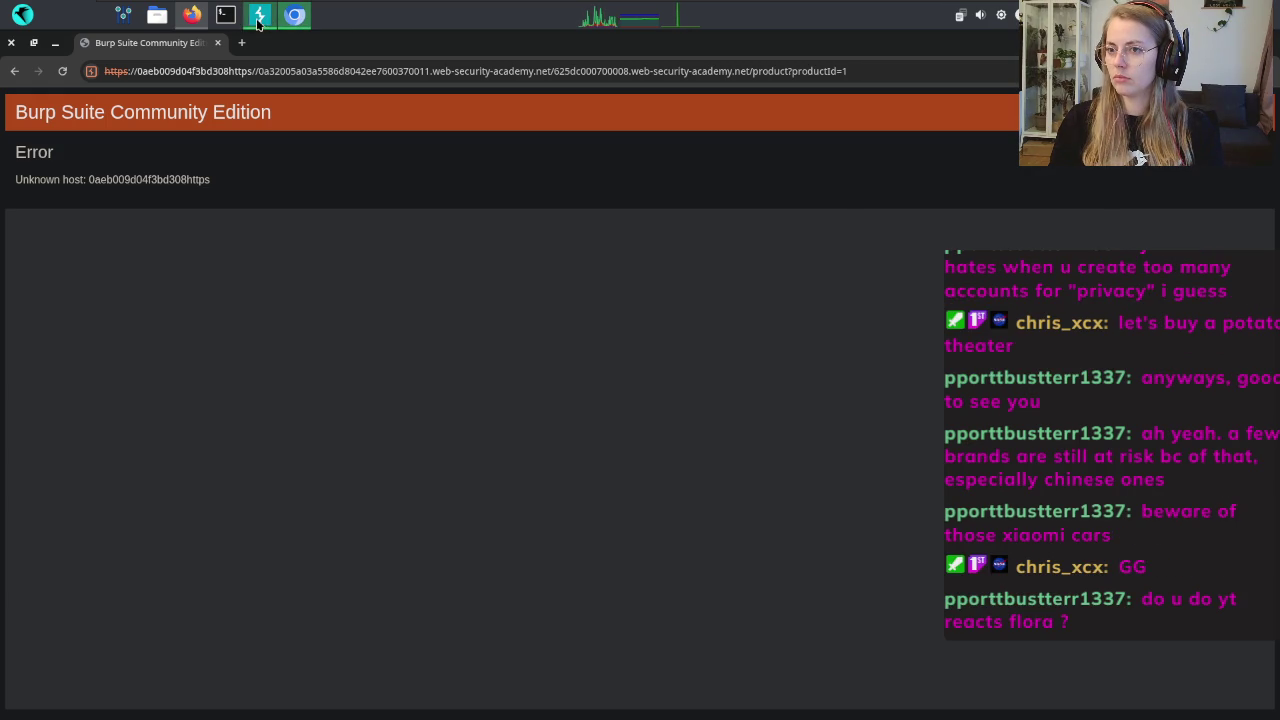
Step: Copy the lab shop URL from Firefox and load it in Burp's browser address bar
{"action": "mouse_move", "coordinate": [197, 20]}
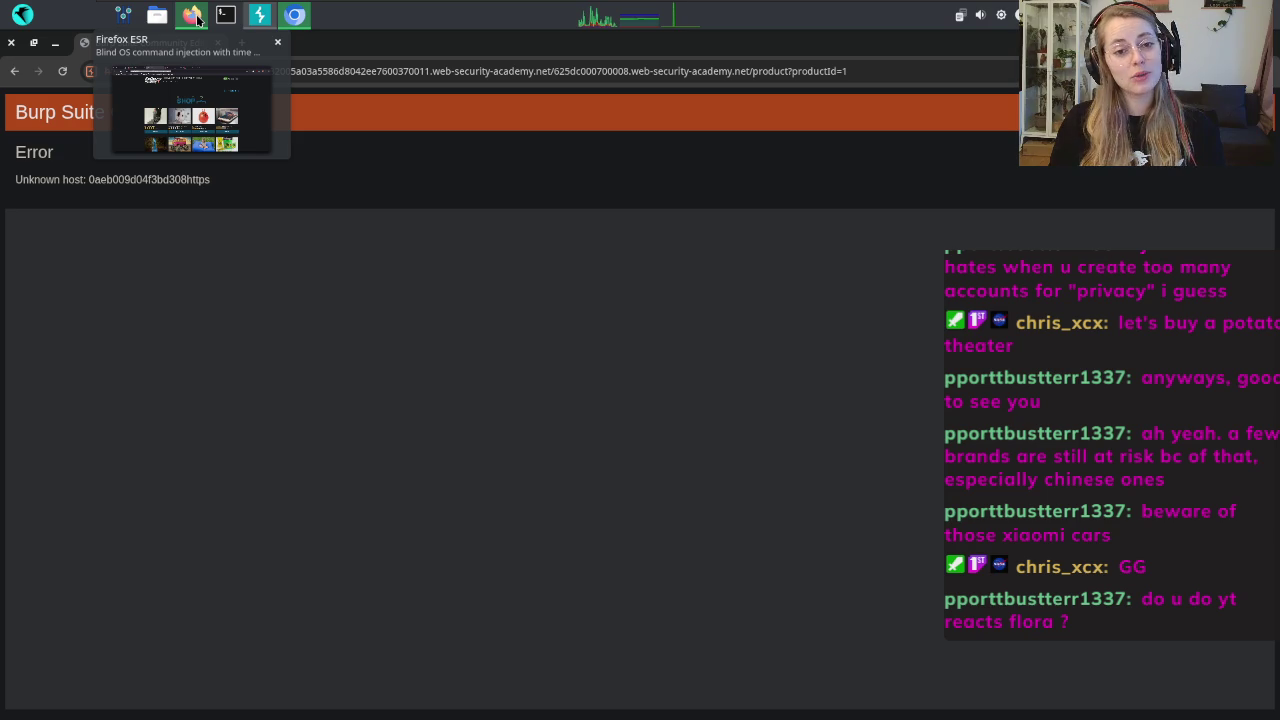
{"action": "left_click", "coordinate": [197, 20]}
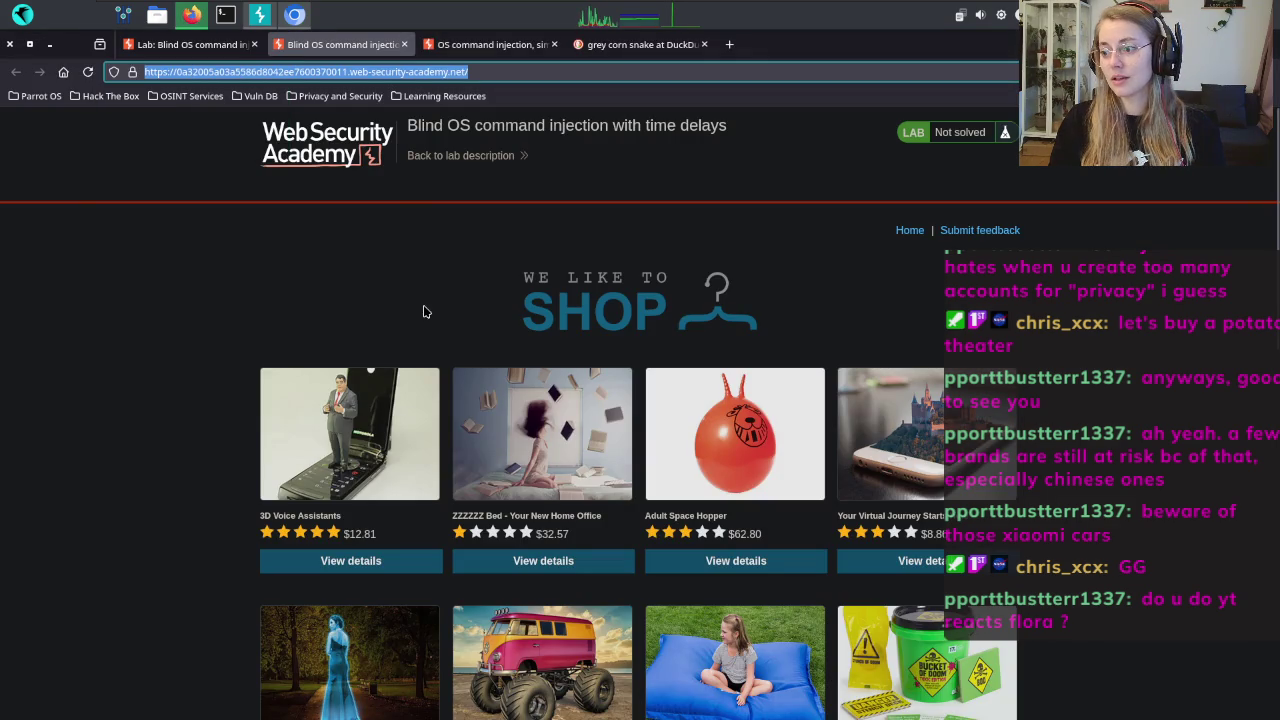
{"action": "left_click", "coordinate": [486, 74]}
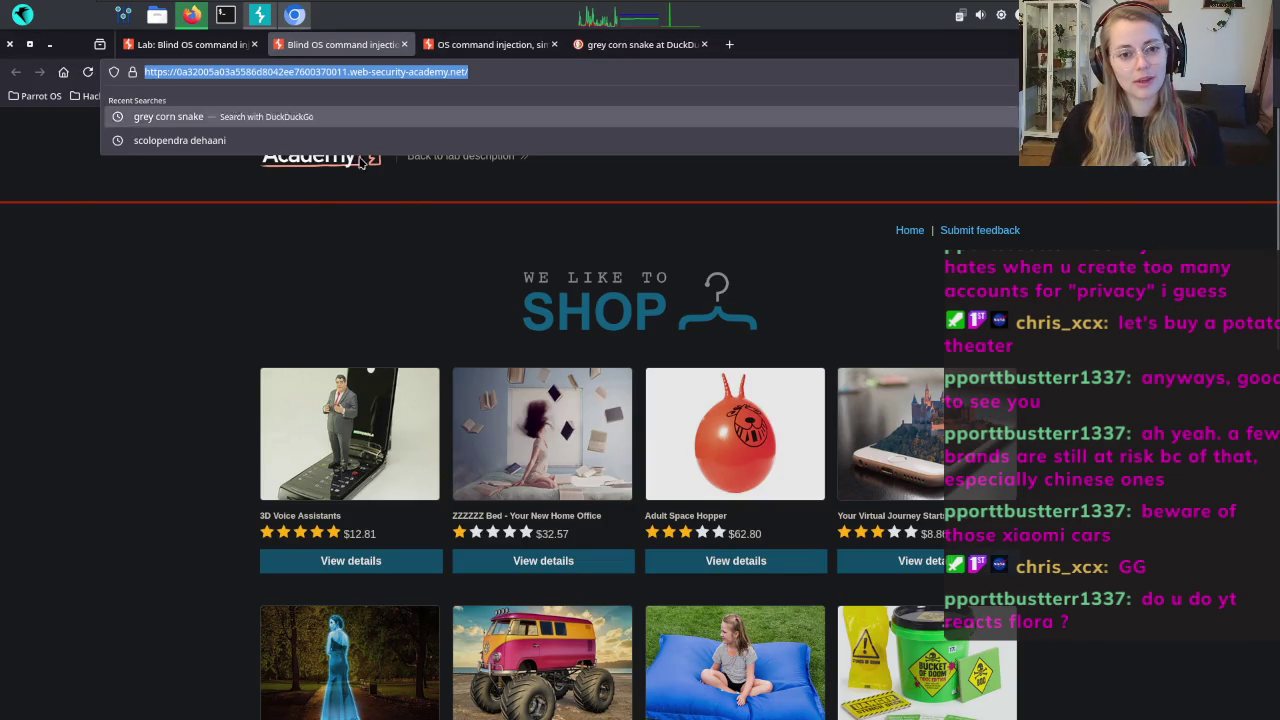
{"action": "left_click", "coordinate": [294, 15]}
{"action": "type", "text": "https://0a32005a03a5586d8042ee7600370011.web-security-academy.net/"}
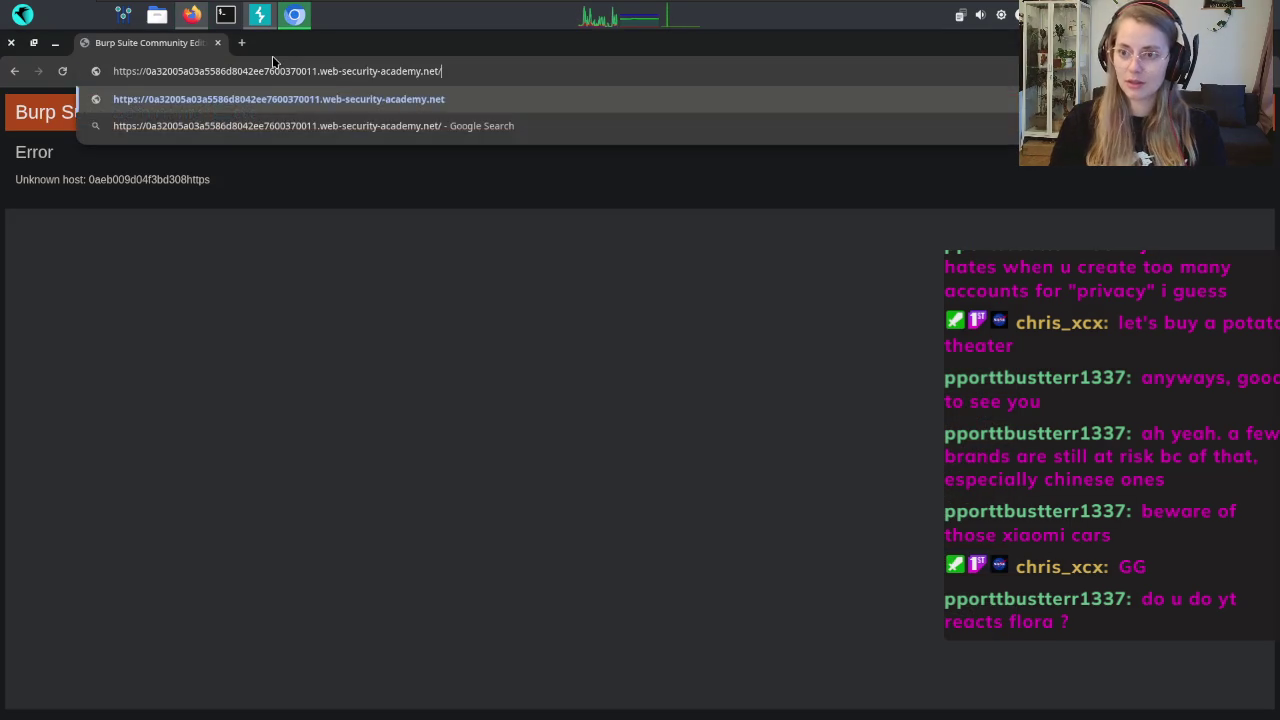
{"action": "key", "text": "Return"}
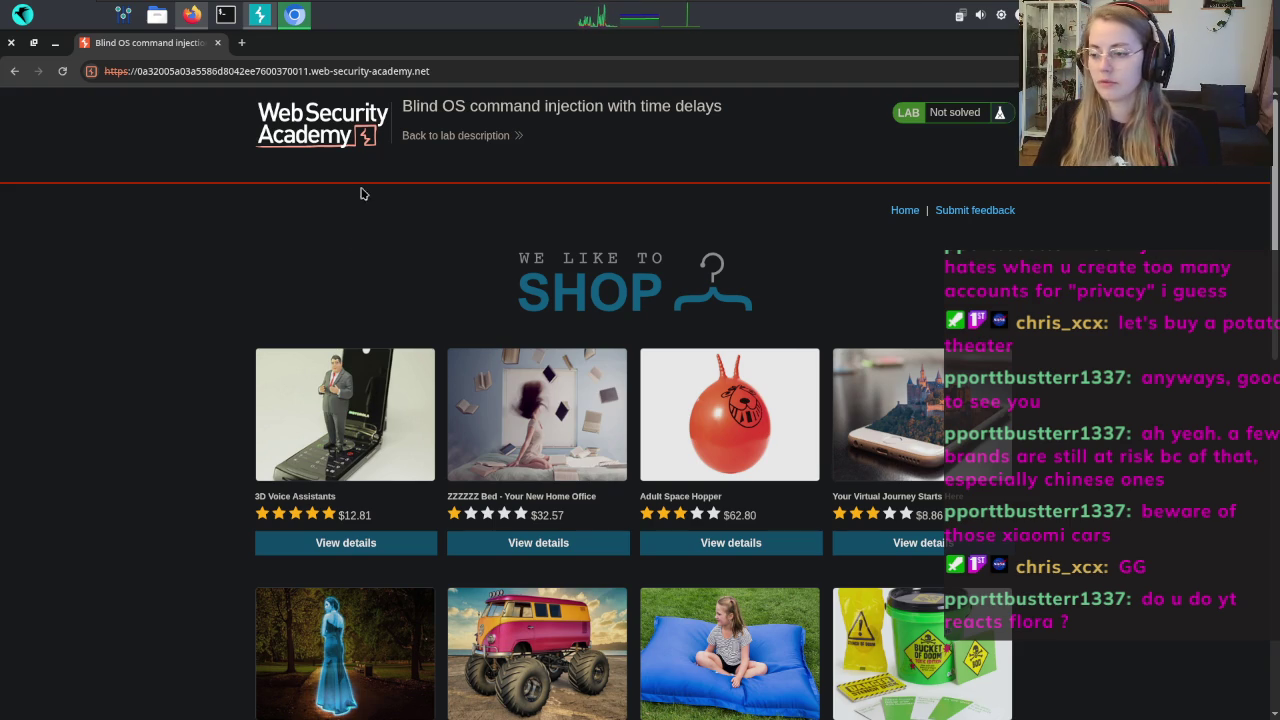
Step: Browse the lab shop, then go back to the lab description tab in Firefox
{"action": "scroll", "coordinate": [343, 297], "scroll_direction": "down", "scroll_amount": 1}
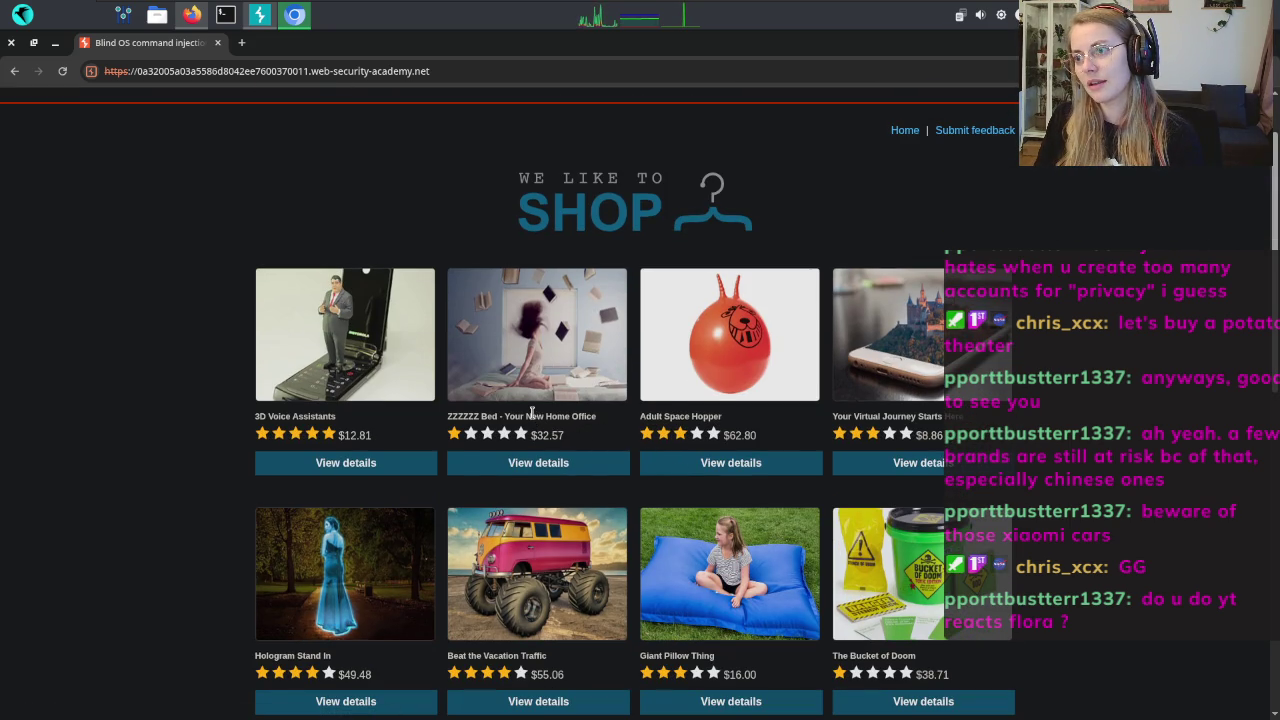
{"action": "scroll", "coordinate": [531, 413], "scroll_direction": "up", "scroll_amount": 1}
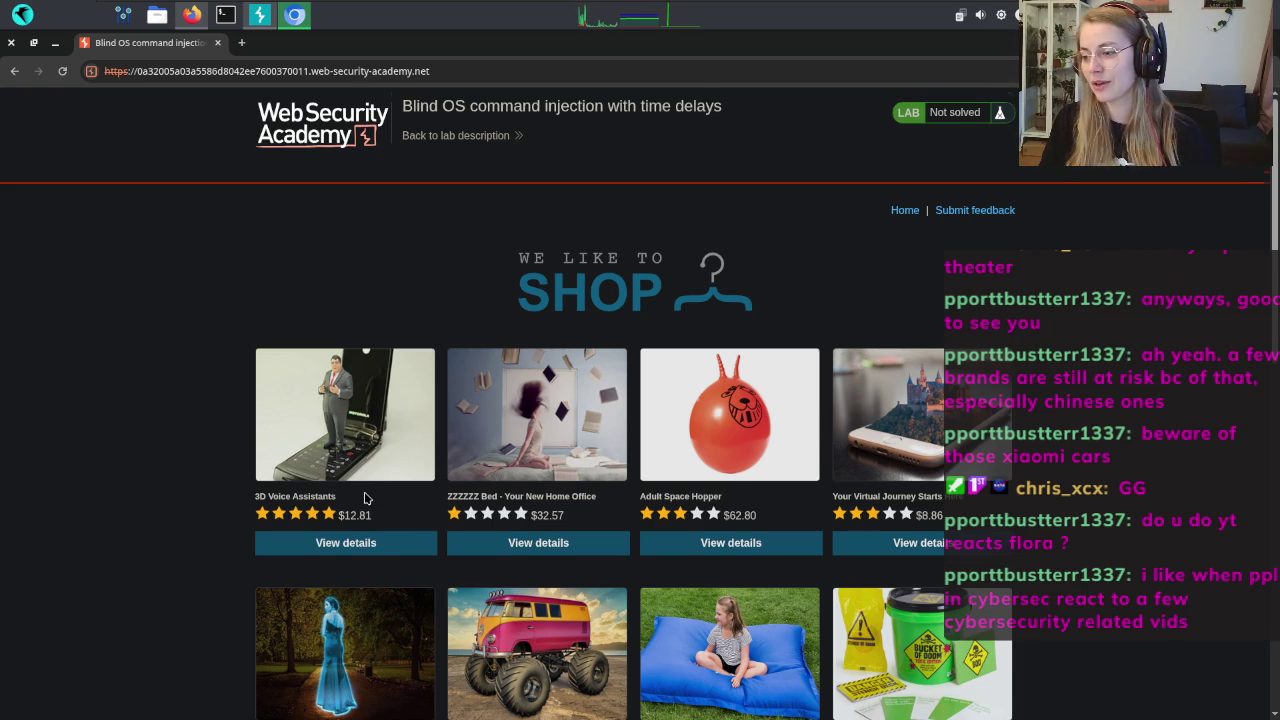
{"action": "scroll", "coordinate": [390, 500], "scroll_direction": "down", "scroll_amount": 3}
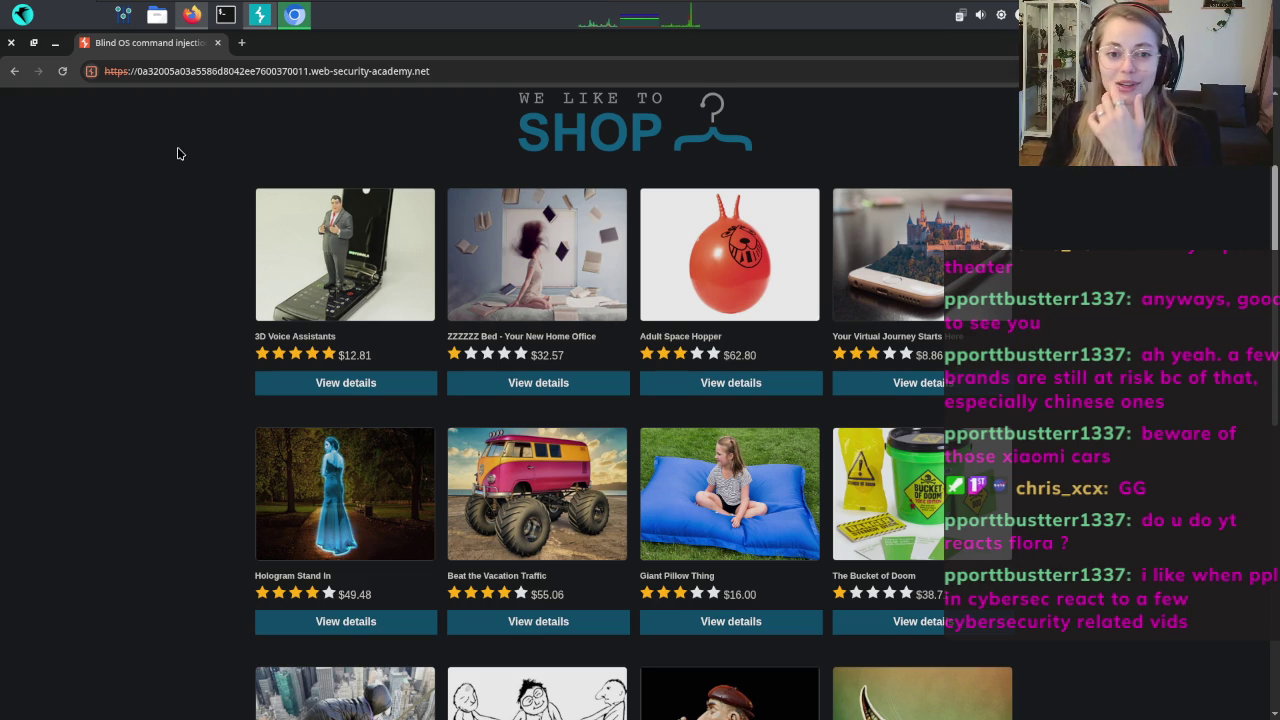
{"action": "left_click", "coordinate": [192, 15]}
{"action": "left_click", "coordinate": [200, 46]}
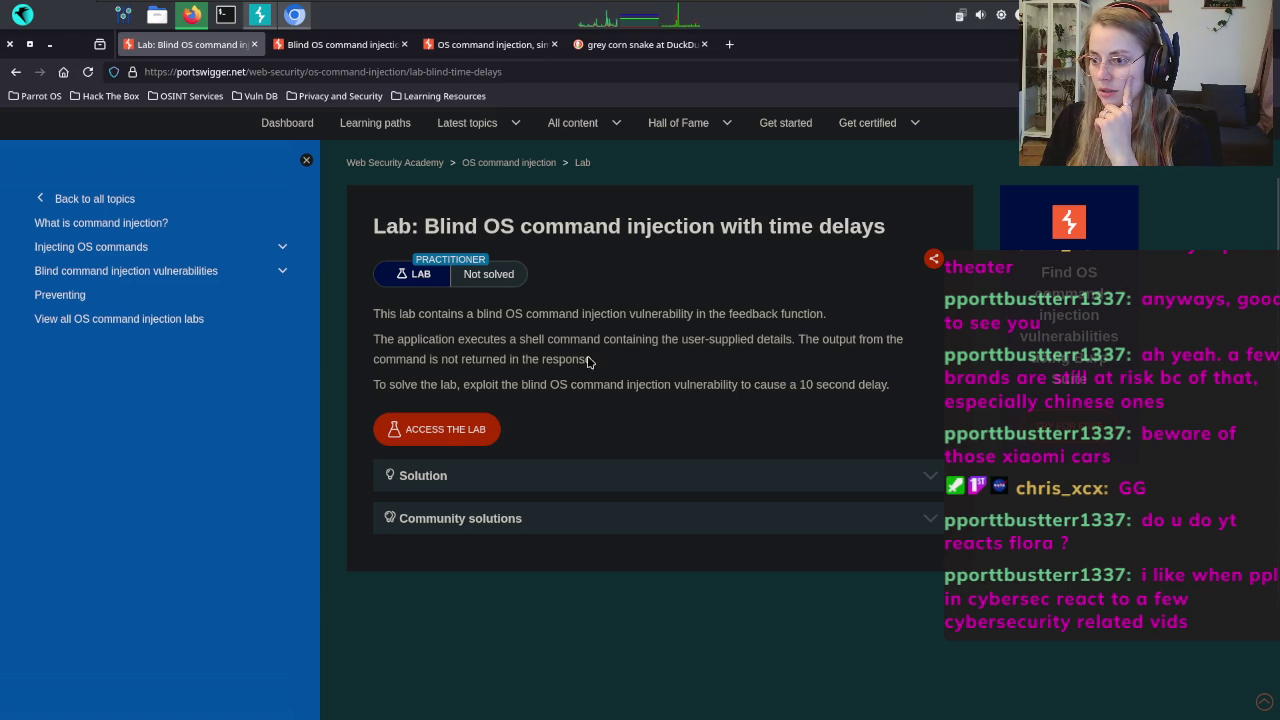
Step: From the 3D Voice Assistants product page, open the lab's Submit feedback form
{"action": "left_click_drag", "start_coordinate": [360, 383], "coordinate": [690, 384]}
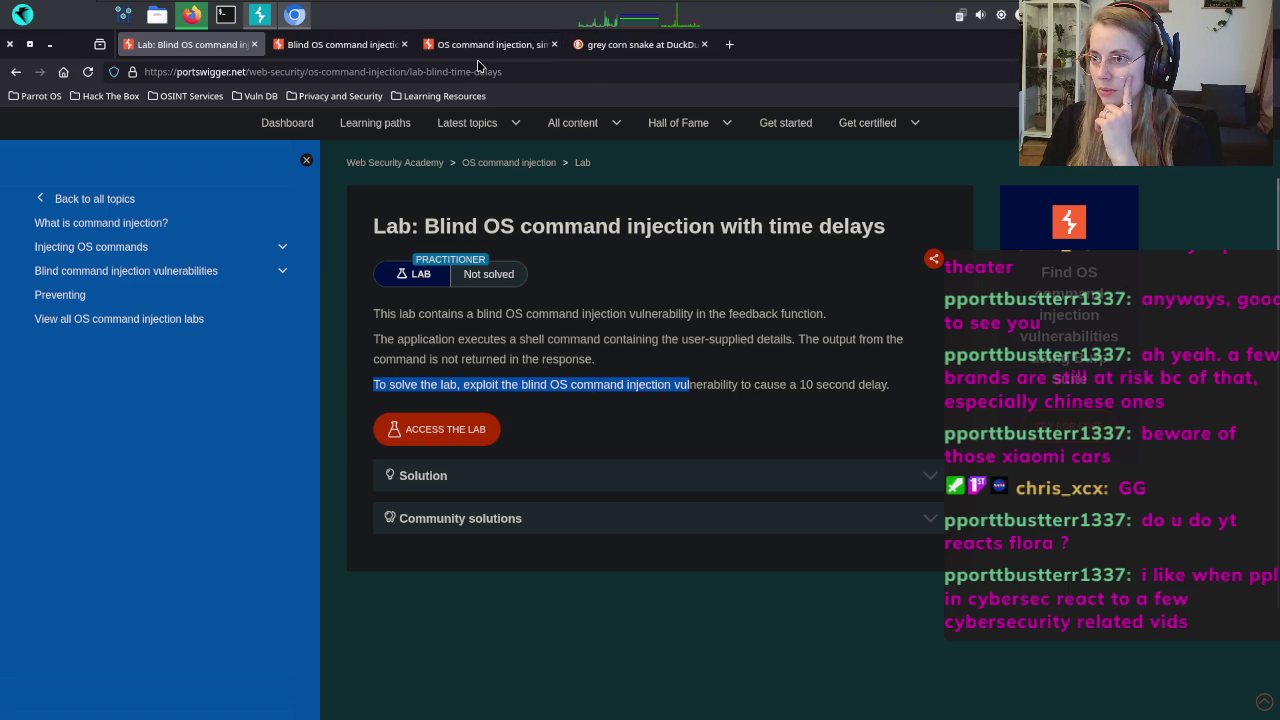
{"action": "left_click", "coordinate": [479, 47]}
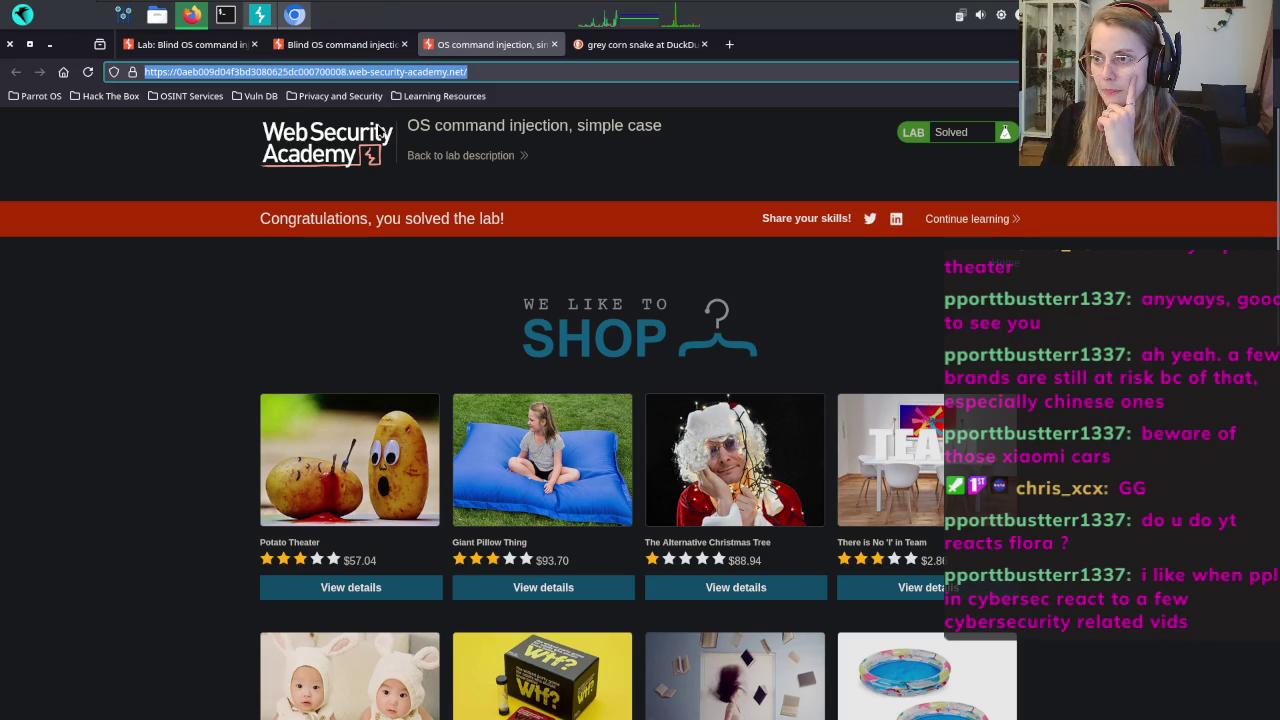
{"action": "left_click", "coordinate": [294, 14]}
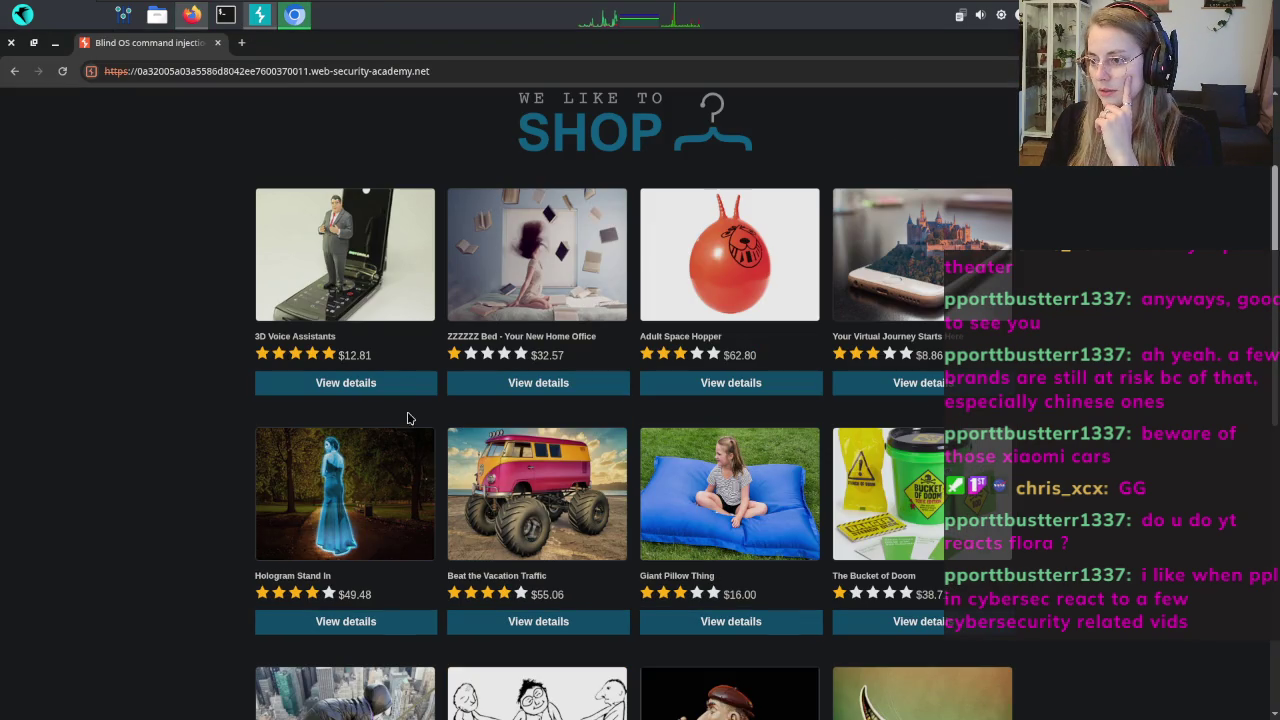
{"action": "left_click", "coordinate": [339, 390]}
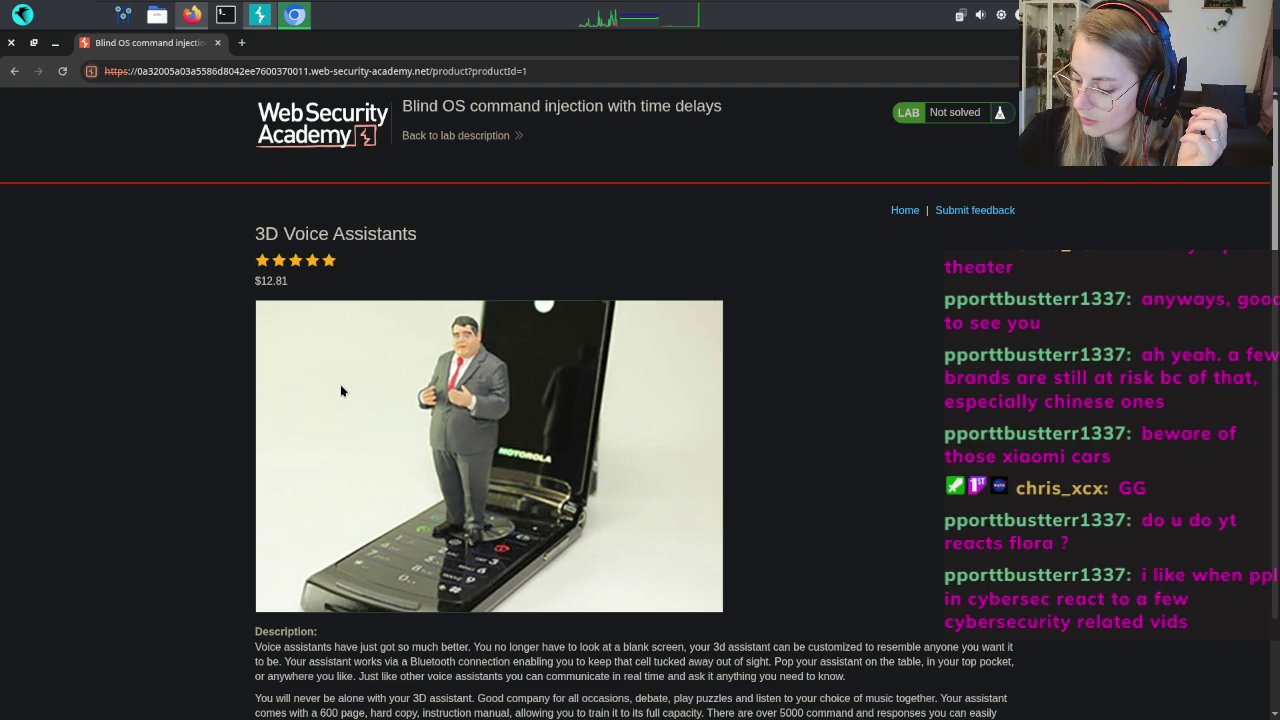
{"action": "scroll", "coordinate": [126, 588], "scroll_direction": "down", "scroll_amount": 2}
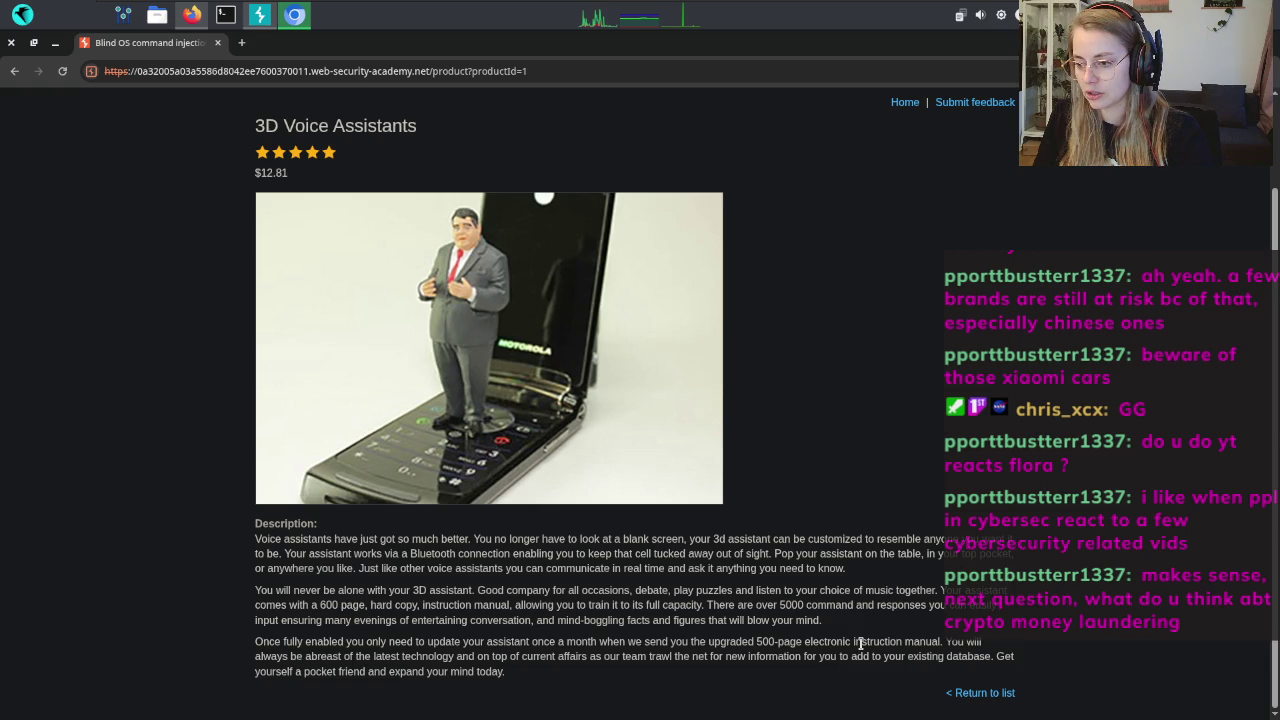
{"action": "scroll", "coordinate": [927, 292], "scroll_direction": "up", "scroll_amount": 2}
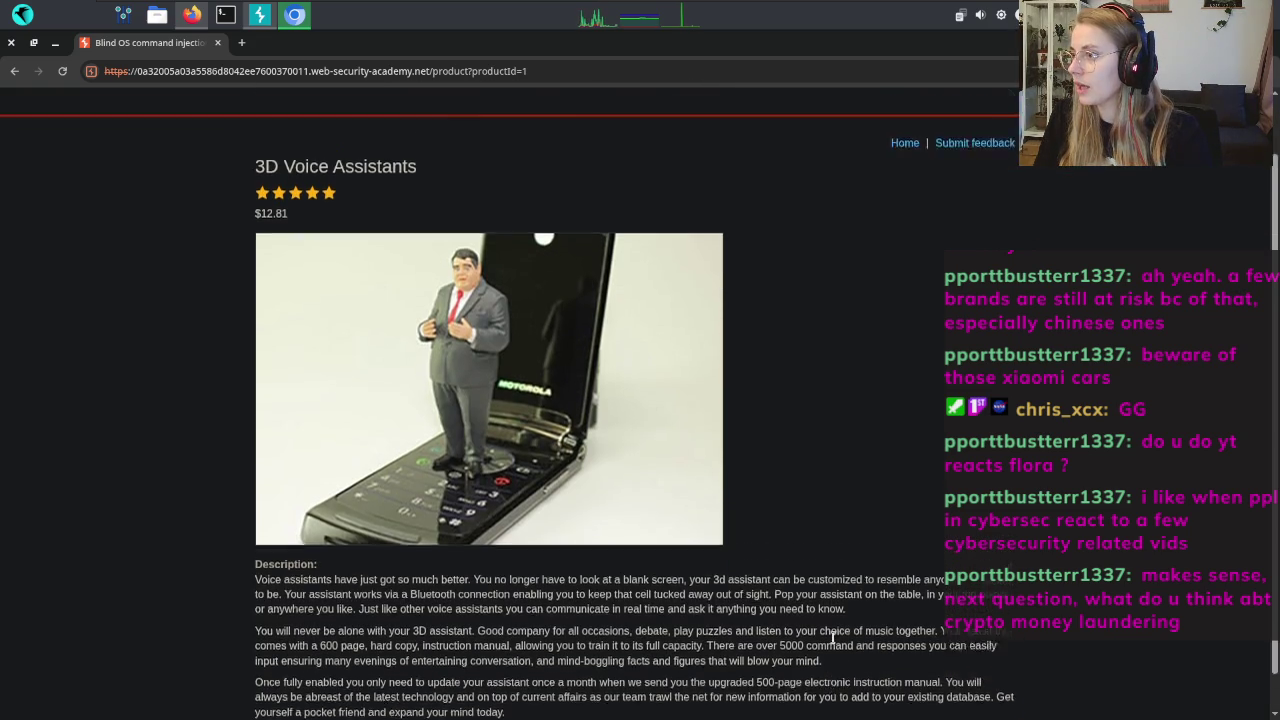
{"action": "left_click", "coordinate": [965, 215]}
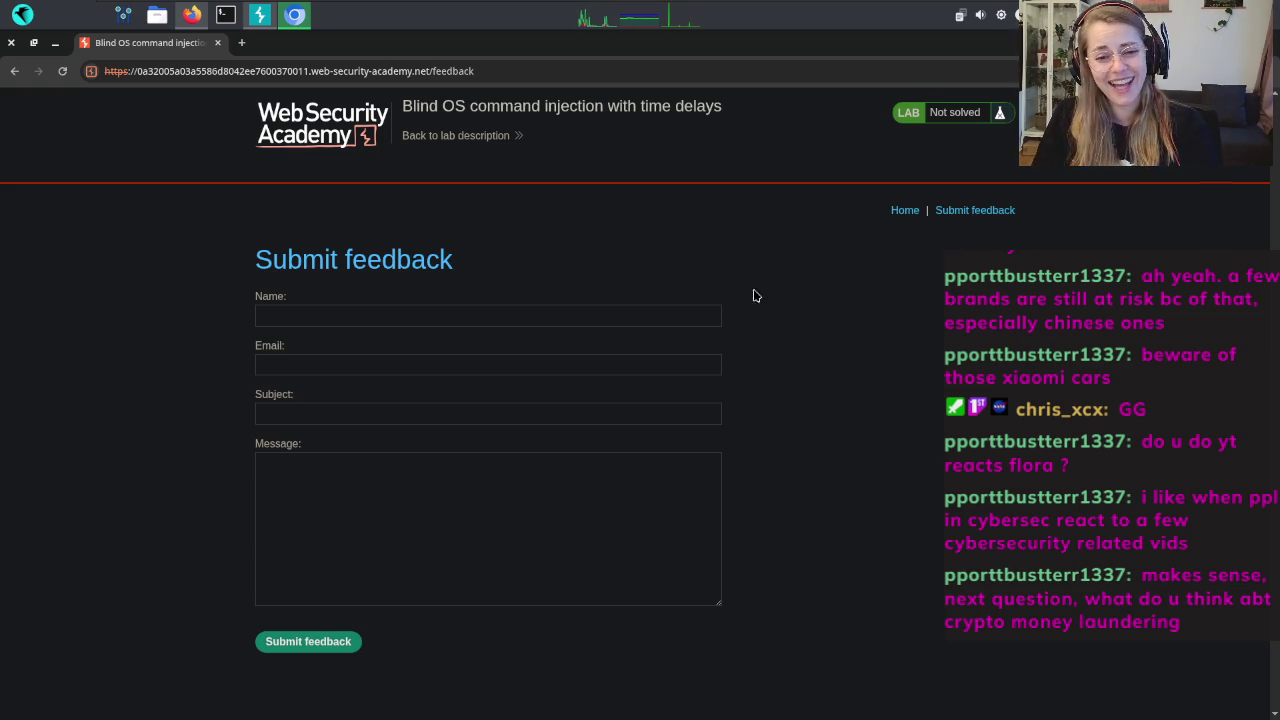
Step: Enter a name followed by ;wait(10) in the feedback form's Name field, dropping a ;alert attempt
{"action": "left_click", "coordinate": [386, 316]}
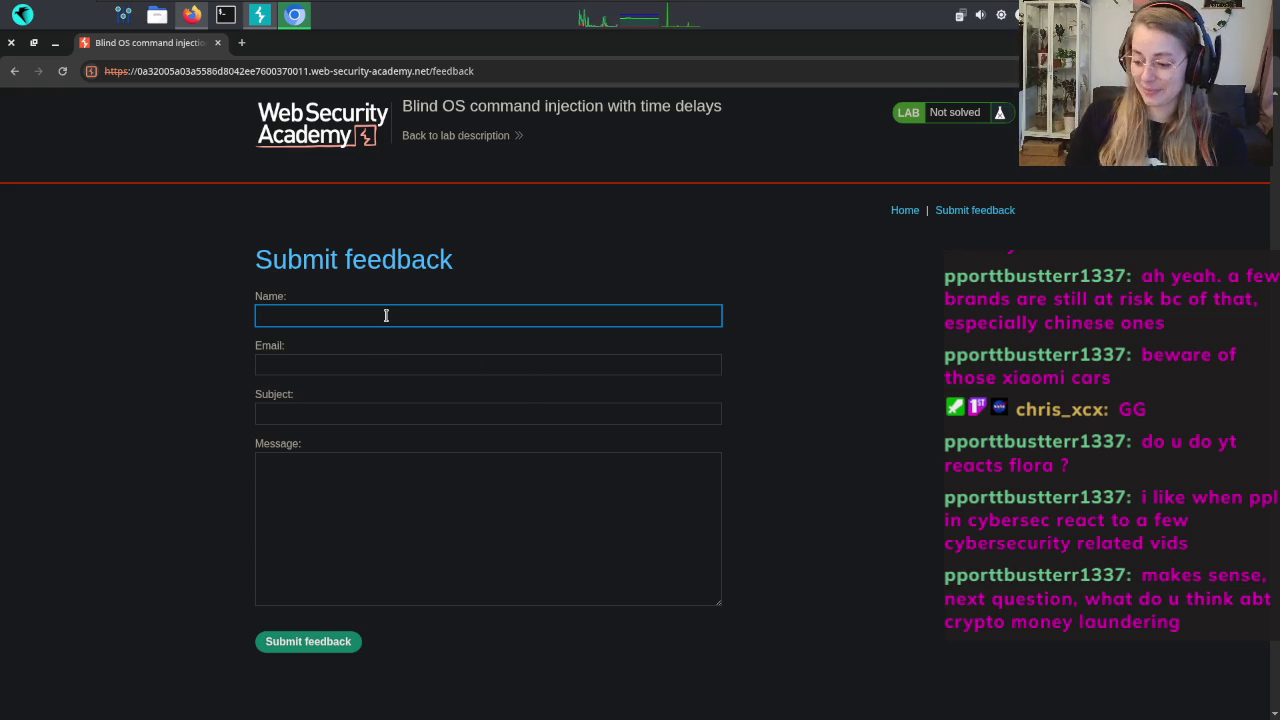
{"action": "type", "text": "Flora"}
{"action": "key", "text": "BackSpace"}
{"action": "key", "text": "BackSpace"}
{"action": "key", "text": "BackSpace"}
{"action": "type", "text": "lora"}
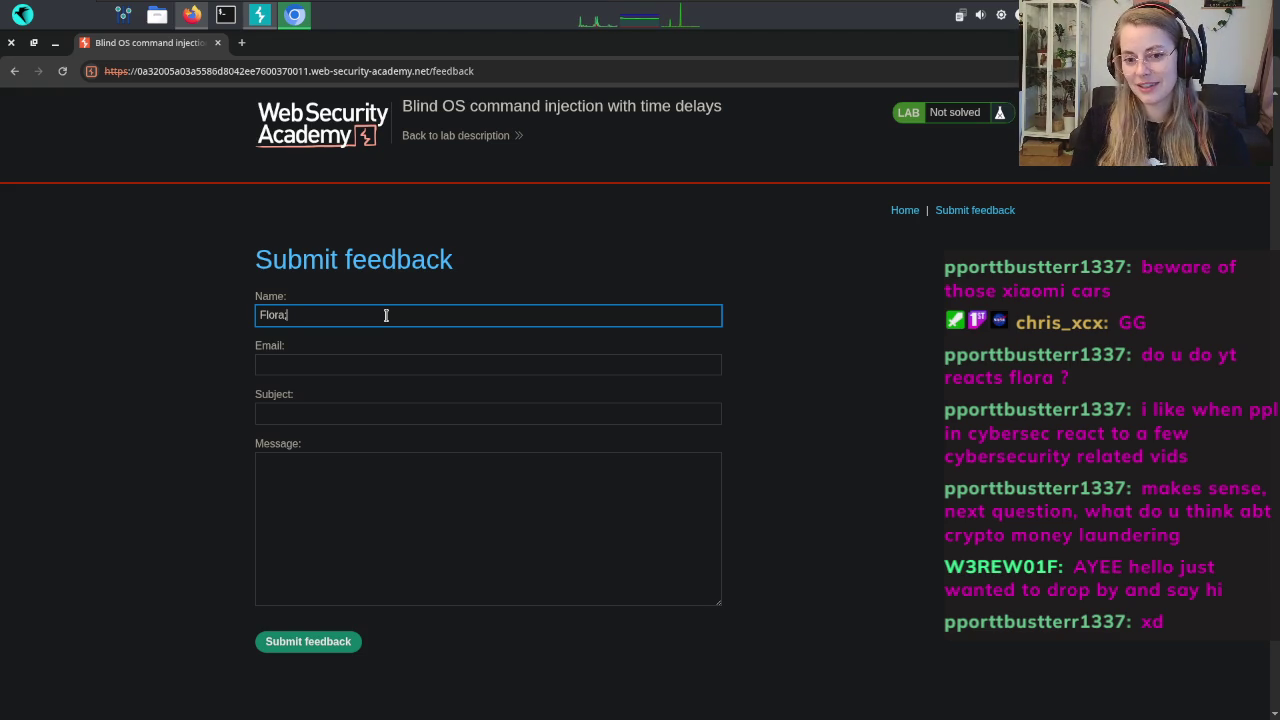
{"action": "type", "text": "aler"}
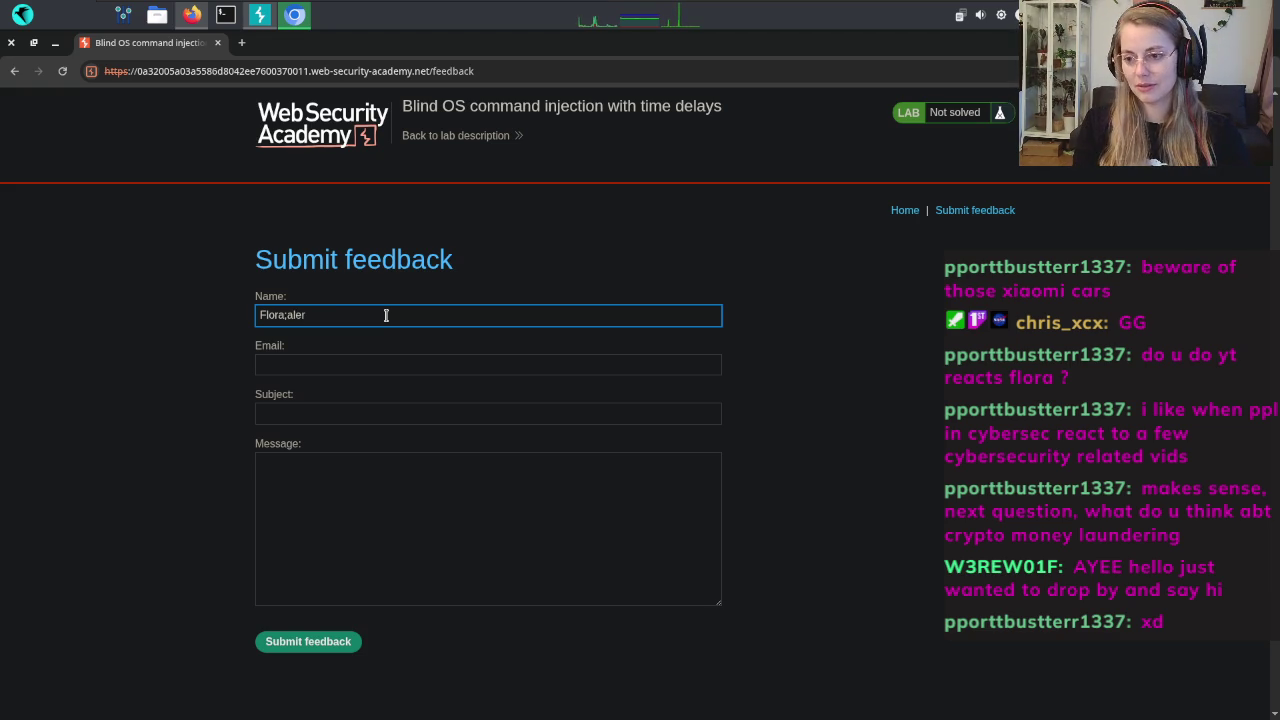
{"action": "type", "text": "t"}
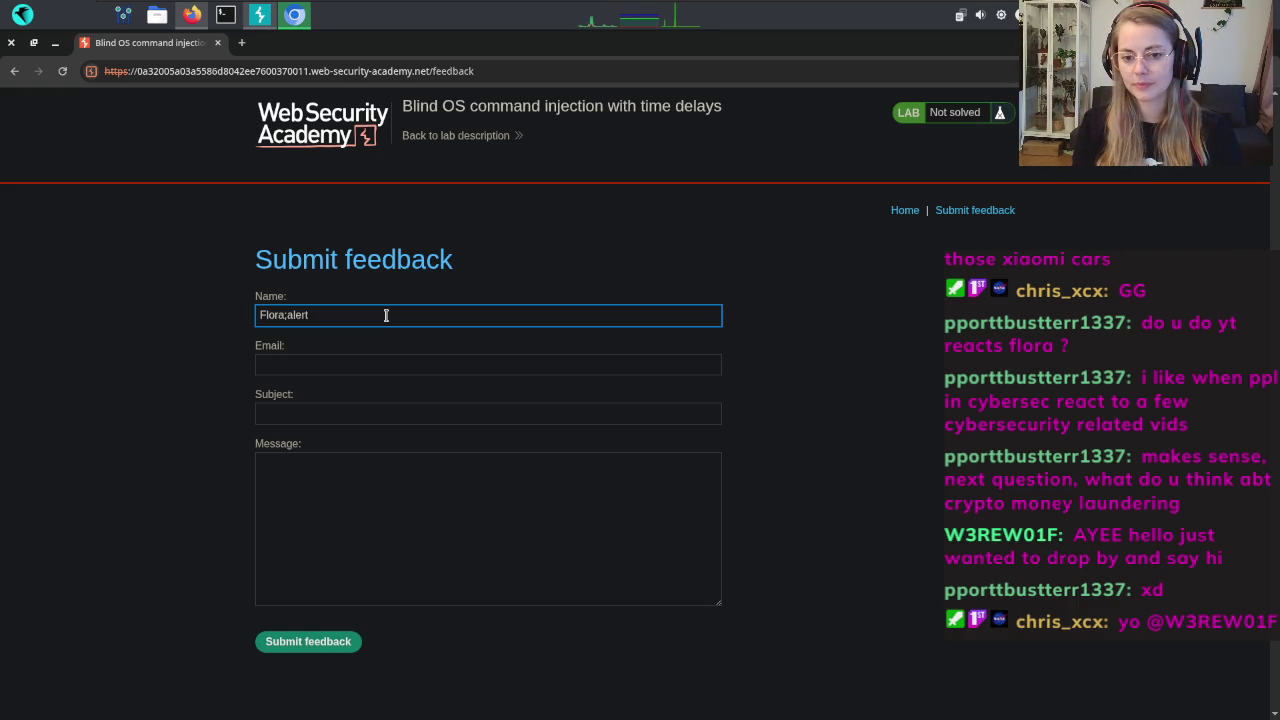
{"action": "key", "text": "BackSpace"}
{"action": "key", "text": "BackSpace"}
{"action": "key", "text": "BackSpace"}
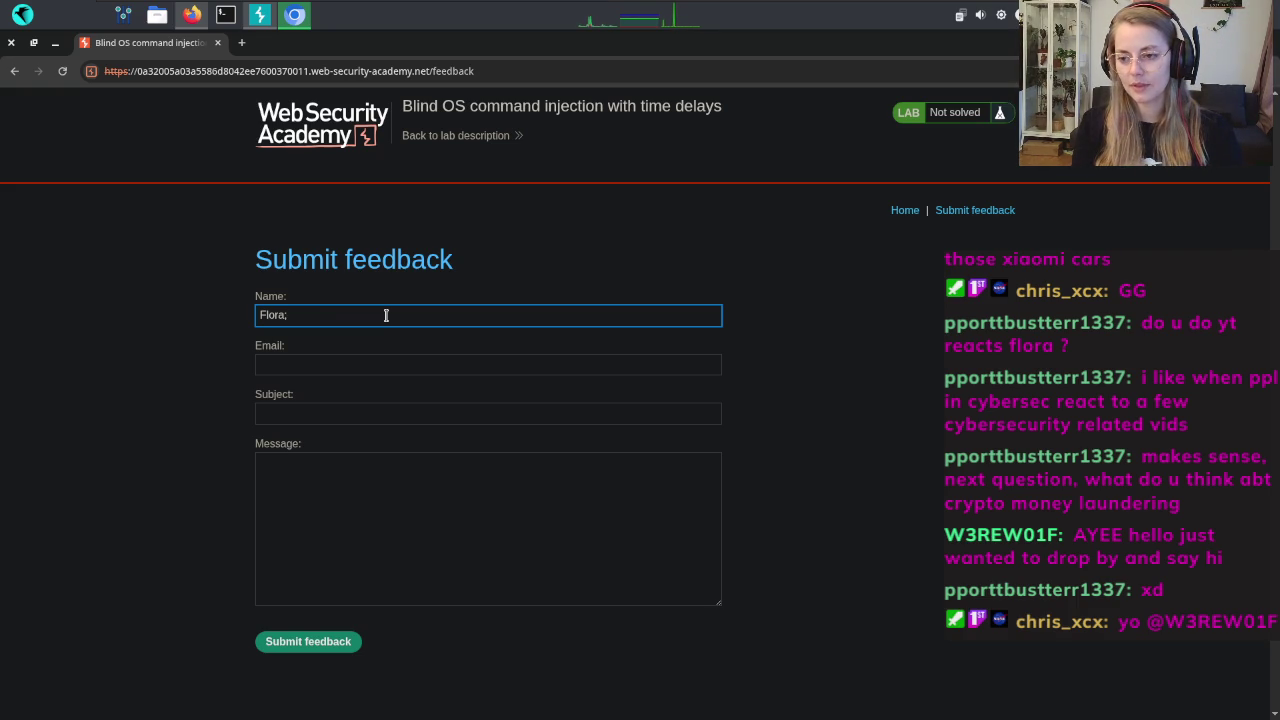
{"action": "type", "text": ";"}
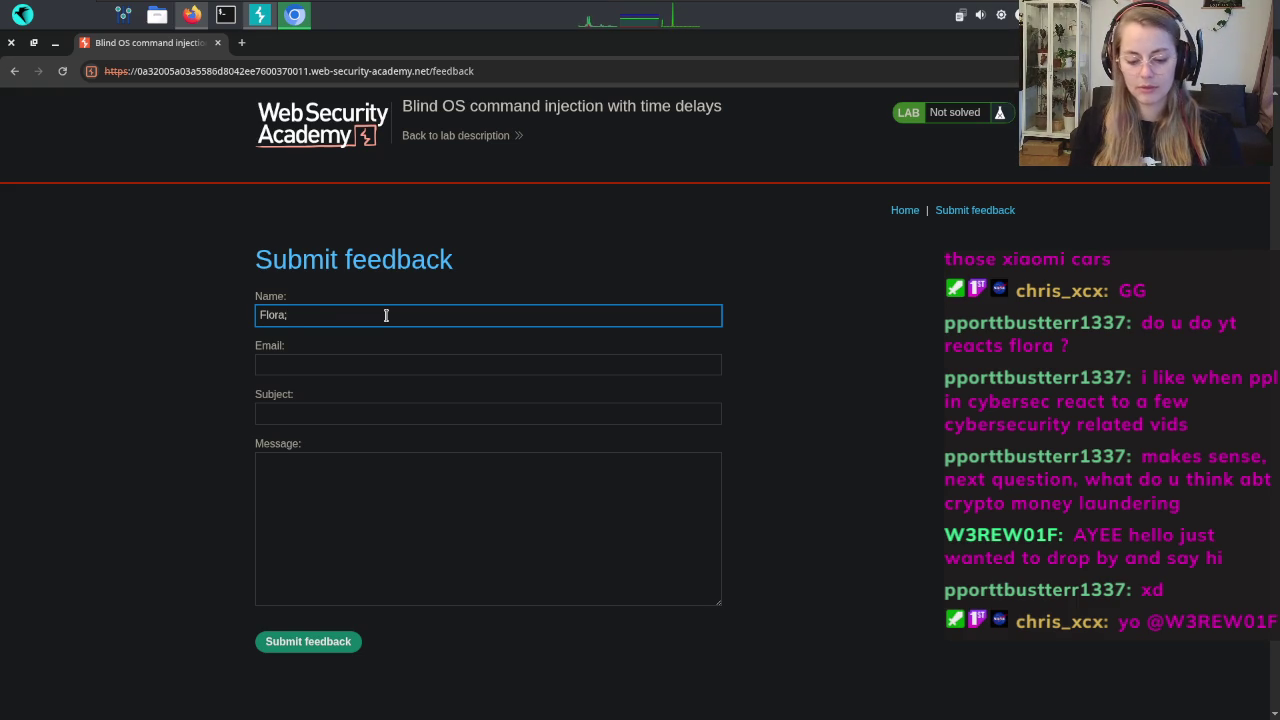
{"action": "type", "text": "wait"}
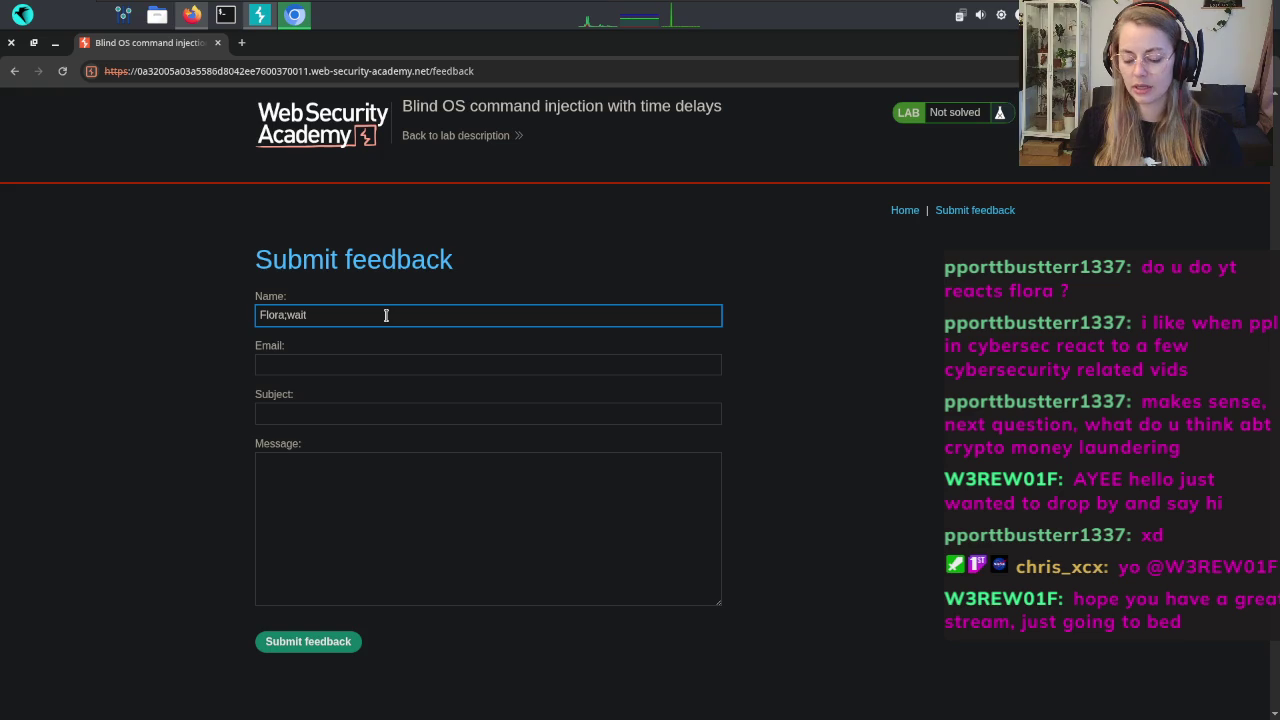
{"action": "type", "text": "(10)"}
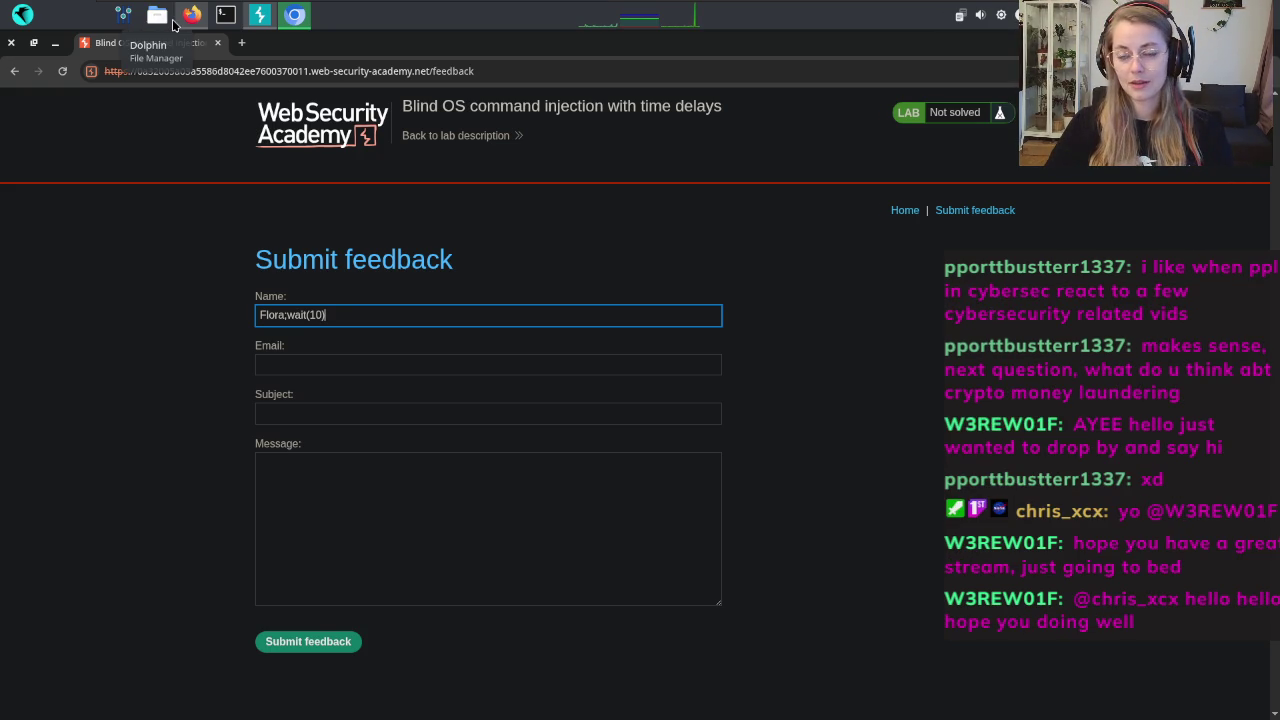
{"action": "mouse_move", "coordinate": [190, 20]}
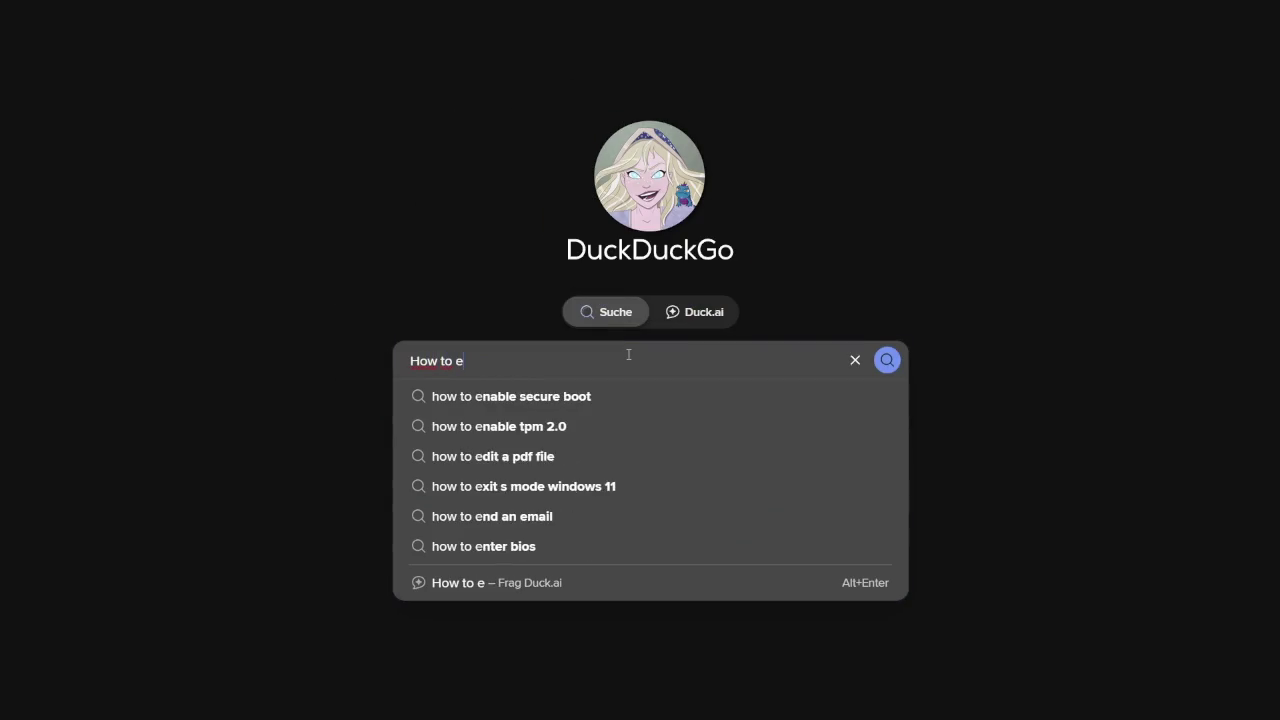
Step: Search Google for 'wait() linux' and open the man7.org wait(2) manual page
{"action": "type", "text": "xit vim"}
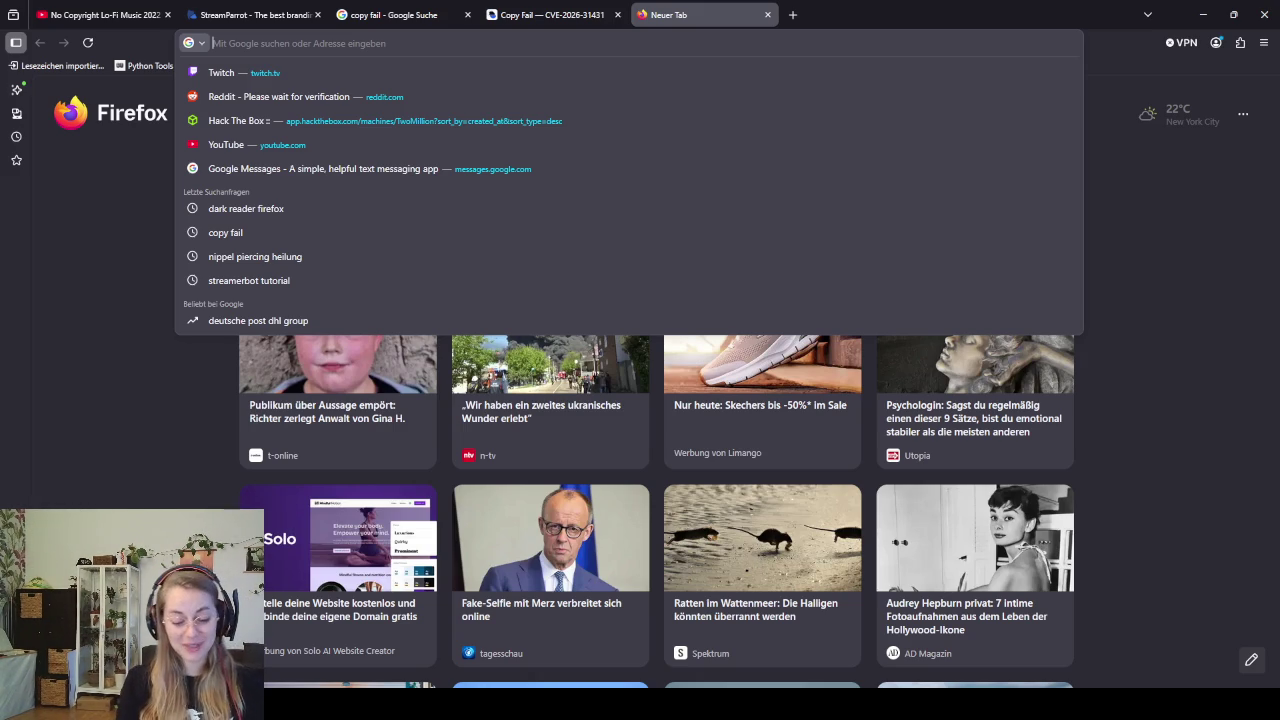
{"action": "type", "text": "wait("}
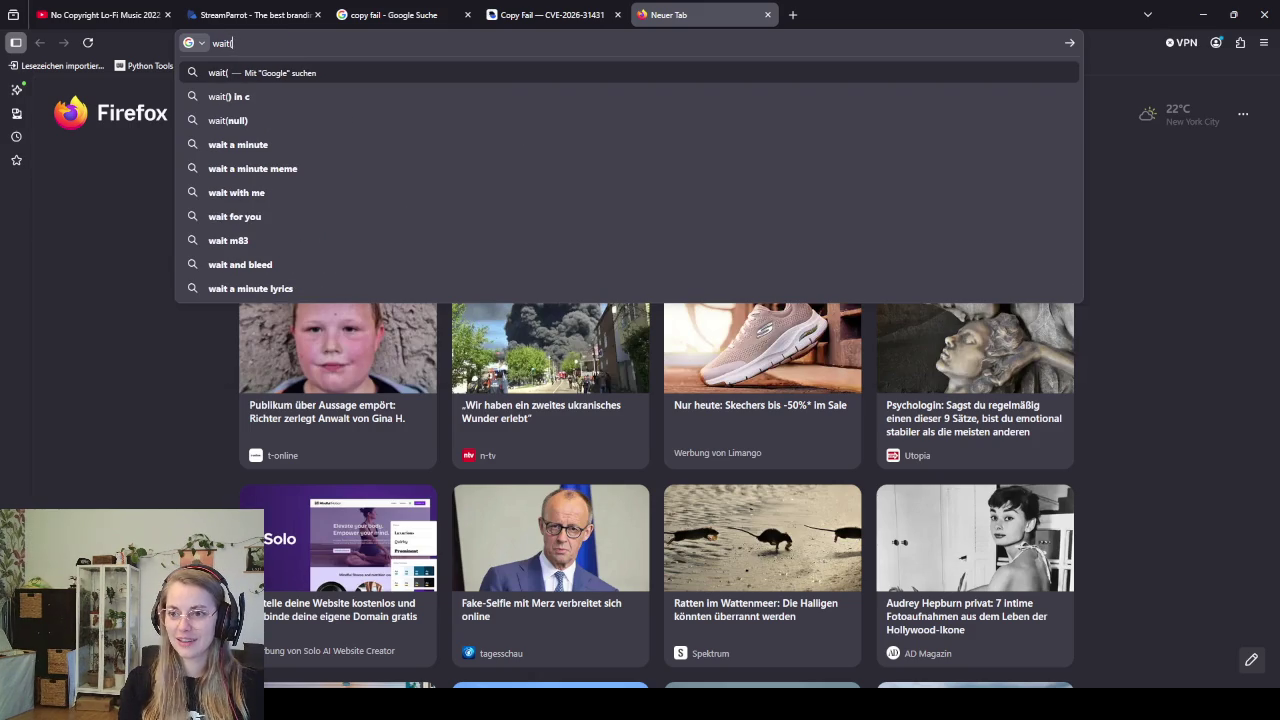
{"action": "type", "text": ") li"}
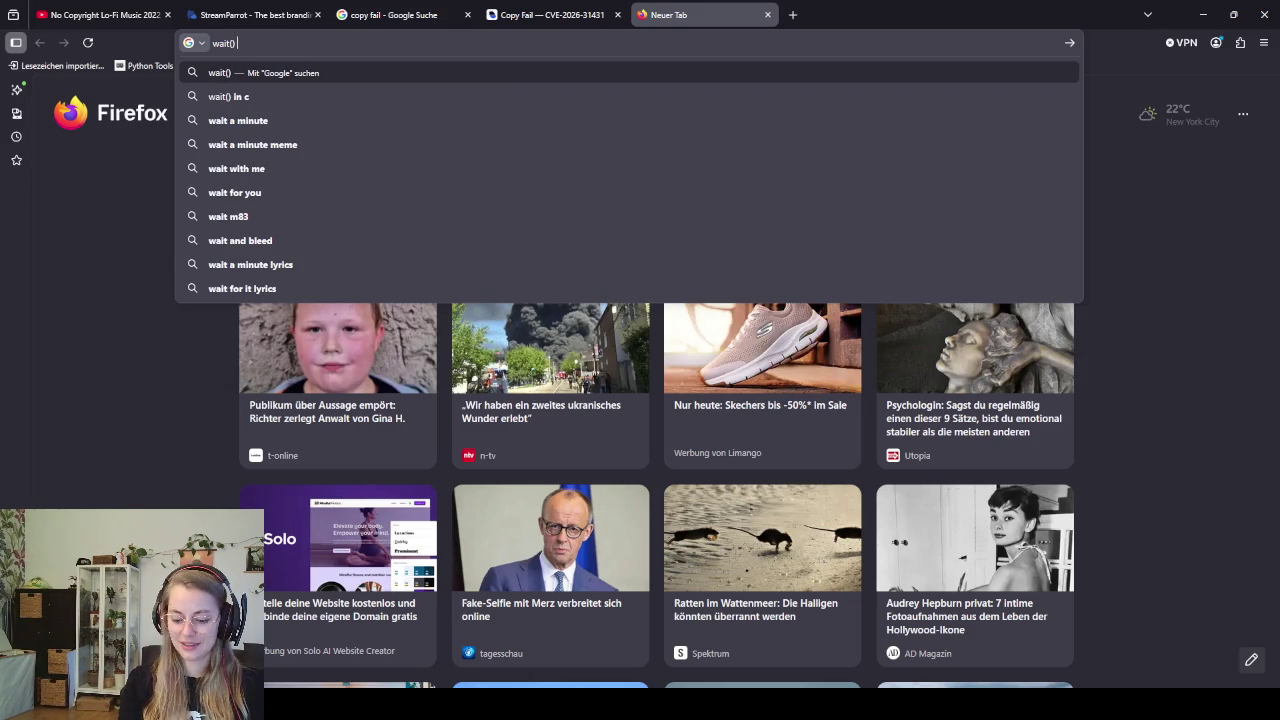
{"action": "type", "text": "nux"}
{"action": "key", "text": "Return"}
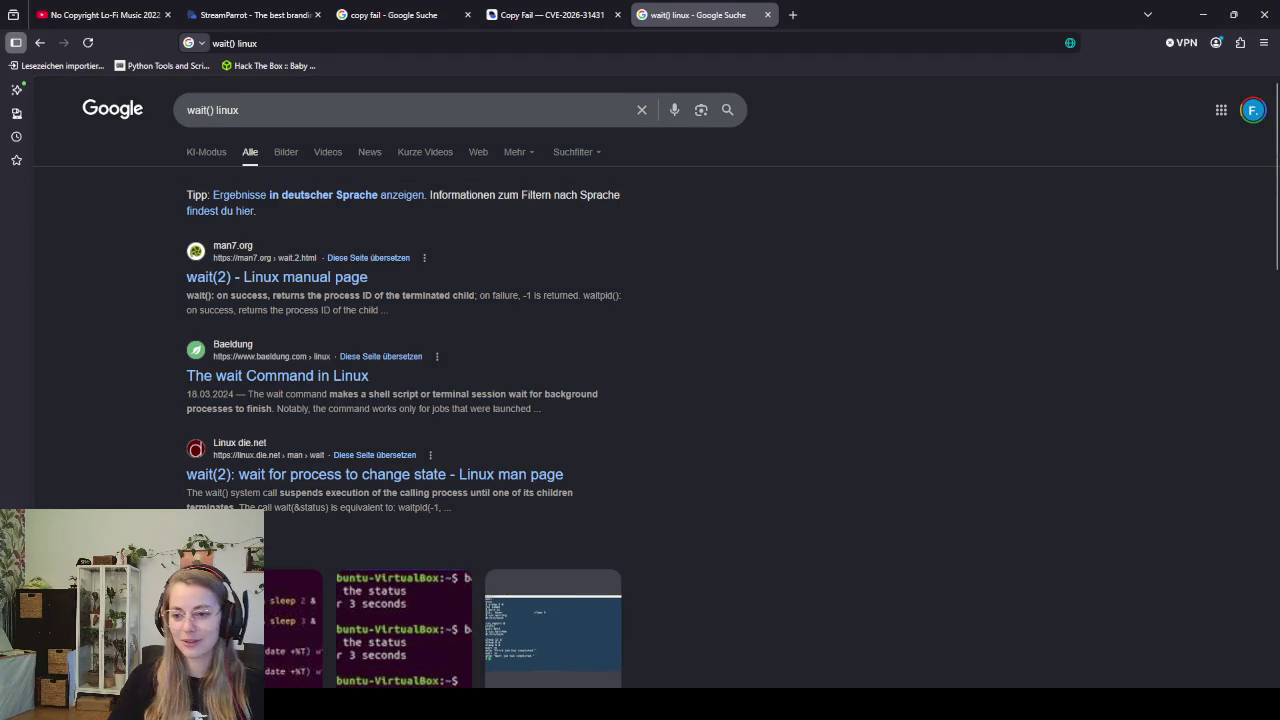
{"action": "left_click", "coordinate": [271, 278]}
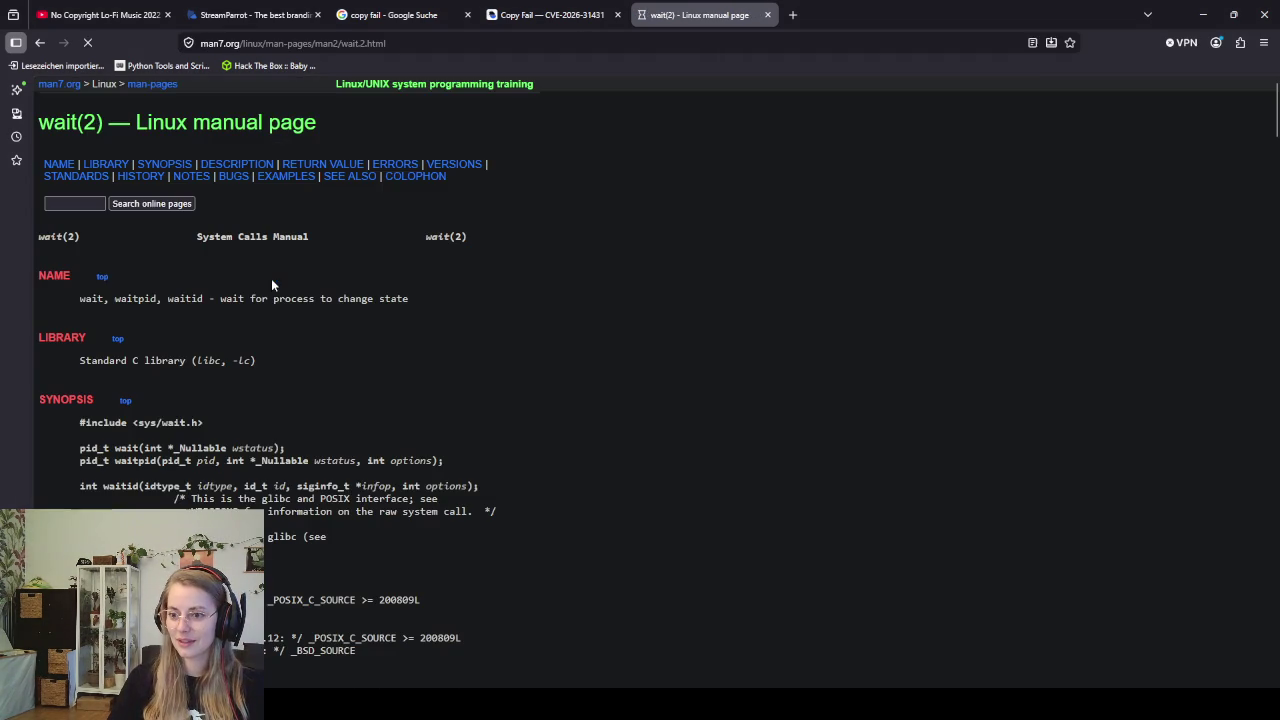
Step: Read the wait(2) manual page and search it for 'EFAULTsec', finding 3 matches
{"action": "scroll", "coordinate": [170, 500], "scroll_direction": "down", "scroll_amount": 3}
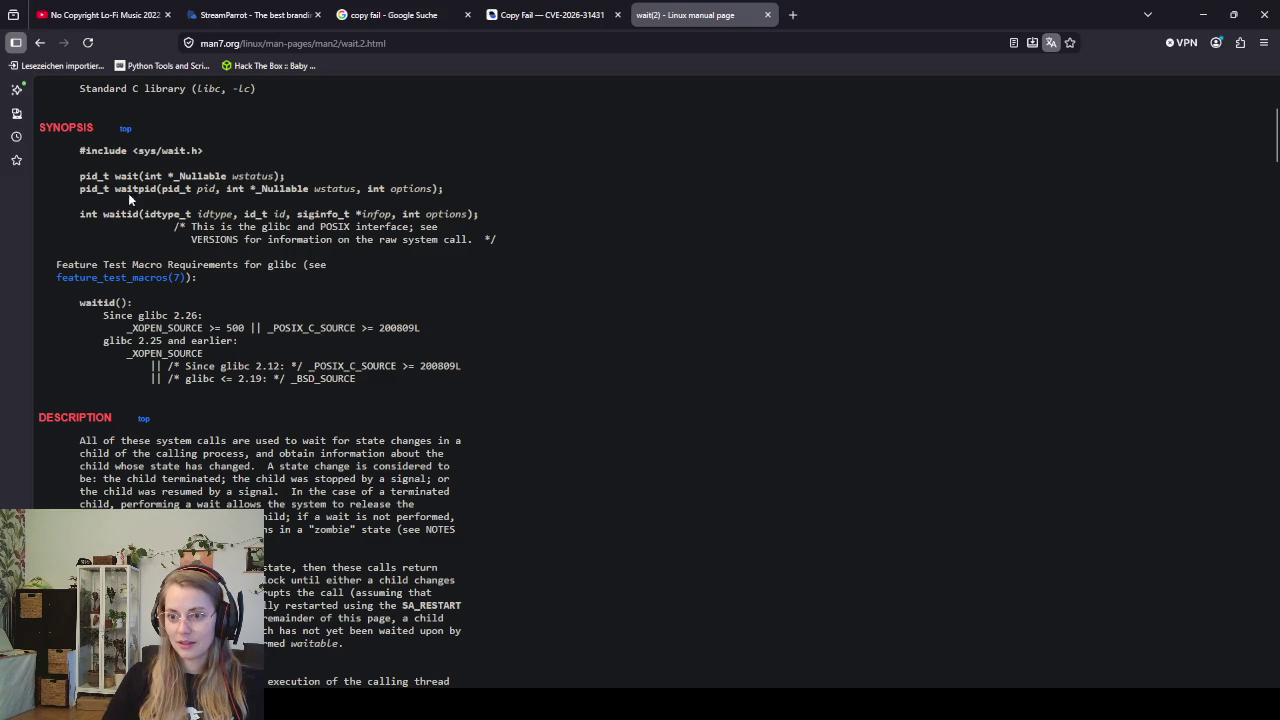
{"action": "scroll", "coordinate": [346, 417], "scroll_direction": "down", "scroll_amount": 3}
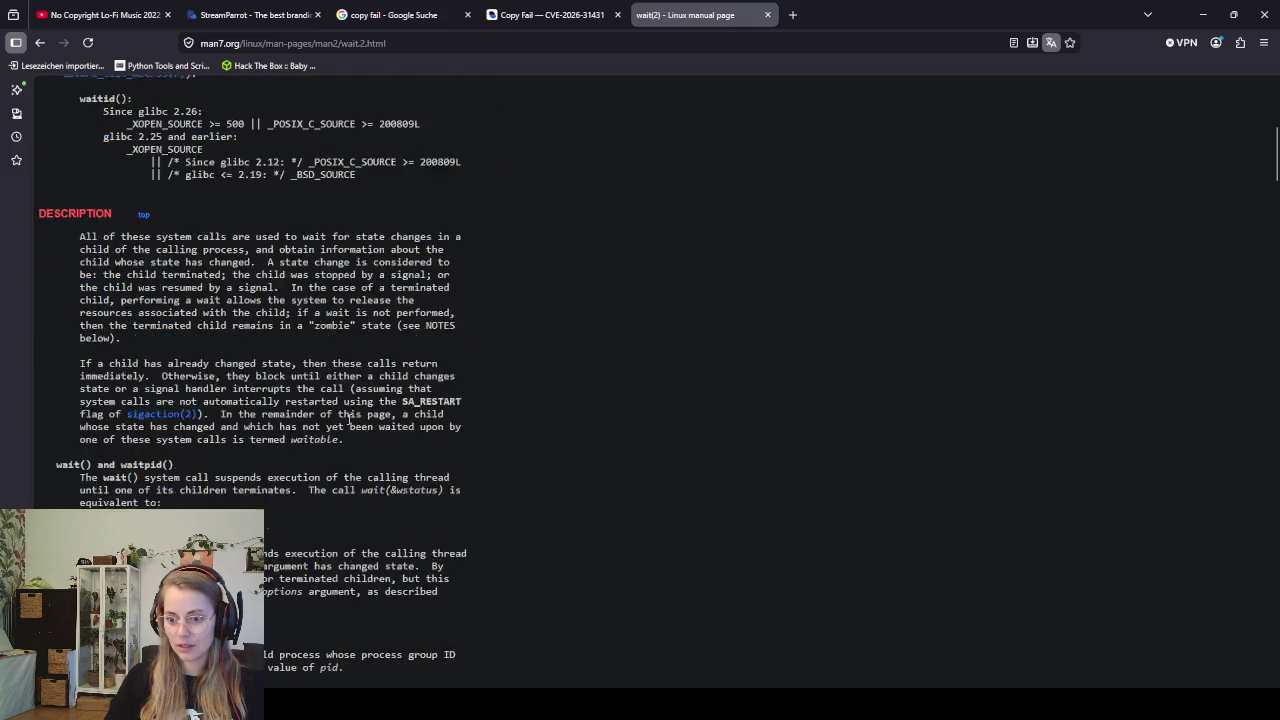
{"action": "scroll", "coordinate": [349, 421], "scroll_direction": "down", "scroll_amount": 2}
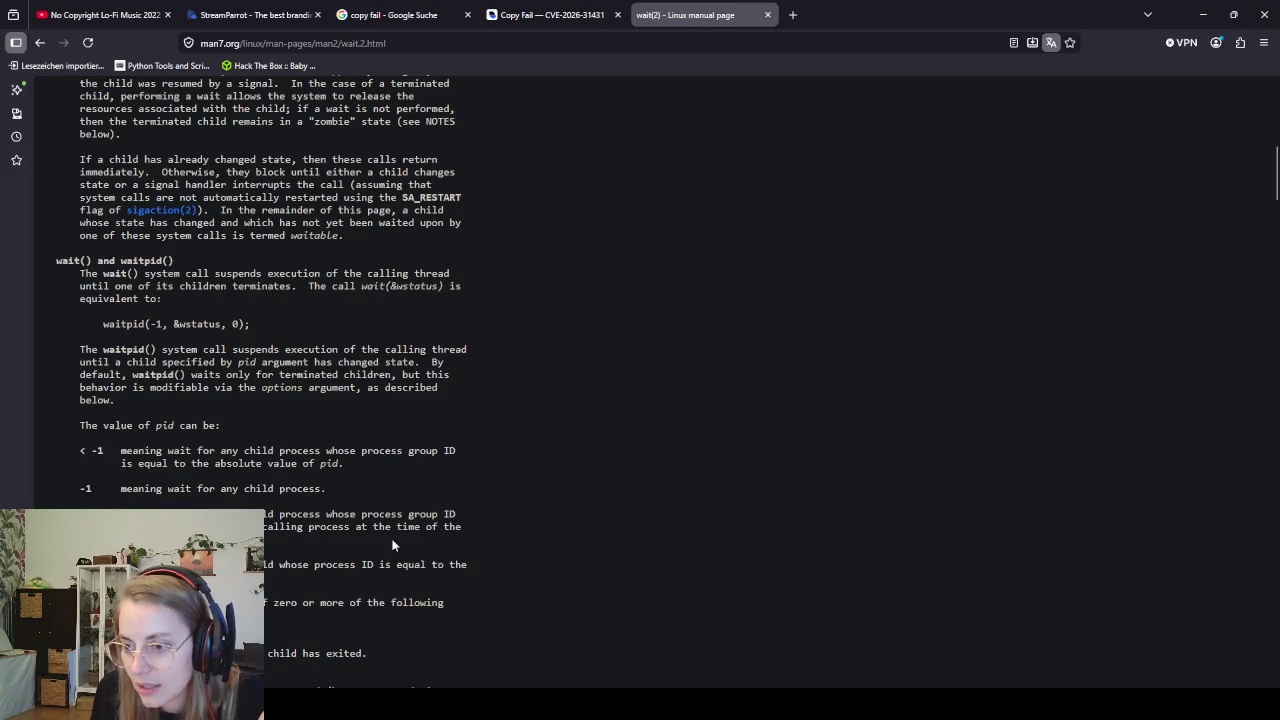
{"action": "scroll", "coordinate": [411, 541], "scroll_direction": "down", "scroll_amount": 2}
{"action": "scroll", "coordinate": [302, 516], "scroll_direction": "down", "scroll_amount": 3}
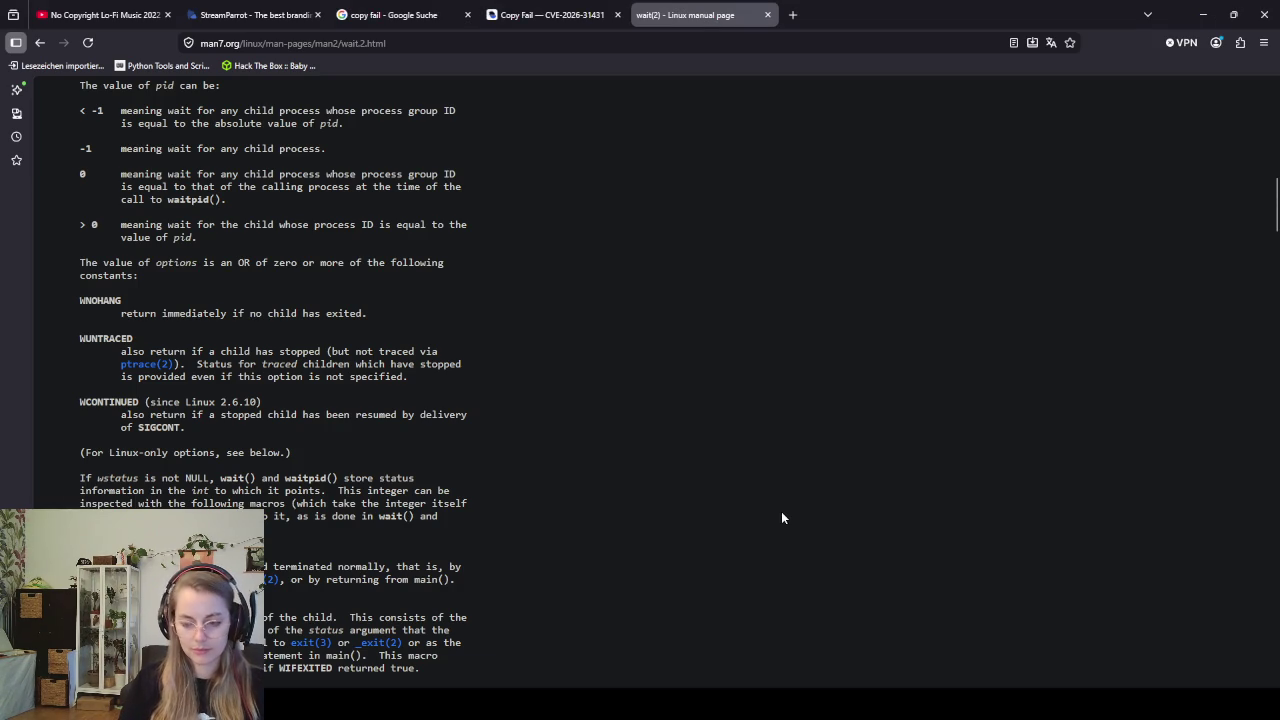
{"action": "key", "text": "ctrl+f"}
{"action": "type", "text": "EFAULT"}
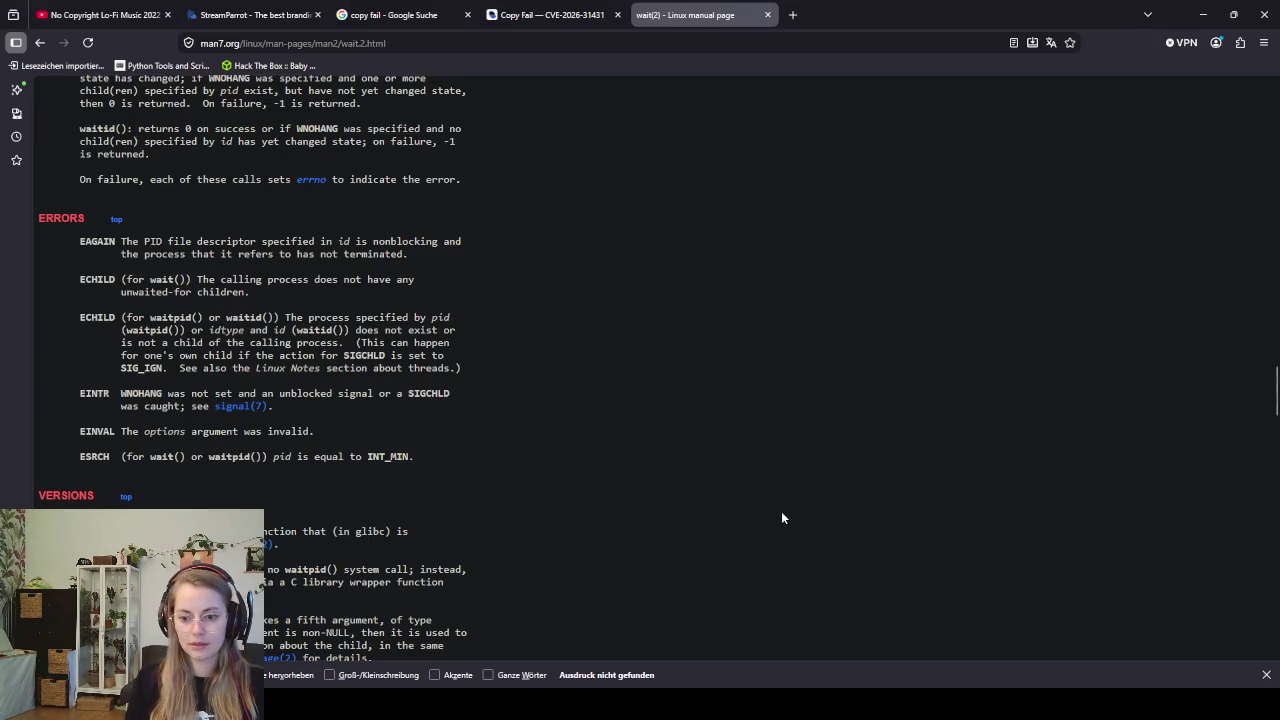
{"action": "type", "text": "sec"}
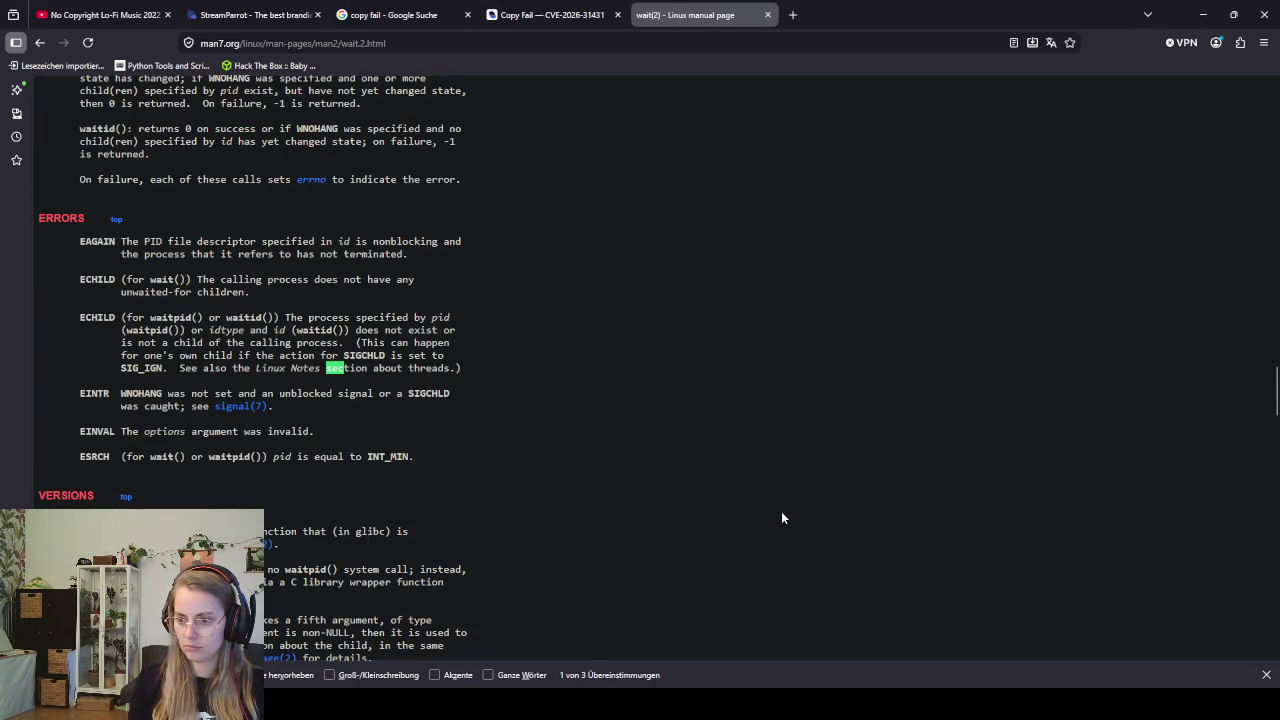
{"action": "key", "text": "Return"}
{"action": "key", "text": "Return"}
{"action": "key", "text": "Return"}
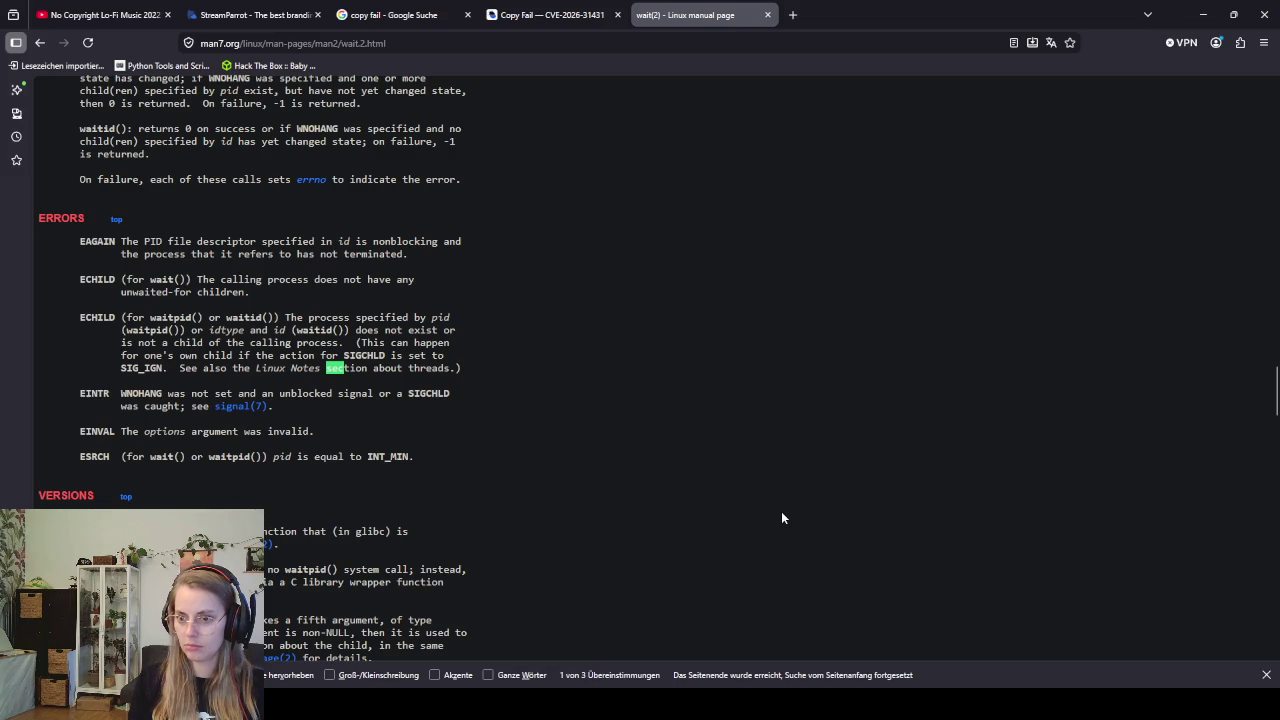
{"action": "scroll", "coordinate": [324, 458], "scroll_direction": "up", "scroll_amount": 10}
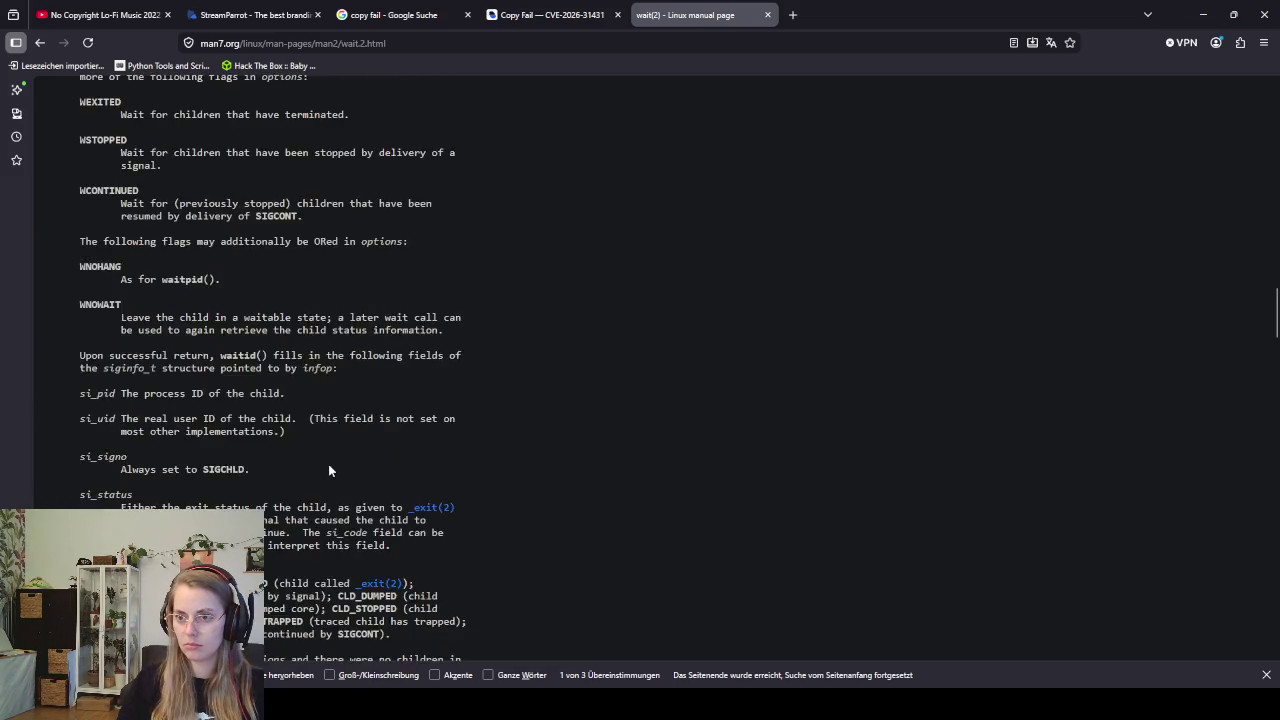
{"action": "scroll", "coordinate": [345, 469], "scroll_direction": "up", "scroll_amount": 15}
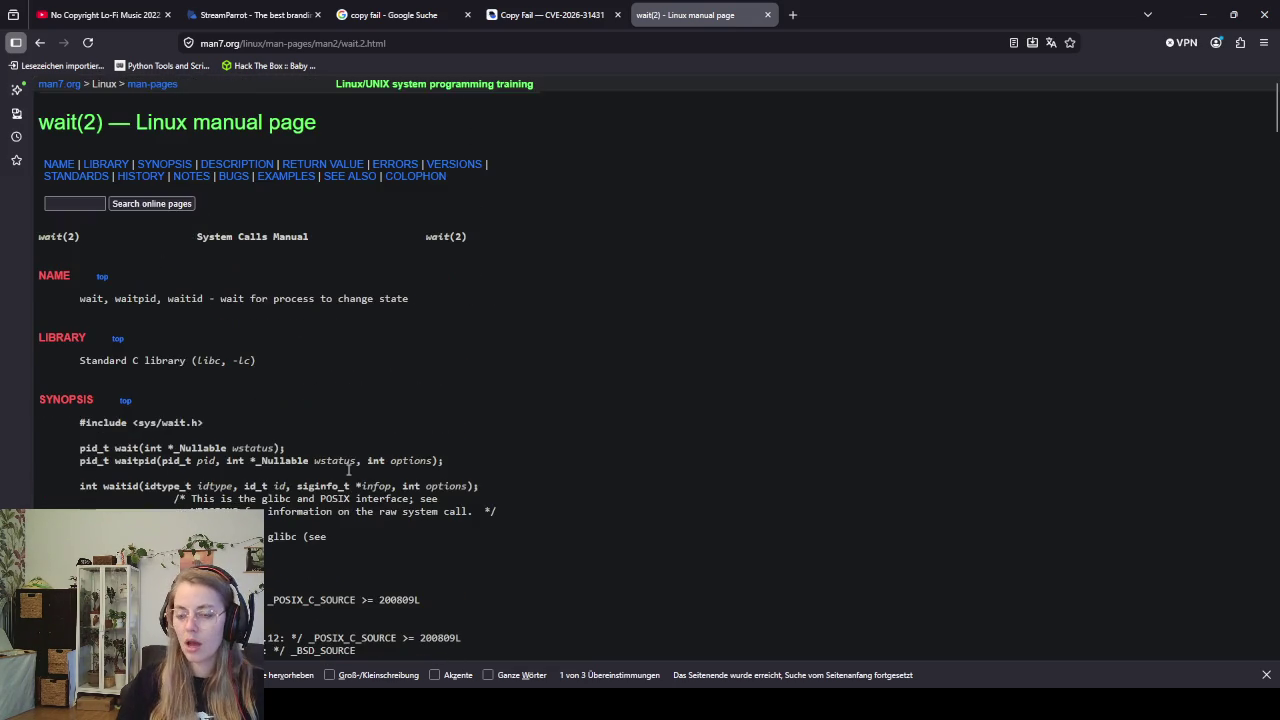
{"action": "scroll", "coordinate": [300, 360], "scroll_direction": "down", "scroll_amount": 5}
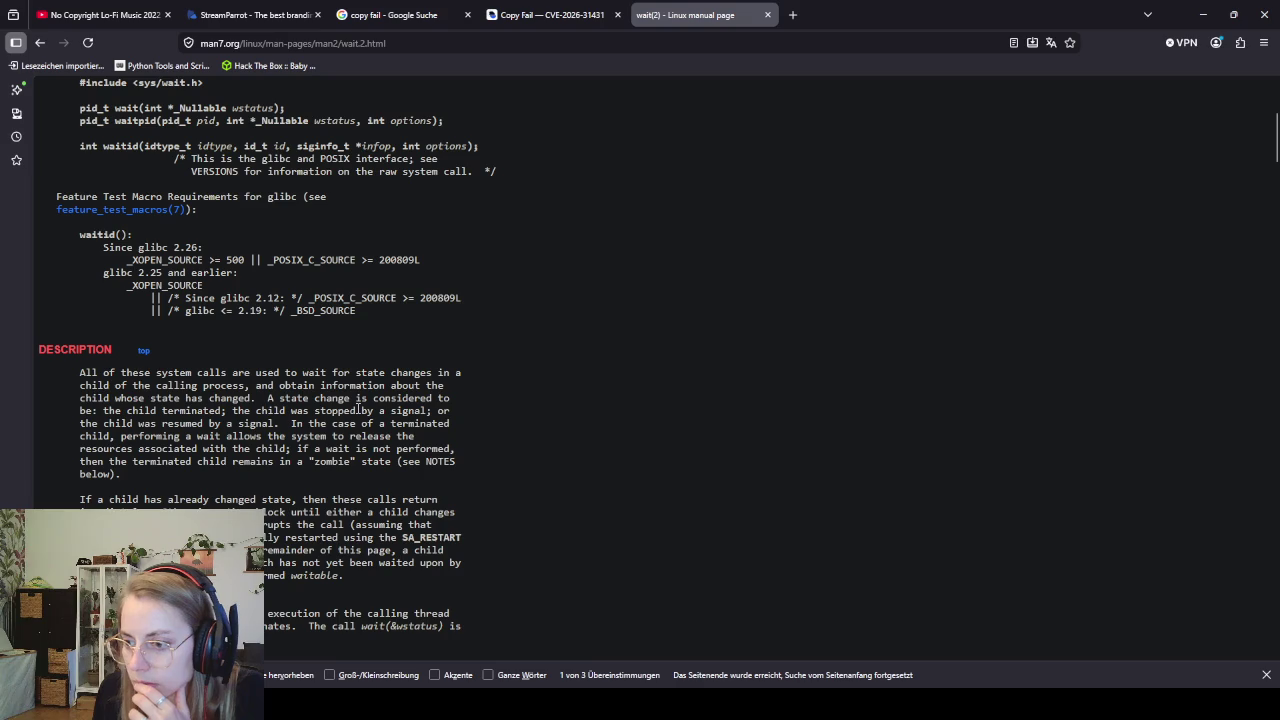
{"action": "scroll", "coordinate": [358, 405], "scroll_direction": "up", "scroll_amount": 4}
{"action": "left_click", "coordinate": [79, 204]}
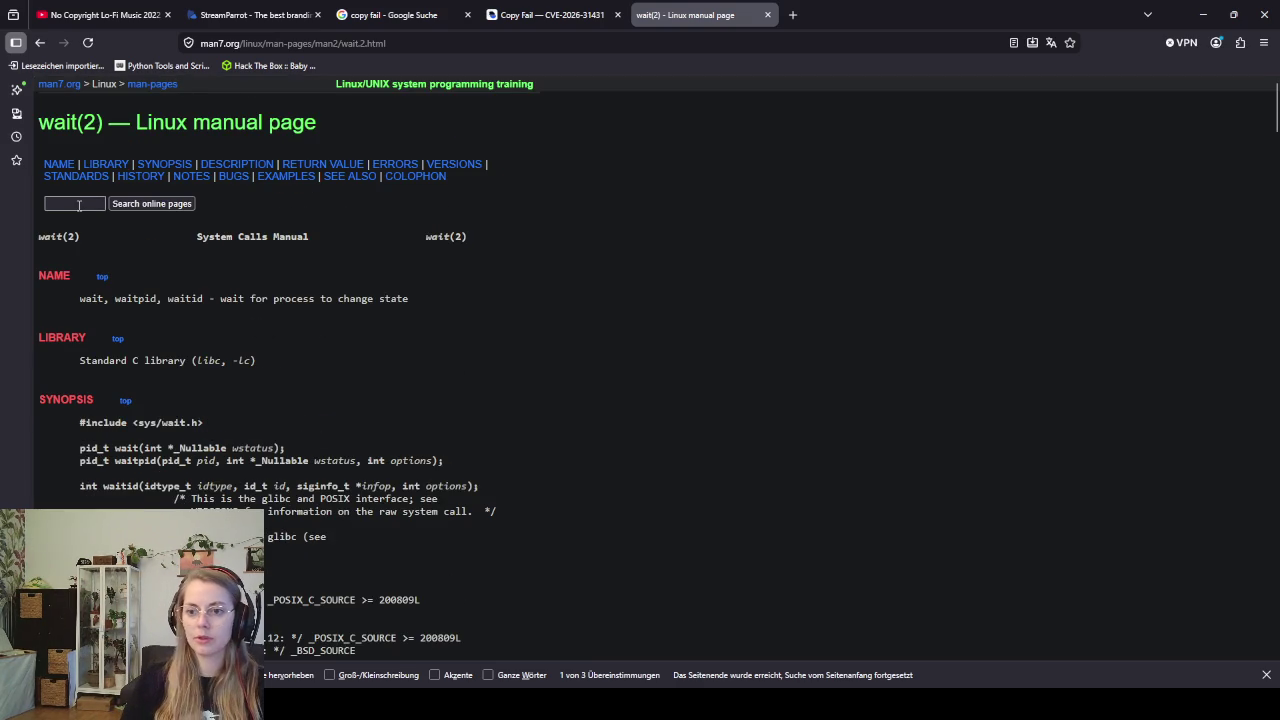
Step: Search the man pages for sleep, open sleep(3), and highlight 'number of seconds'
{"action": "type", "text": "leep"}
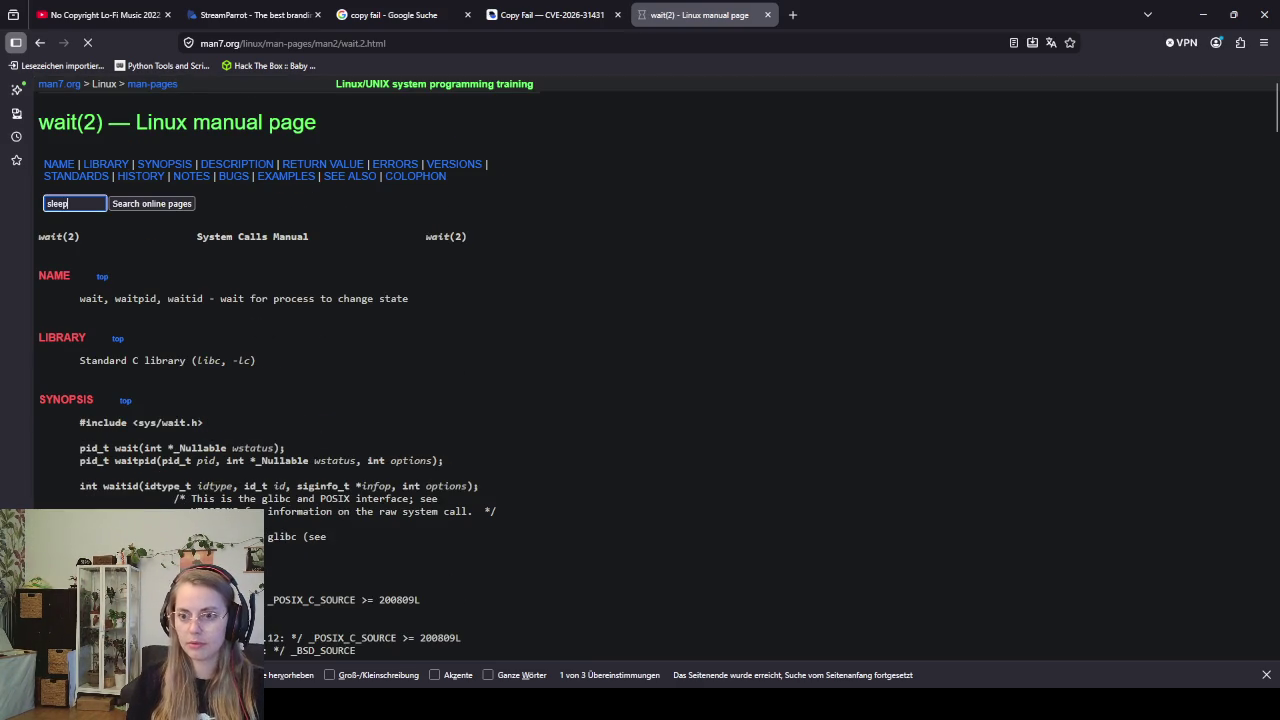
{"action": "key", "text": "Return"}
{"action": "left_click", "coordinate": [272, 230]}
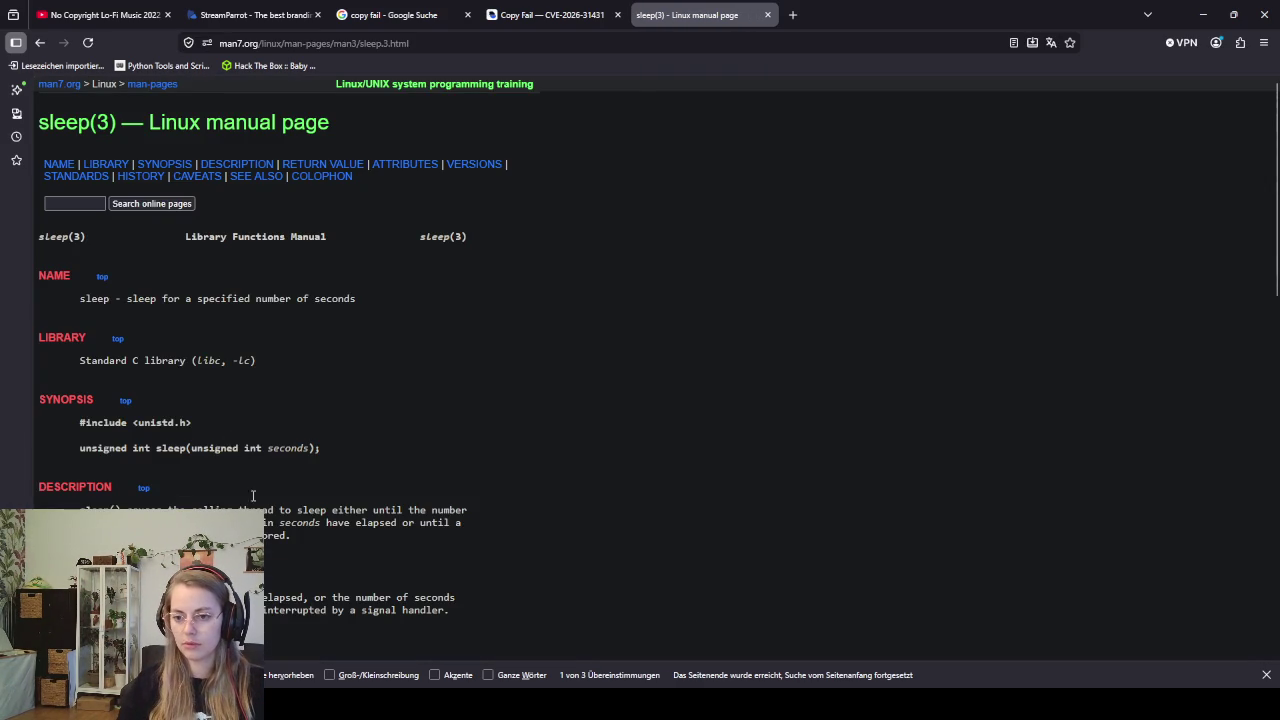
{"action": "left_click_drag", "start_coordinate": [253, 303], "coordinate": [388, 311]}
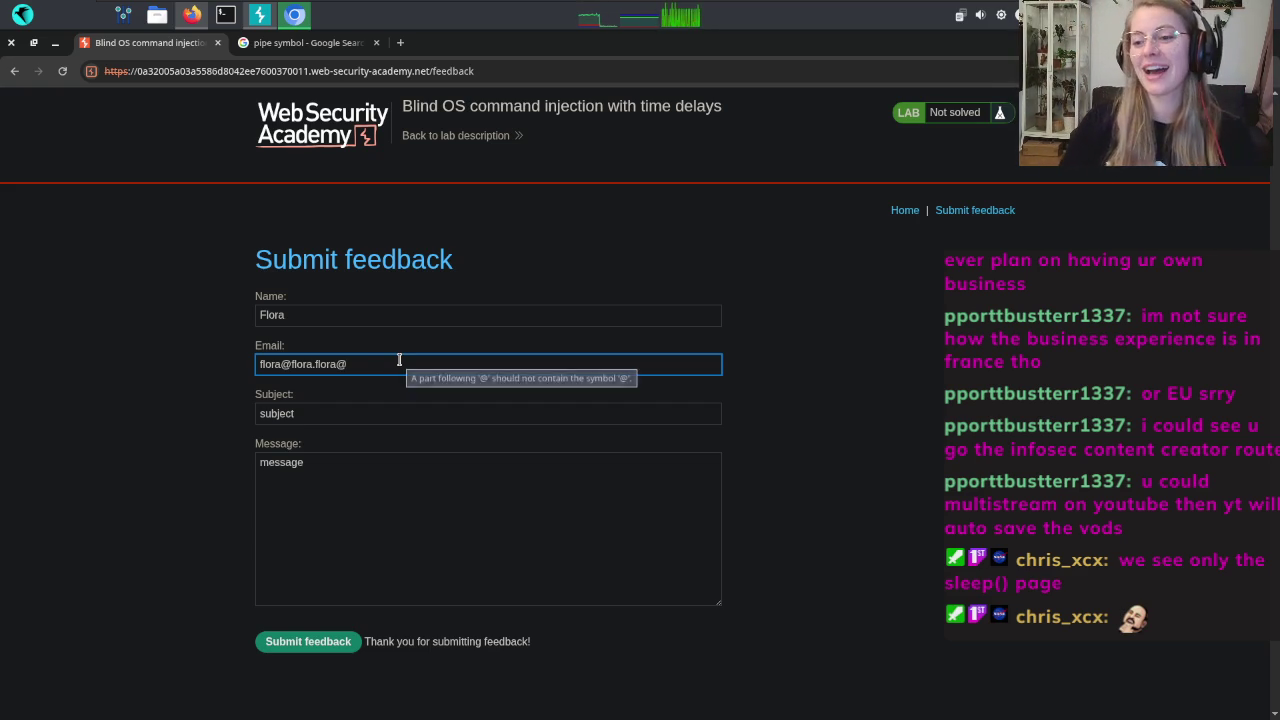
{"action": "left_click", "coordinate": [355, 316]}
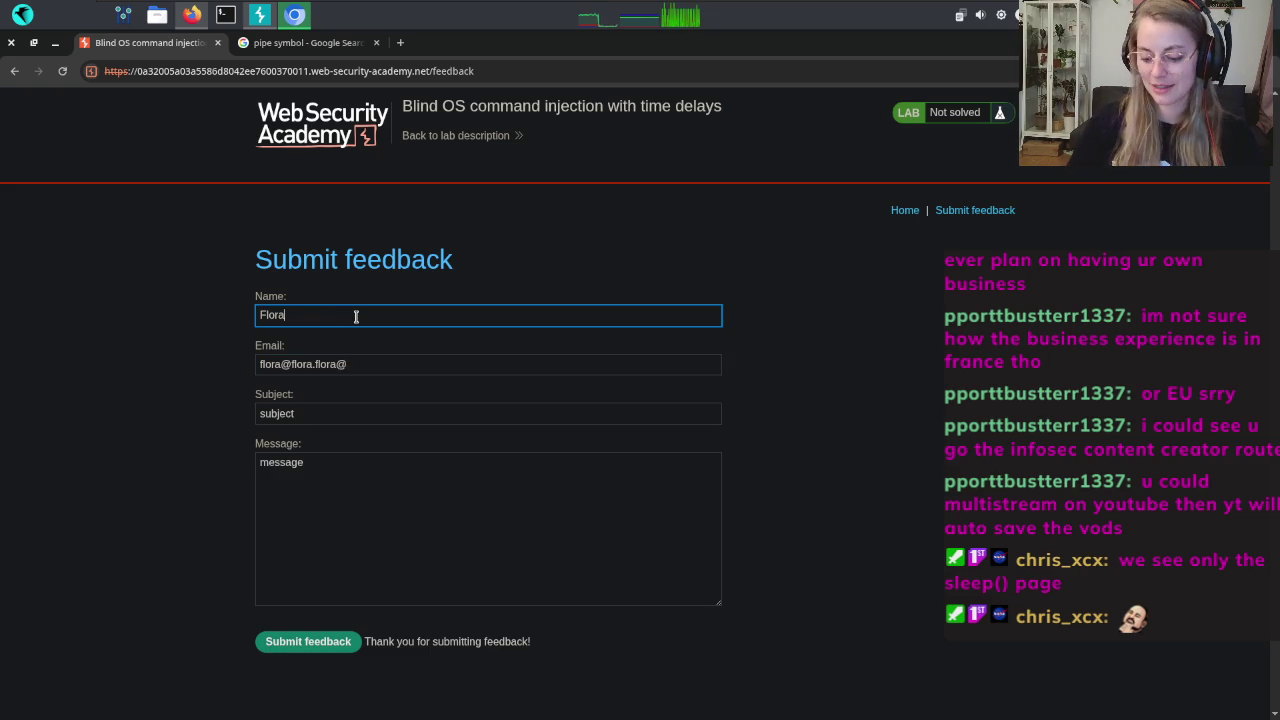
Step: Append ;sleep(10) through ;sleep(40) payloads to the Name, Email, Subject and Message fields
{"action": "type", "text": ";sleep("}
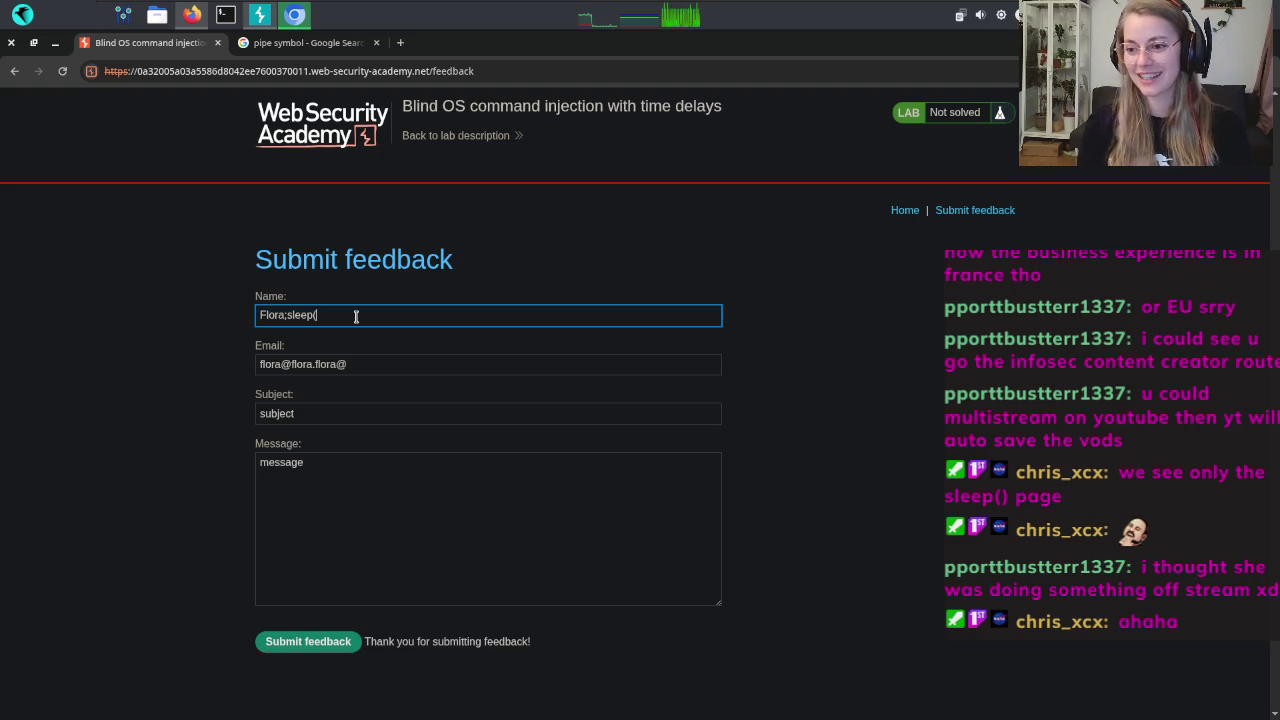
{"action": "type", "text": "10"}
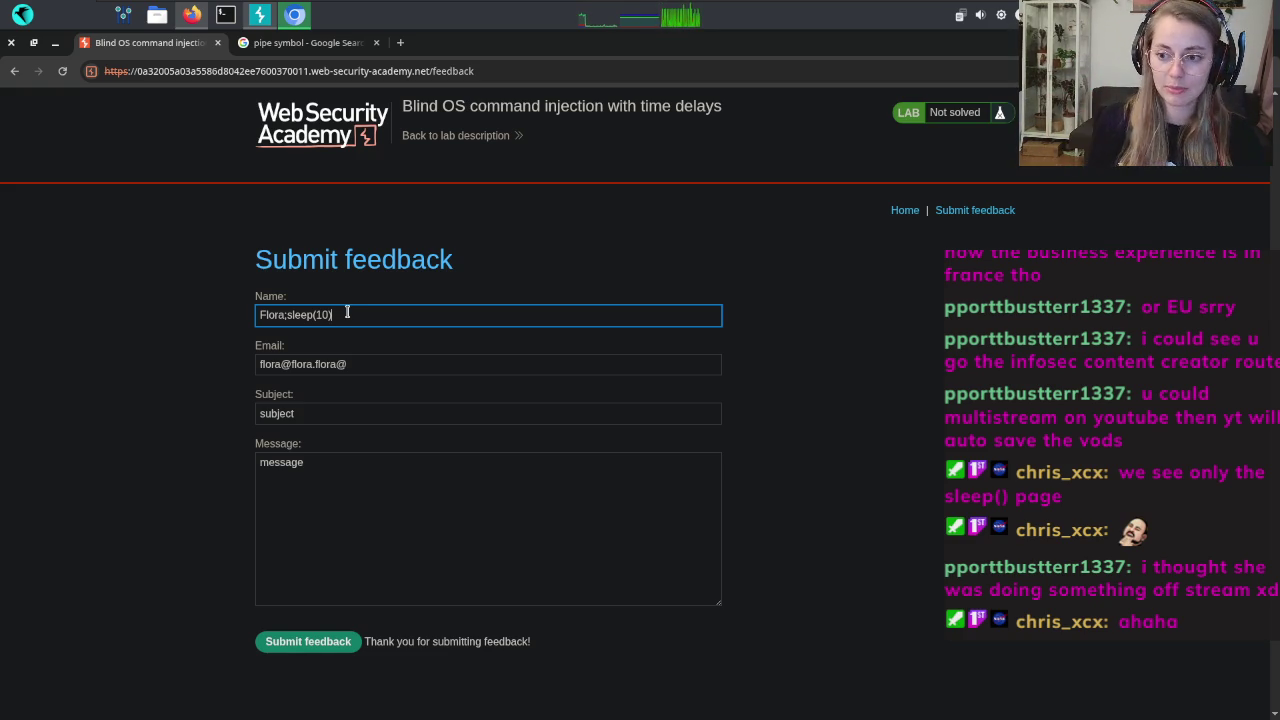
{"action": "left_click", "coordinate": [386, 364]}
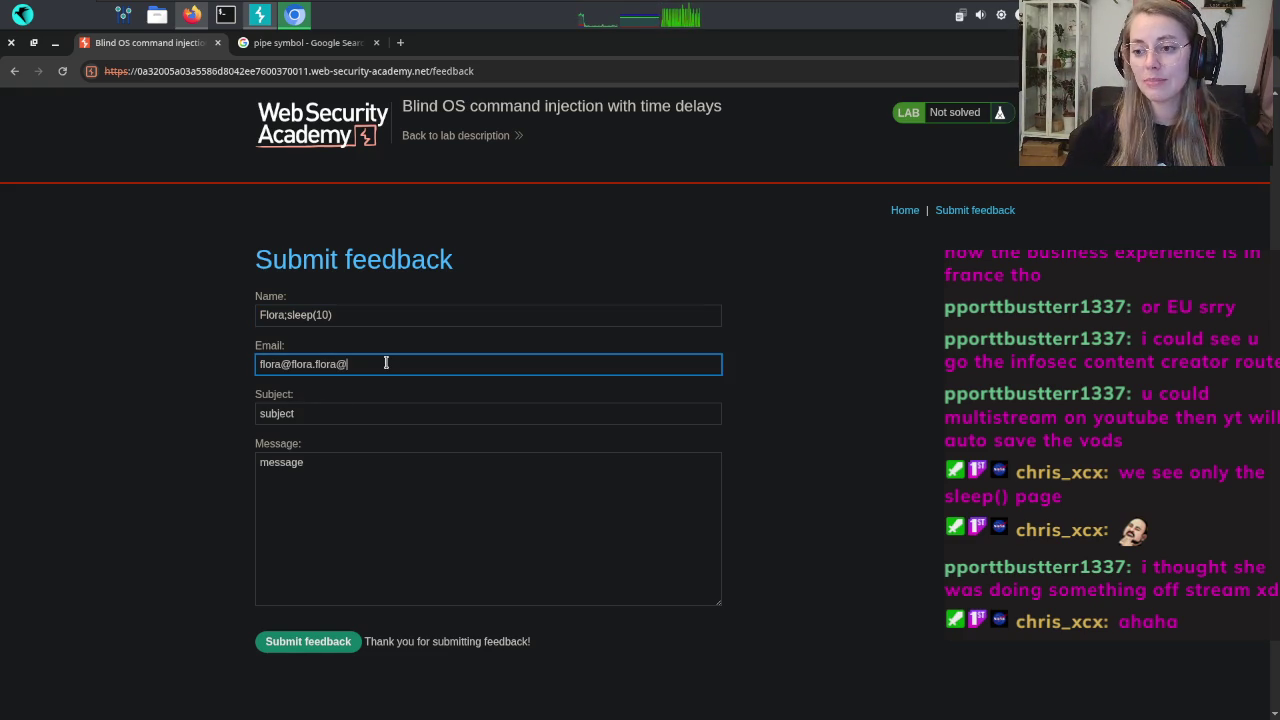
{"action": "left_click_drag", "start_coordinate": [378, 364], "coordinate": [340, 364]}
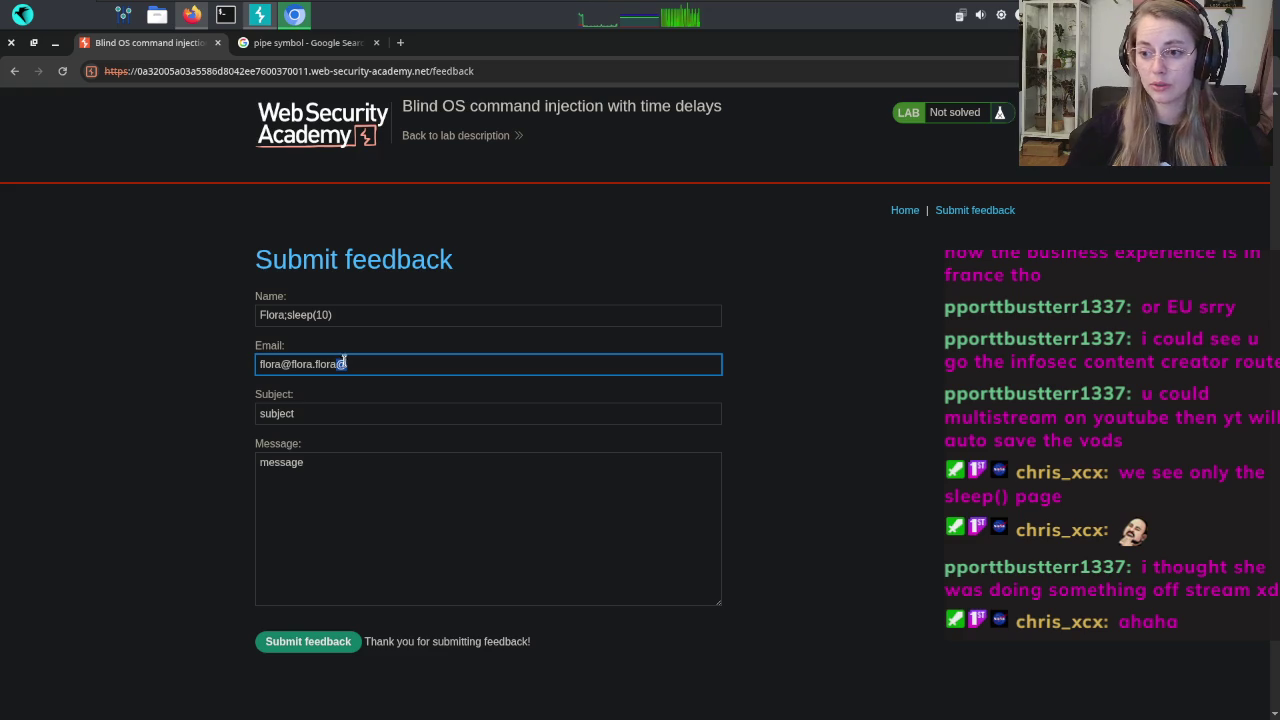
{"action": "type", "text": ";sleep("}
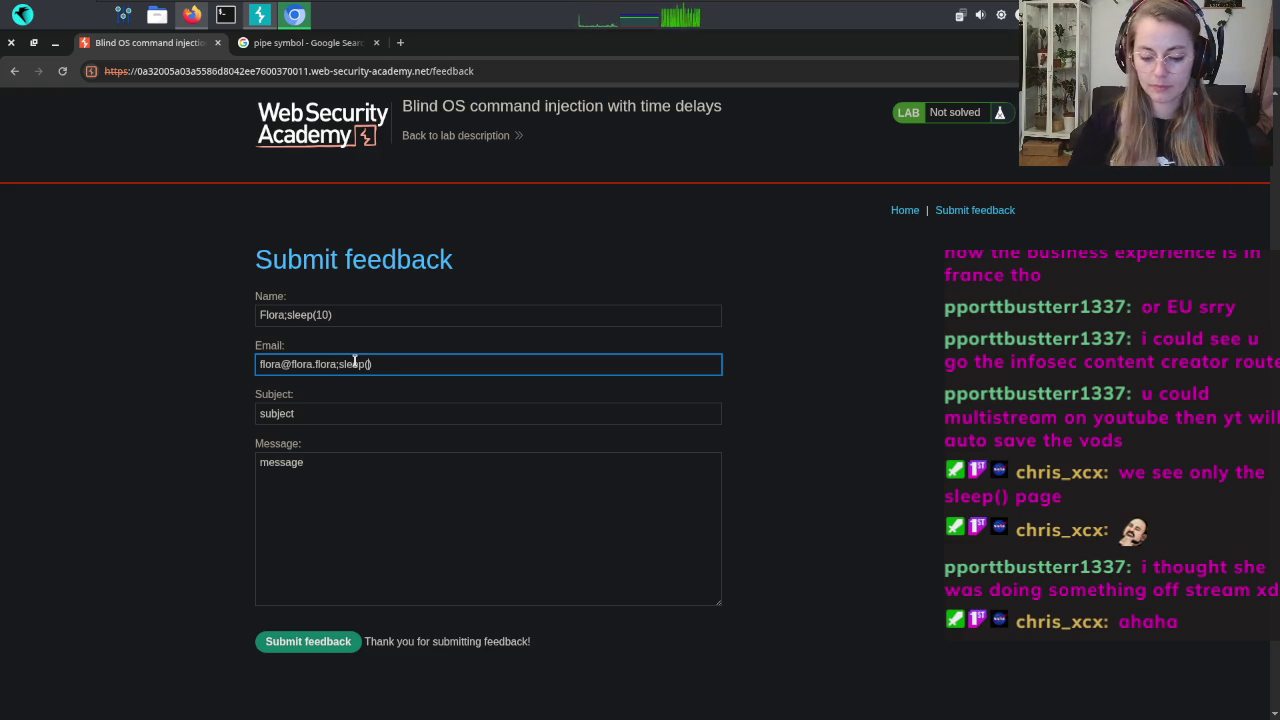
{"action": "type", "text": "0"}
{"action": "left_click", "coordinate": [343, 408]}
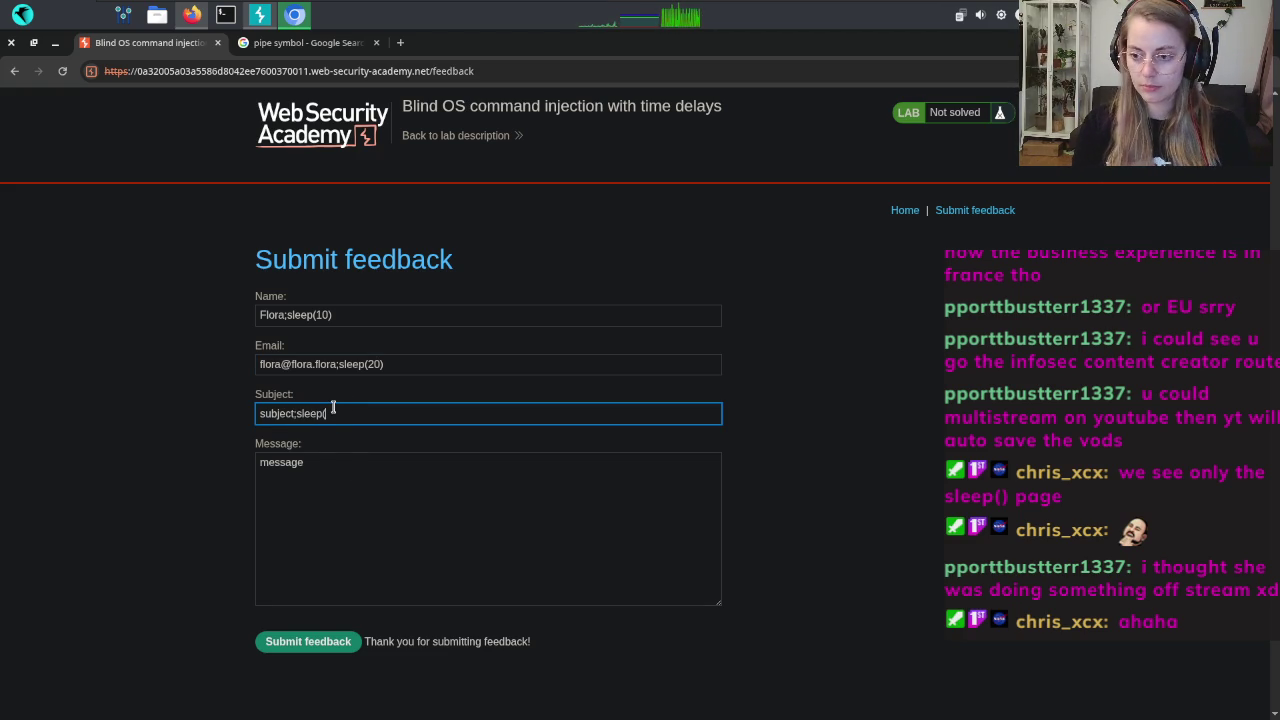
{"action": "left_click", "coordinate": [400, 473]}
{"action": "type", "text": ";sleep(40"}
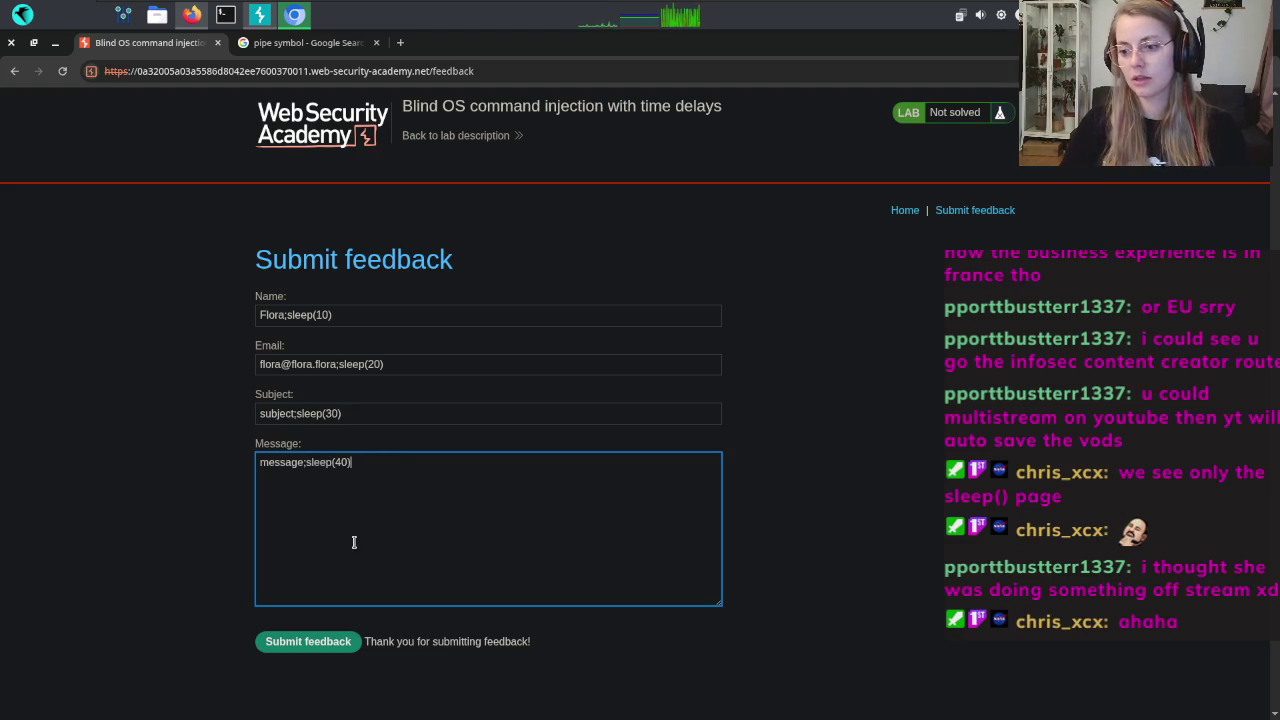
Step: Submit the feedback form and check Burp's proxy HTTP history
{"action": "left_click", "coordinate": [334, 644]}
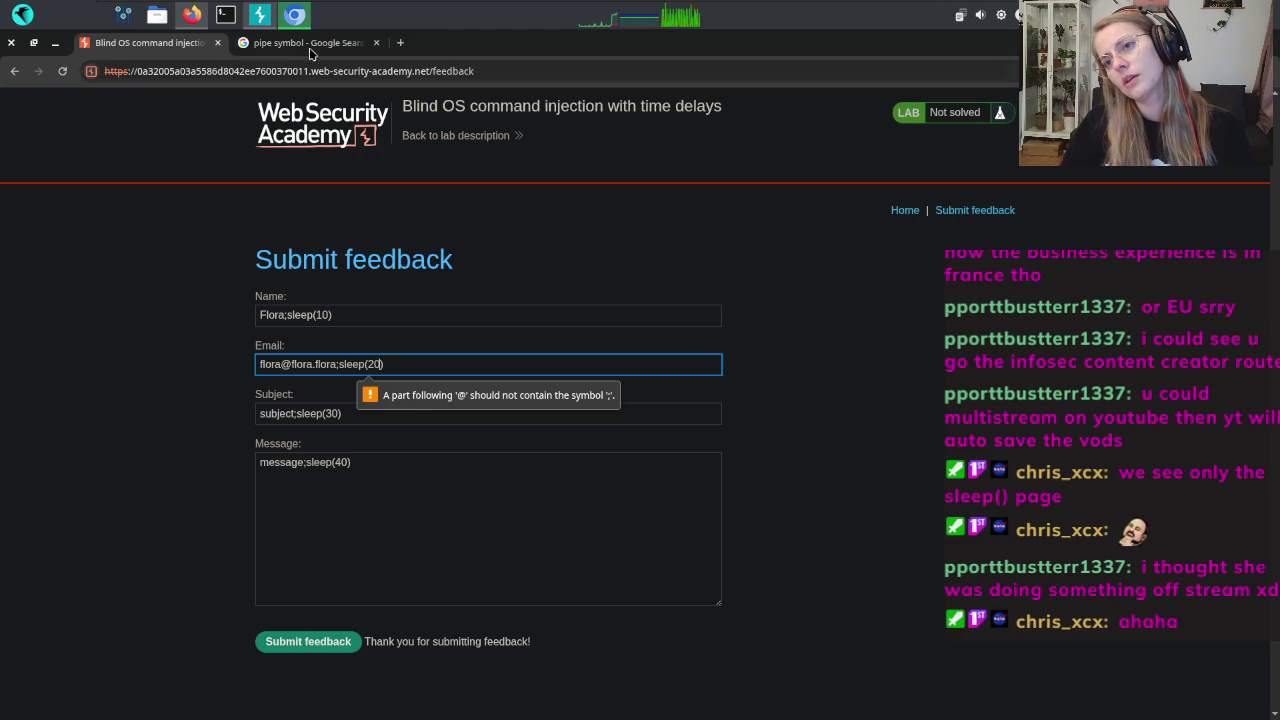
{"action": "left_click", "coordinate": [259, 14]}
{"action": "scroll", "coordinate": [303, 204], "scroll_direction": "down", "scroll_amount": 10}
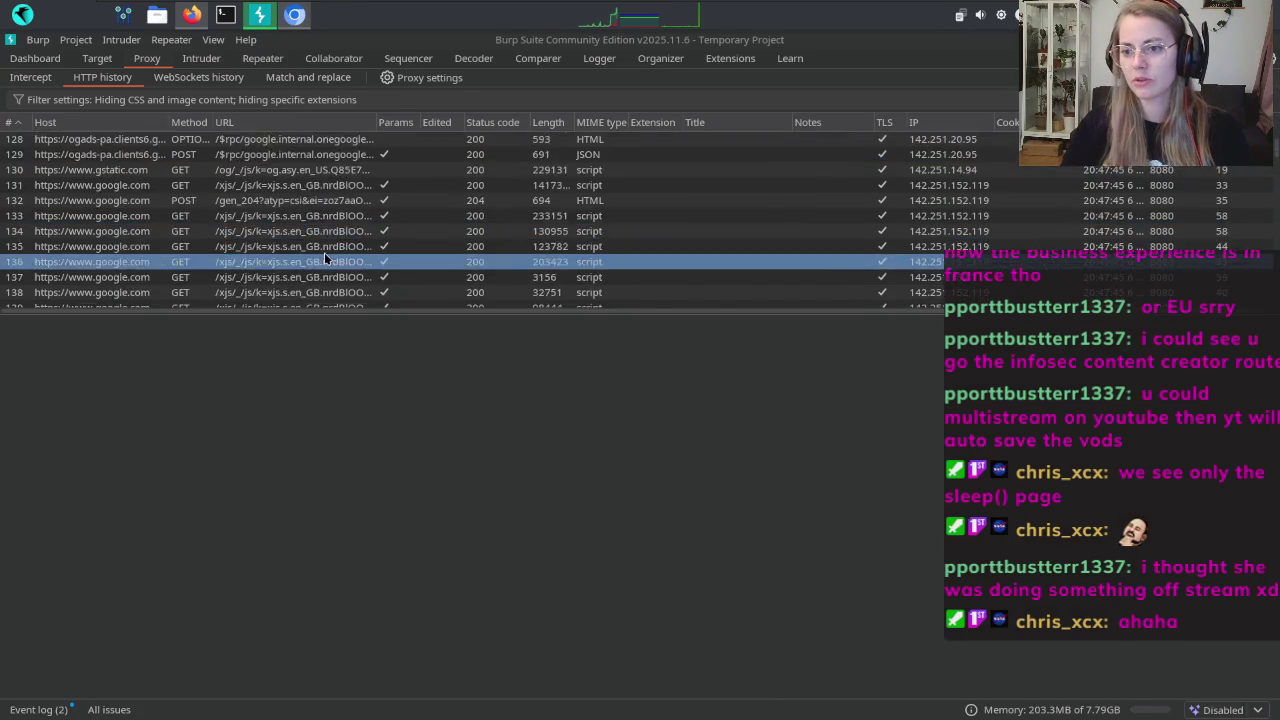
Step: Browse the captured proxy HTTP history, check Intercept, then bring up the Target site map
{"action": "scroll", "coordinate": [323, 272], "scroll_direction": "down", "scroll_amount": 20}
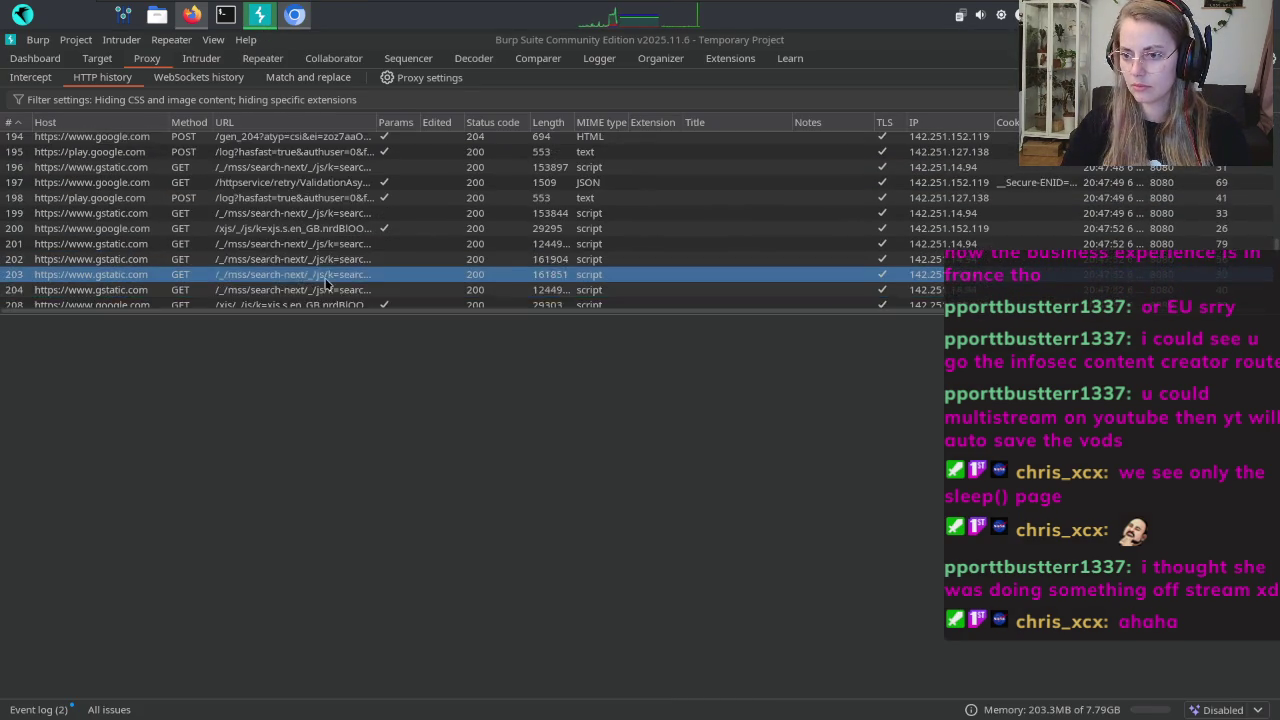
{"action": "left_click", "coordinate": [38, 80]}
{"action": "left_click", "coordinate": [95, 78]}
{"action": "left_click", "coordinate": [308, 272]}
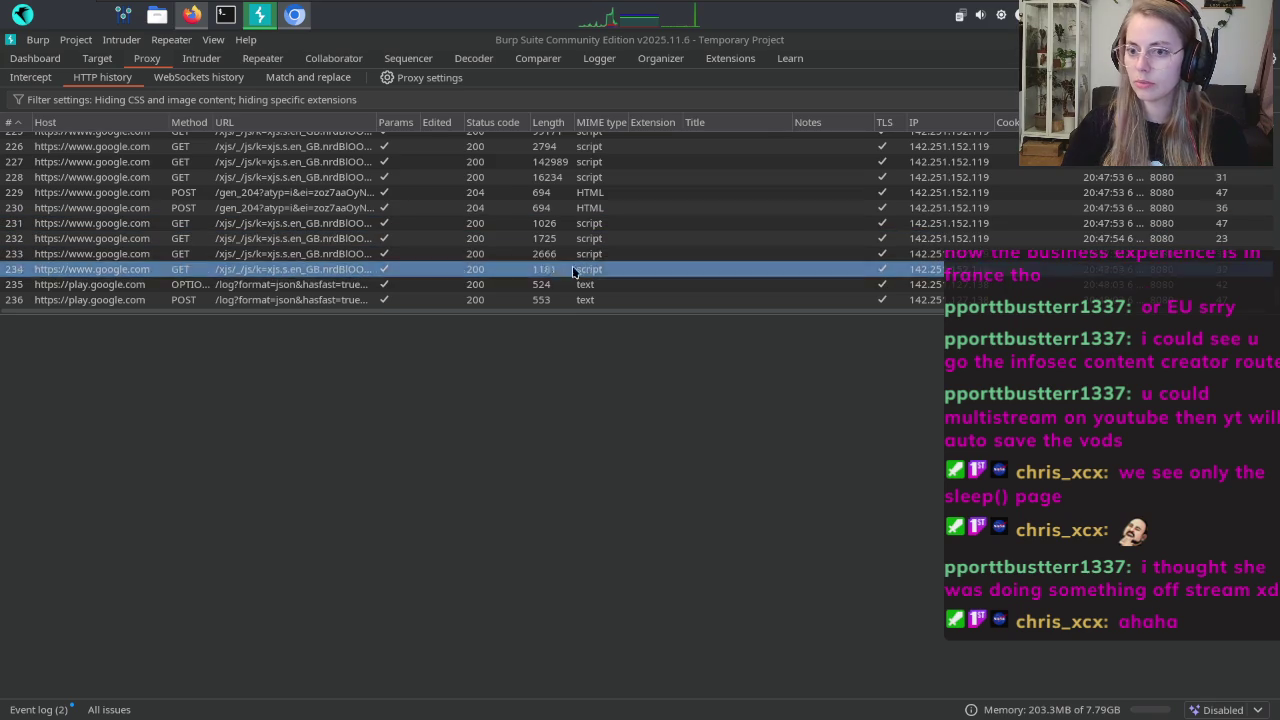
{"action": "scroll", "coordinate": [331, 300], "scroll_direction": "up", "scroll_amount": 5}
{"action": "left_click", "coordinate": [318, 288]}
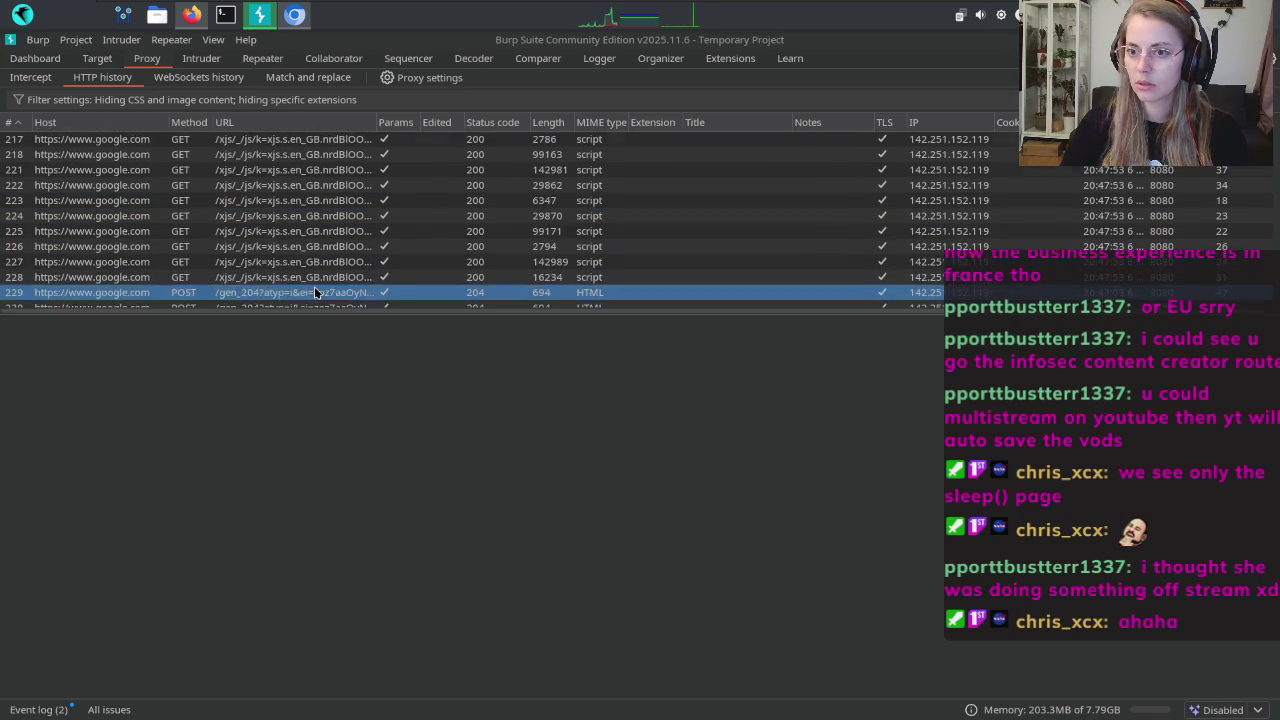
{"action": "scroll", "coordinate": [317, 286], "scroll_direction": "up", "scroll_amount": 5}
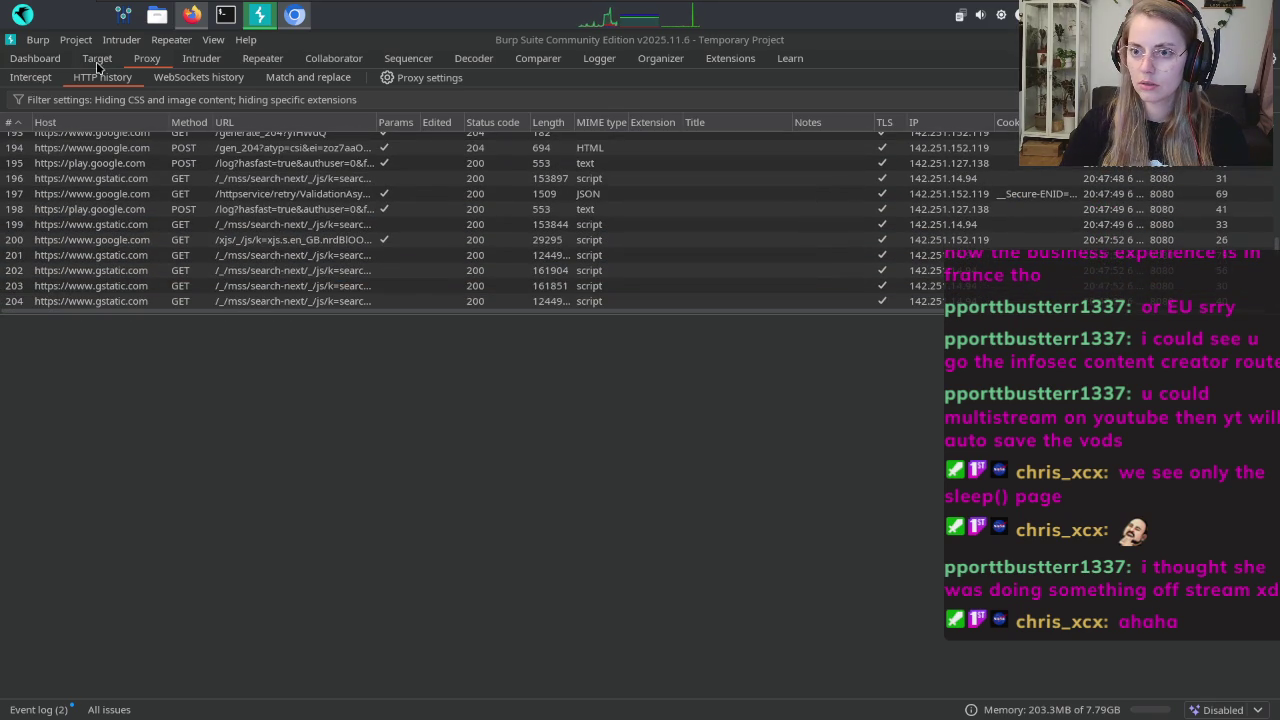
{"action": "left_click", "coordinate": [95, 59]}
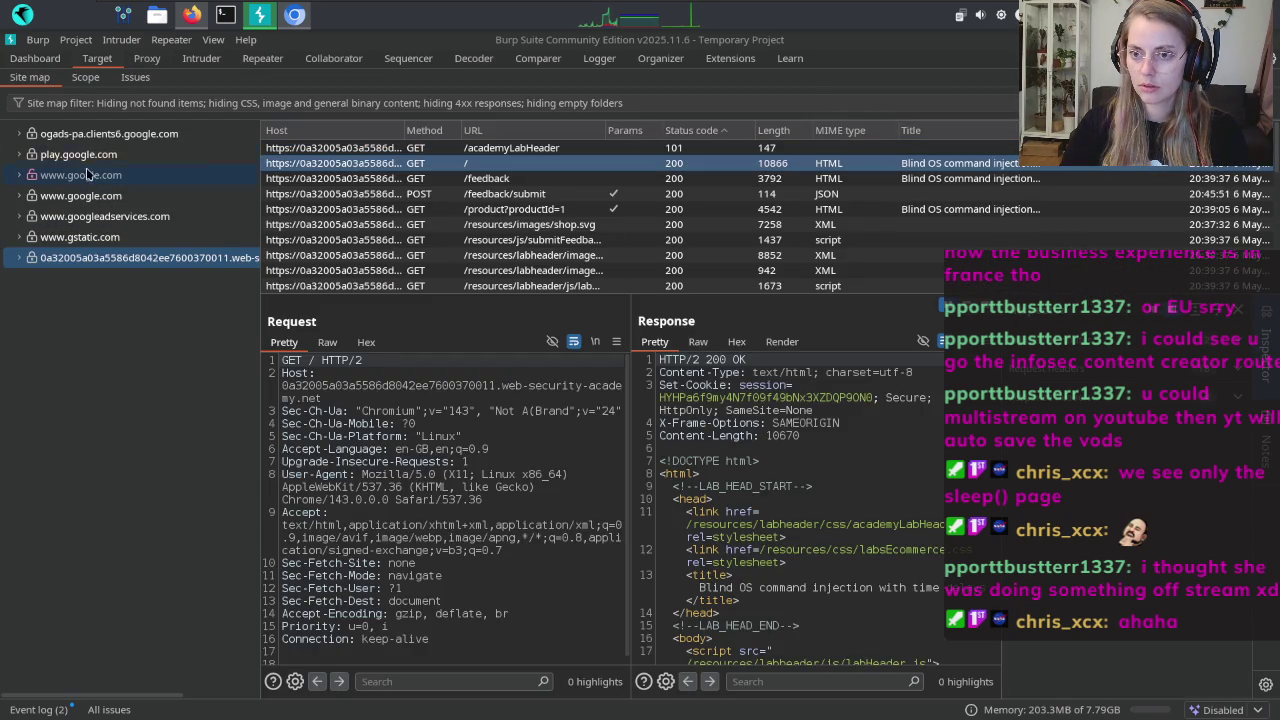
Step: Delete the six Google and gstatic hosts from the site map, leaving only the lab host selected
{"action": "left_click", "coordinate": [93, 134]}
{"action": "left_click", "coordinate": [99, 236], "text": "shift"}
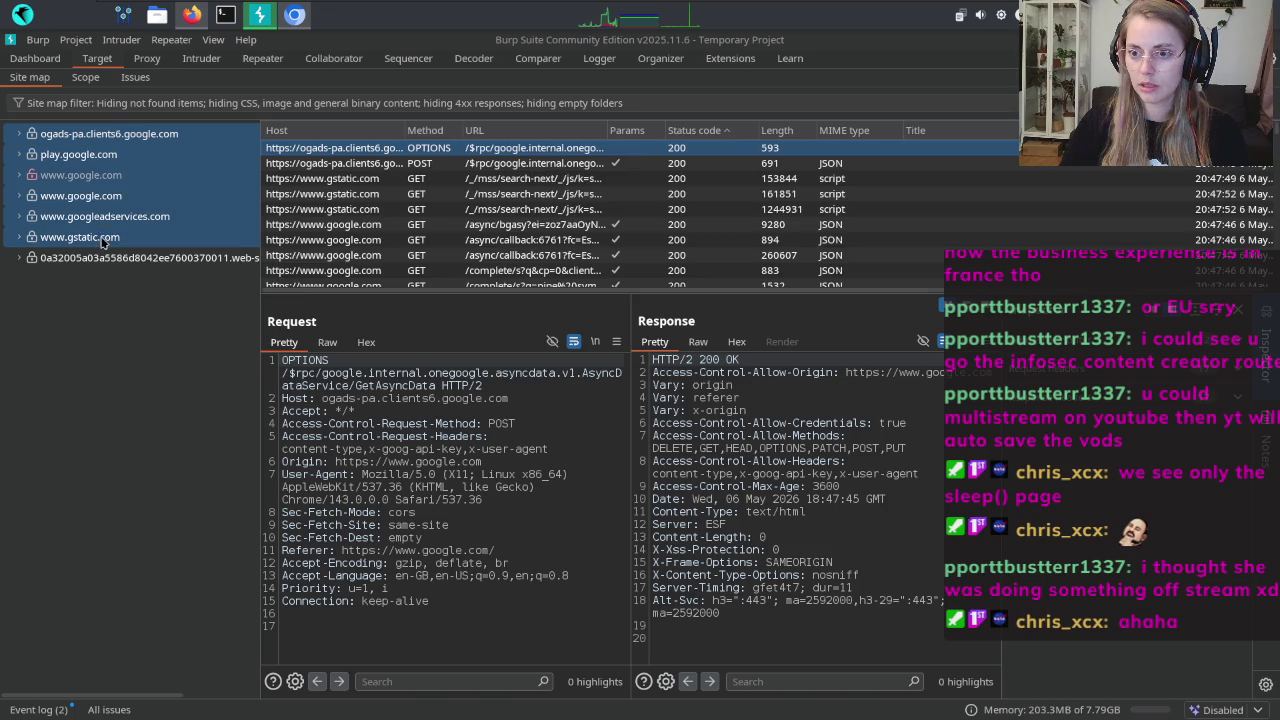
{"action": "right_click", "coordinate": [100, 237]}
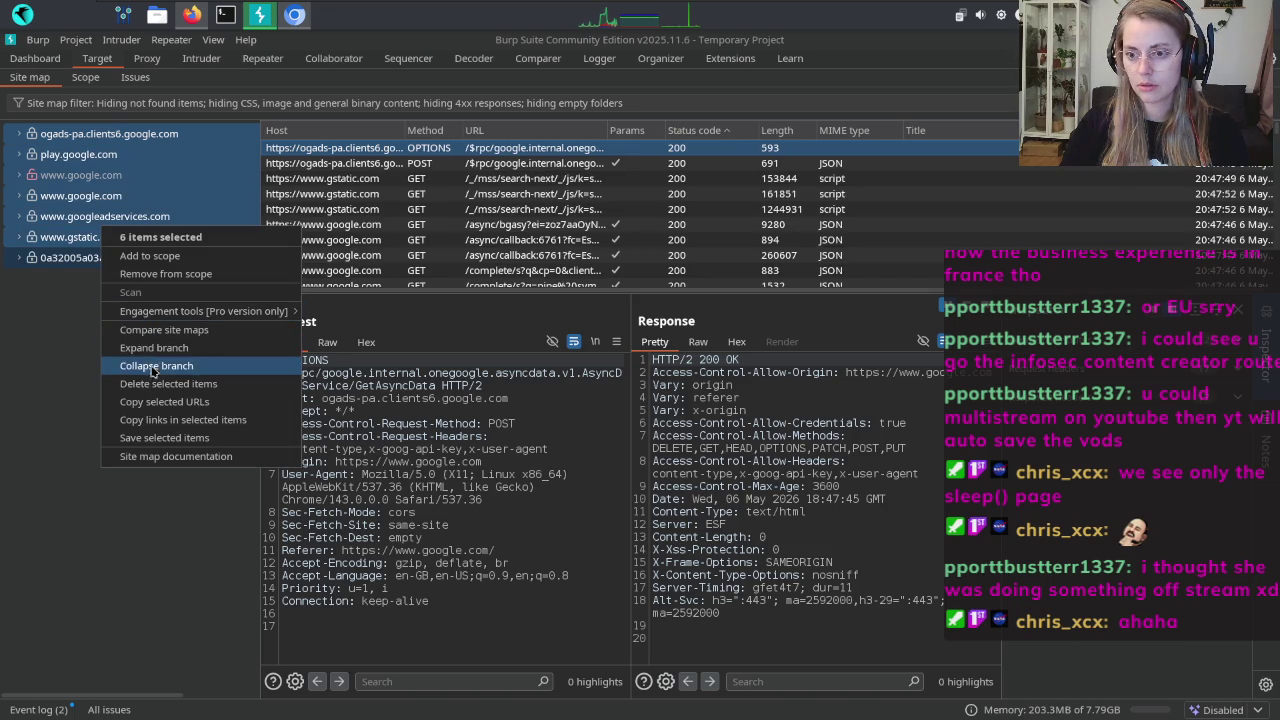
{"action": "left_click", "coordinate": [177, 278]}
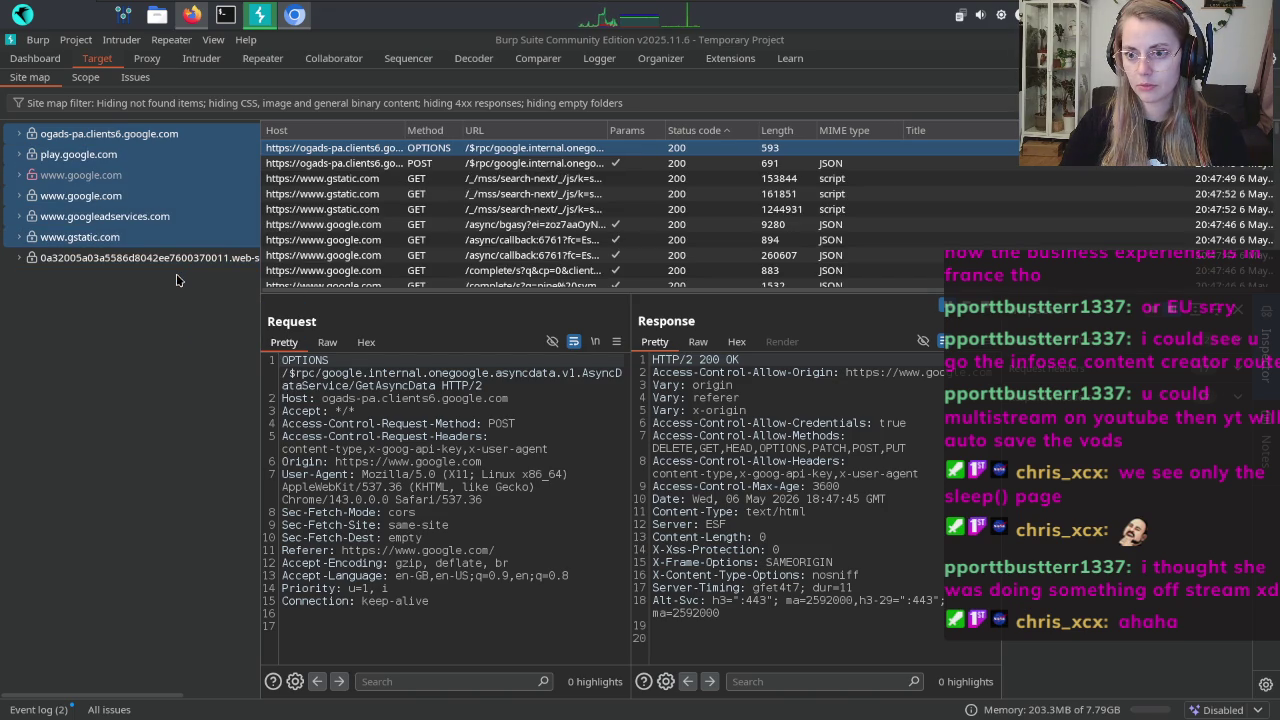
{"action": "right_click", "coordinate": [95, 213]}
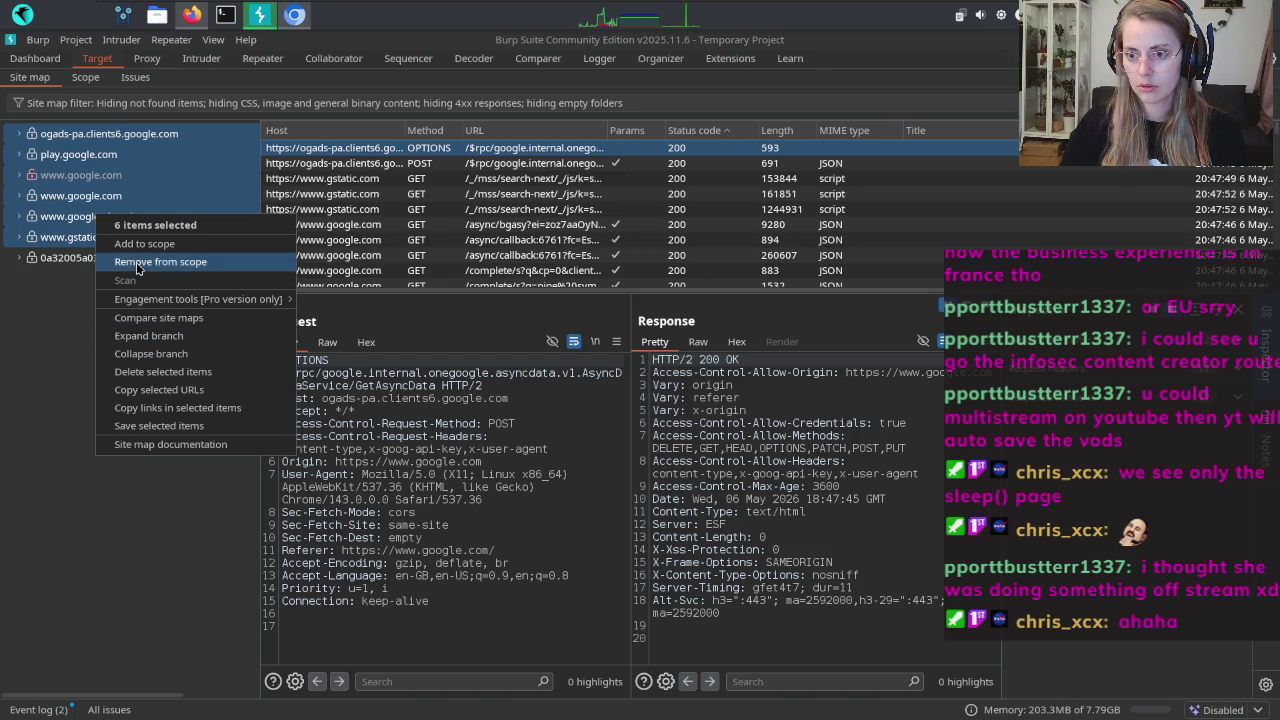
{"action": "left_click", "coordinate": [148, 372]}
{"action": "left_click", "coordinate": [696, 398]}
{"action": "left_click", "coordinate": [172, 136]}
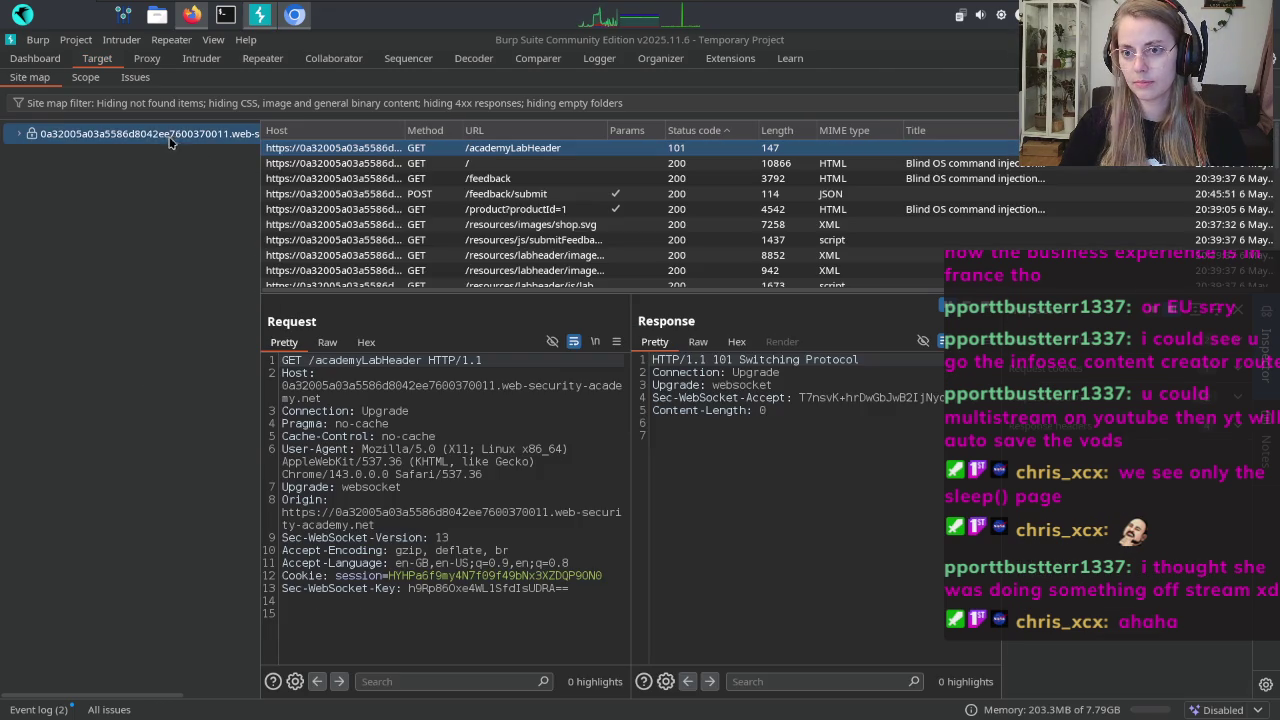
Step: Look through the lab host's requests, including a product page and POST /feedback/submit
{"action": "scroll", "coordinate": [518, 250], "scroll_direction": "down", "scroll_amount": 1}
{"action": "left_click", "coordinate": [518, 262]}
{"action": "scroll", "coordinate": [518, 266], "scroll_direction": "down", "scroll_amount": 2}
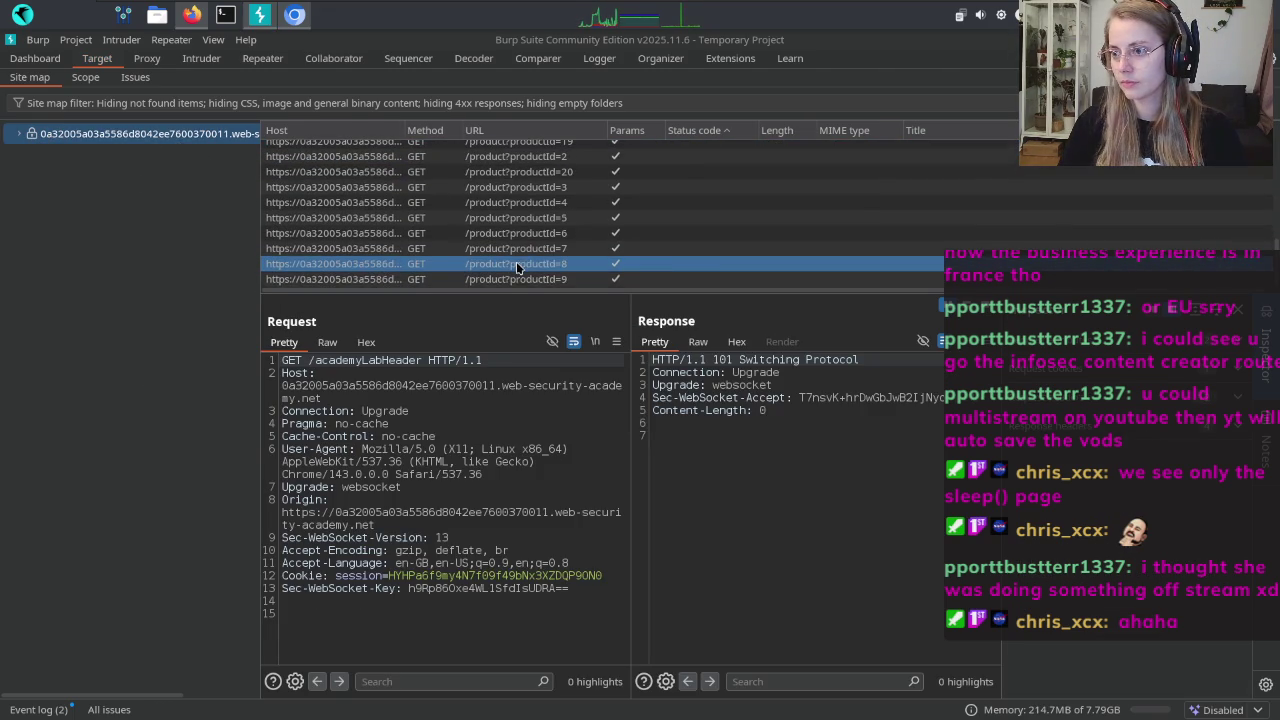
{"action": "left_click", "coordinate": [551, 270]}
{"action": "scroll", "coordinate": [551, 268], "scroll_direction": "up", "scroll_amount": 5}
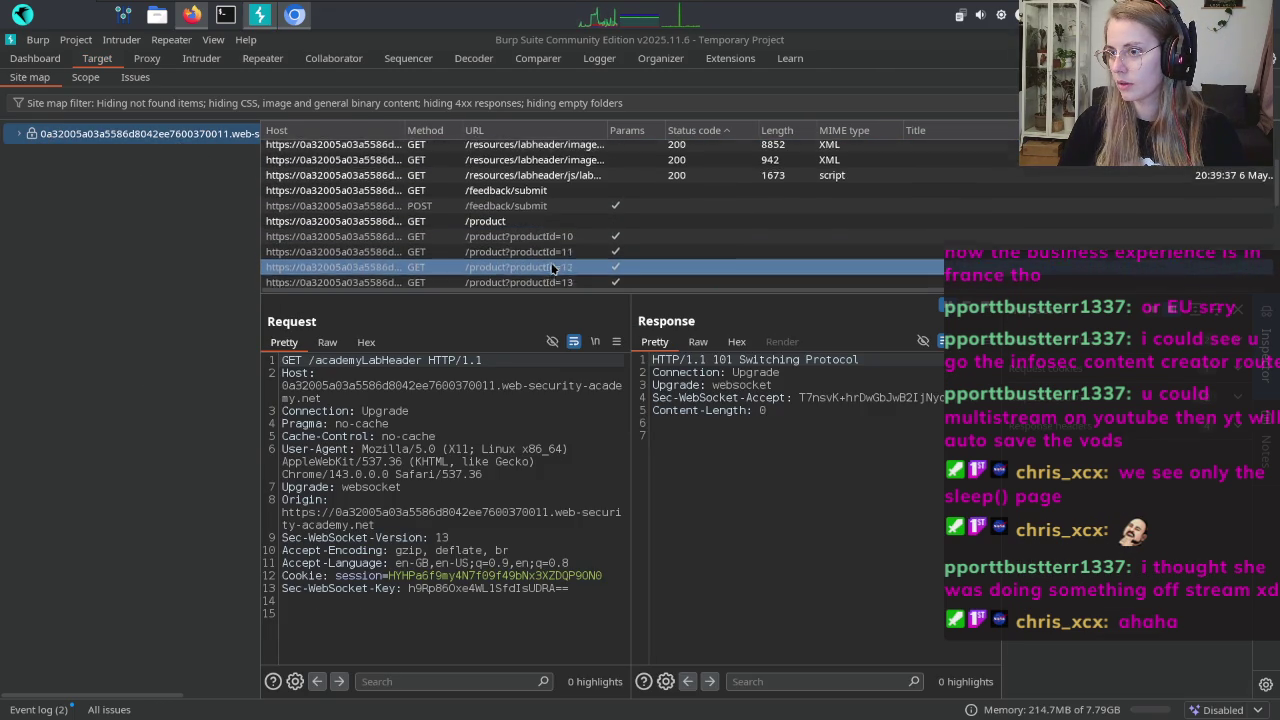
{"action": "left_click", "coordinate": [547, 258]}
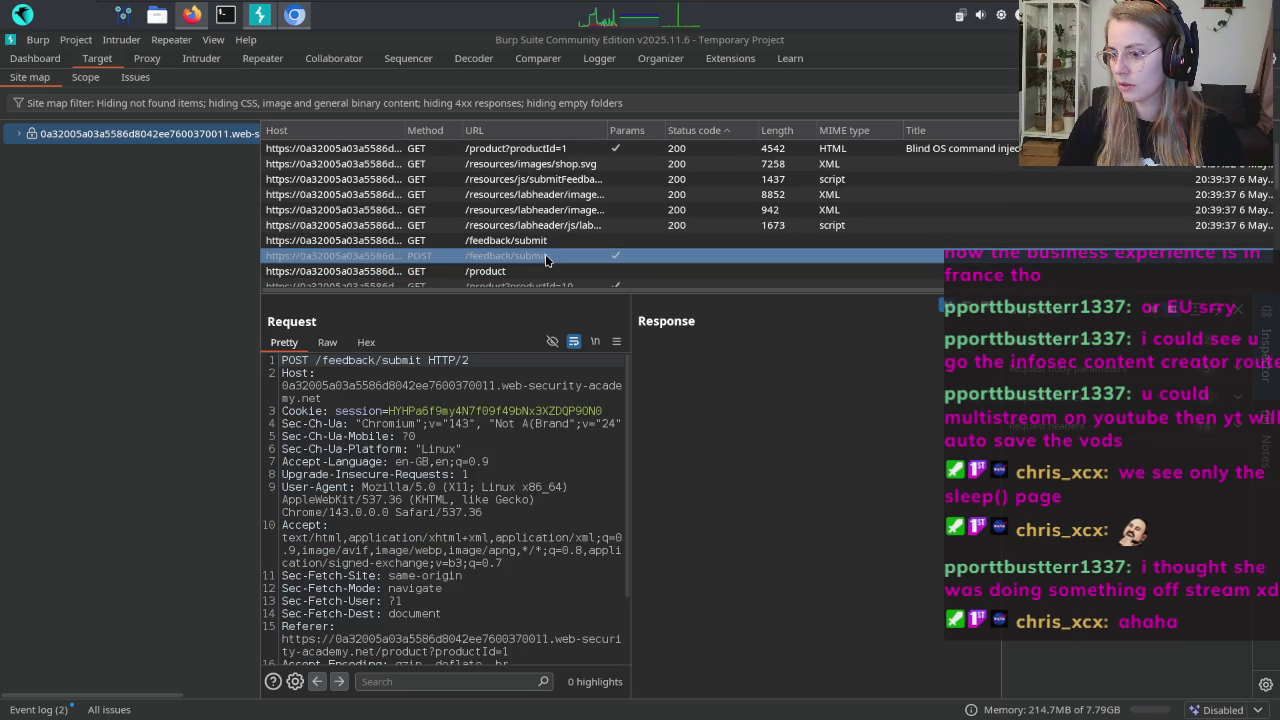
{"action": "scroll", "coordinate": [503, 440], "scroll_direction": "down", "scroll_amount": 2}
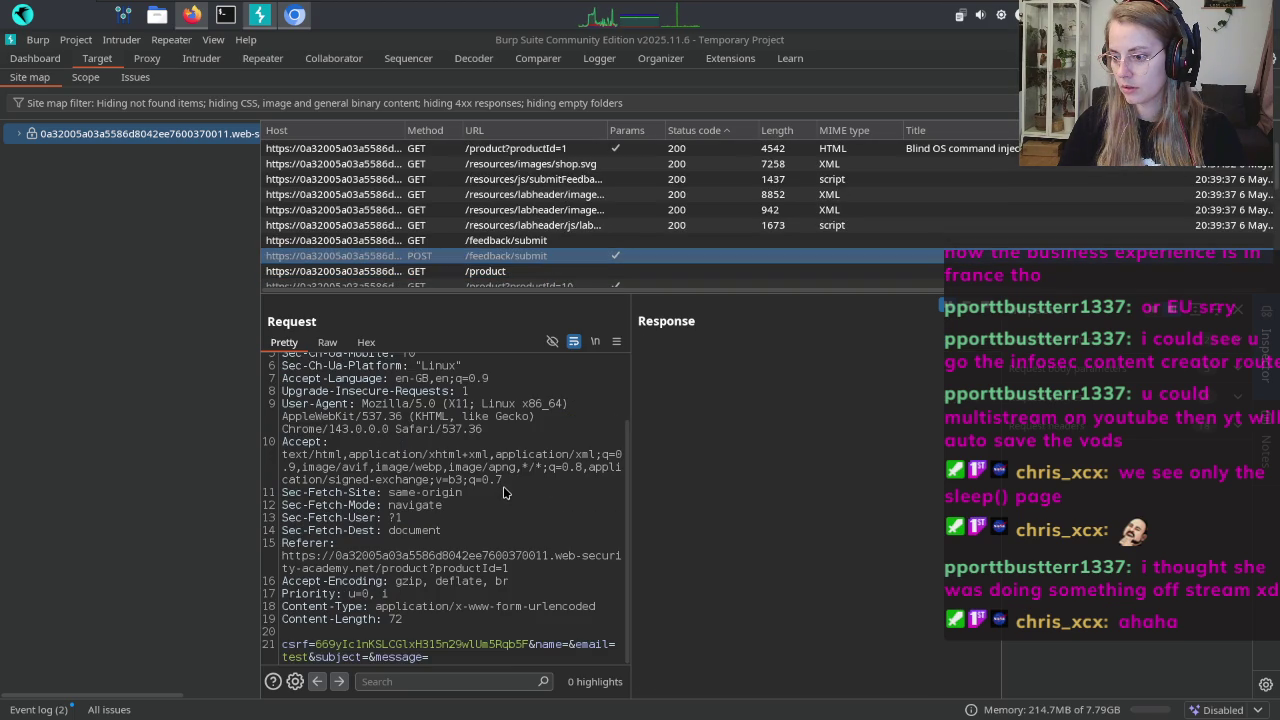
{"action": "scroll", "coordinate": [503, 486], "scroll_direction": "up", "scroll_amount": 2}
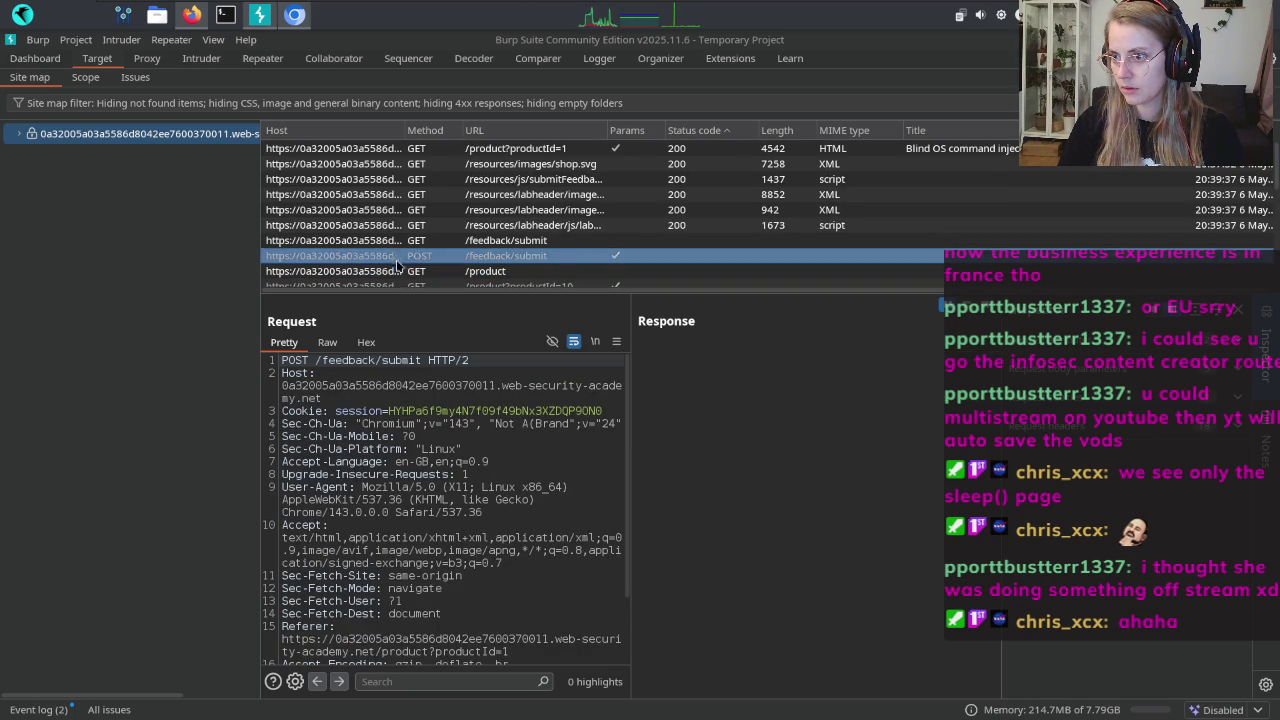
Step: Compare GET and POST /feedback/submit, selecting the email parameter's test value in the body
{"action": "left_click", "coordinate": [395, 242]}
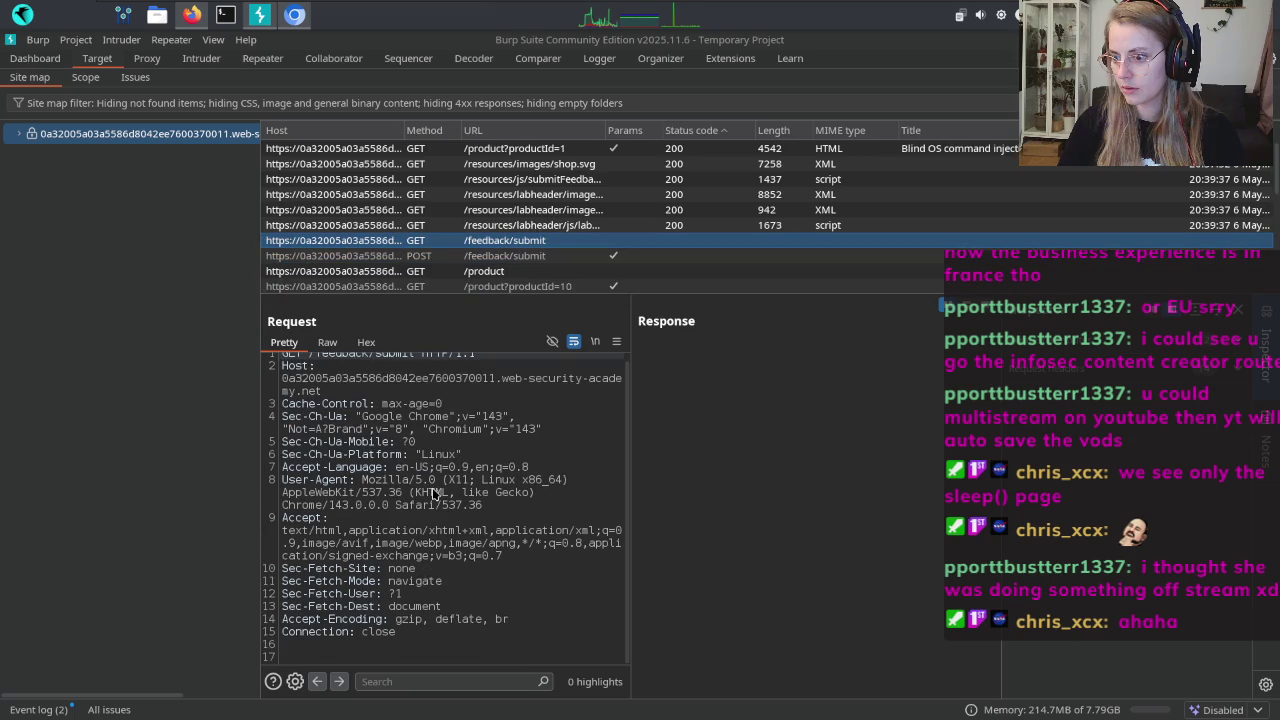
{"action": "left_click", "coordinate": [419, 260]}
{"action": "scroll", "coordinate": [435, 505], "scroll_direction": "down", "scroll_amount": 3}
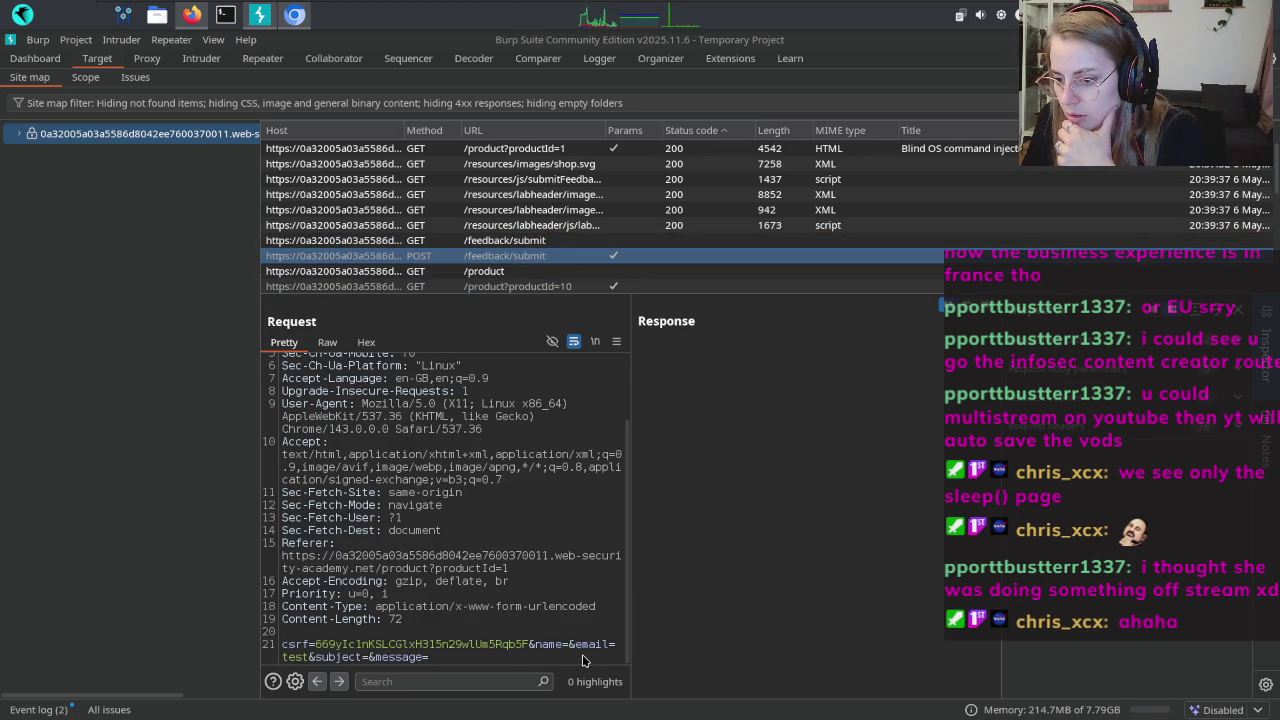
{"action": "left_click", "coordinate": [608, 645]}
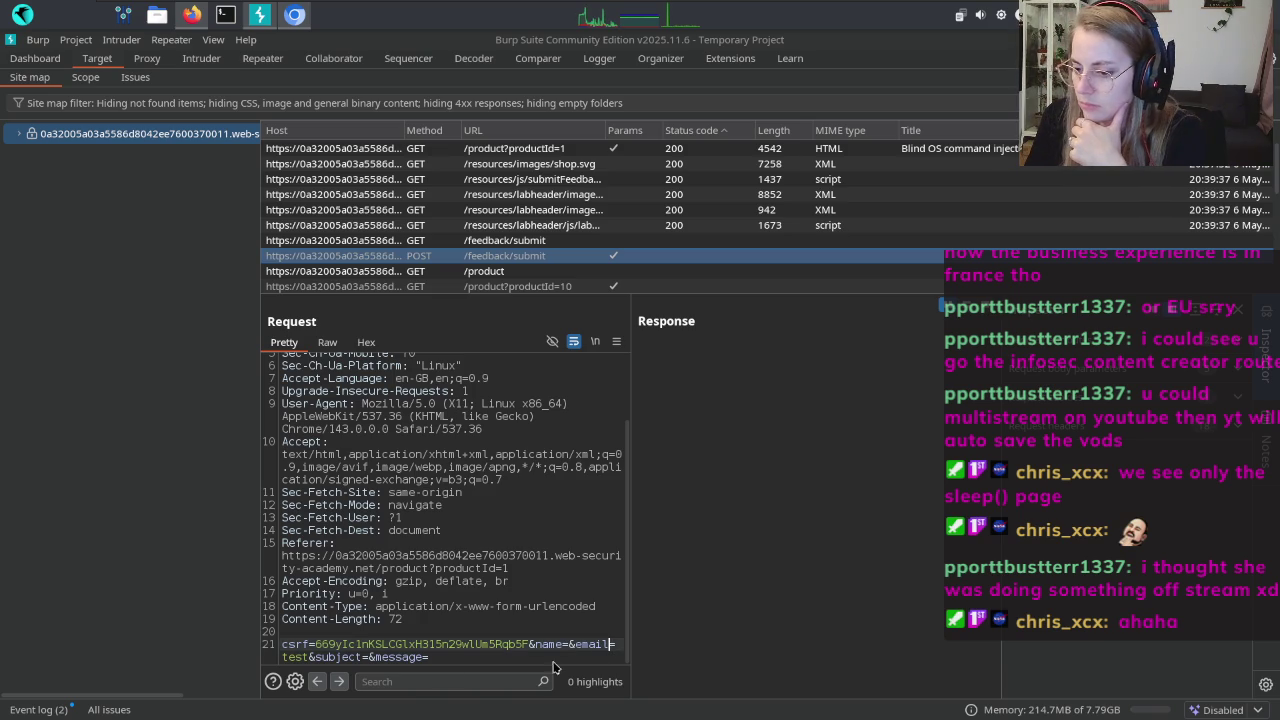
{"action": "double_click", "coordinate": [291, 658]}
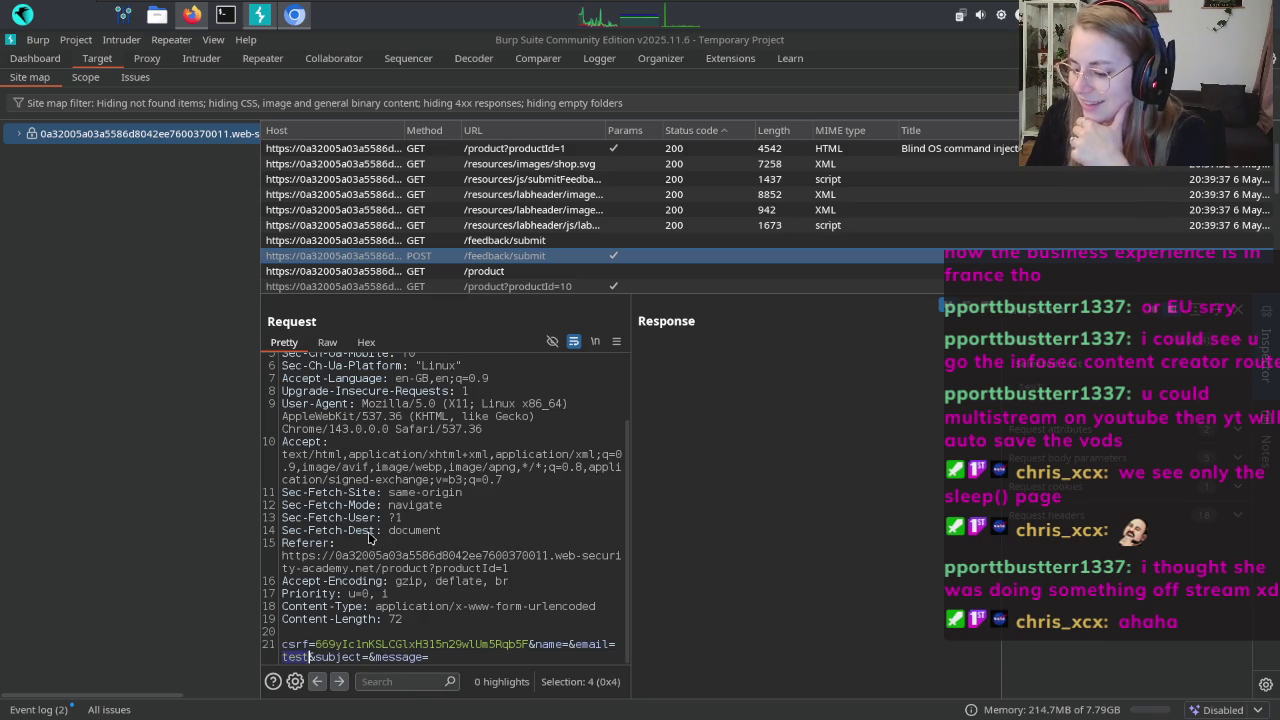
{"action": "scroll", "coordinate": [372, 538], "scroll_direction": "up", "scroll_amount": 3}
Step: Inspect the GET /product request and its response
{"action": "left_click", "coordinate": [485, 271]}
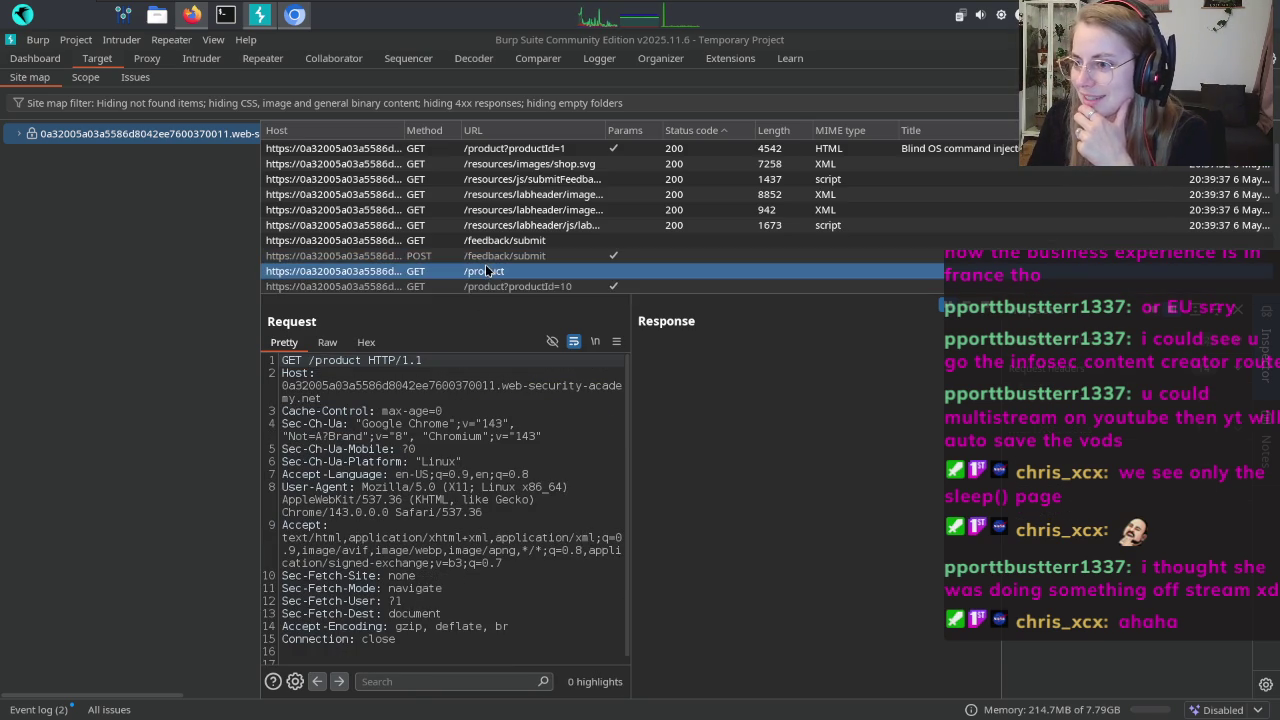
{"action": "scroll", "coordinate": [483, 278], "scroll_direction": "down", "scroll_amount": 2}
{"action": "scroll", "coordinate": [484, 282], "scroll_direction": "down", "scroll_amount": 5}
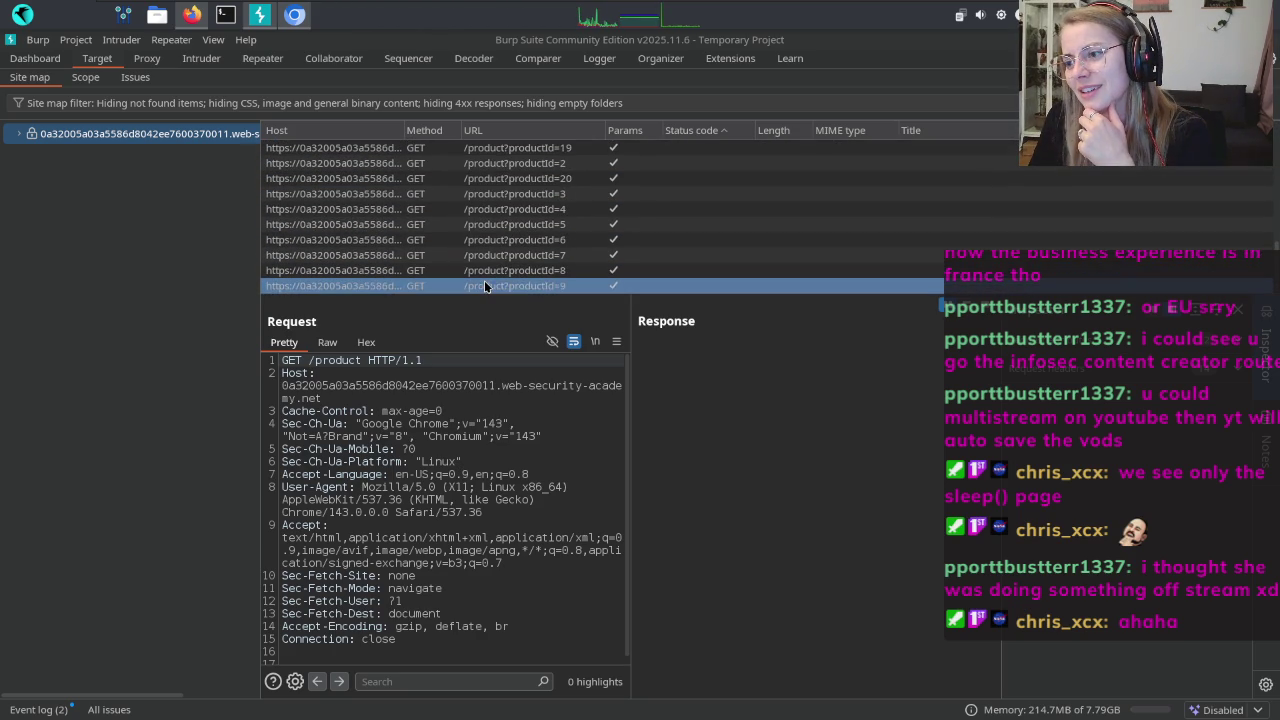
{"action": "scroll", "coordinate": [520, 270], "scroll_direction": "up", "scroll_amount": 3}
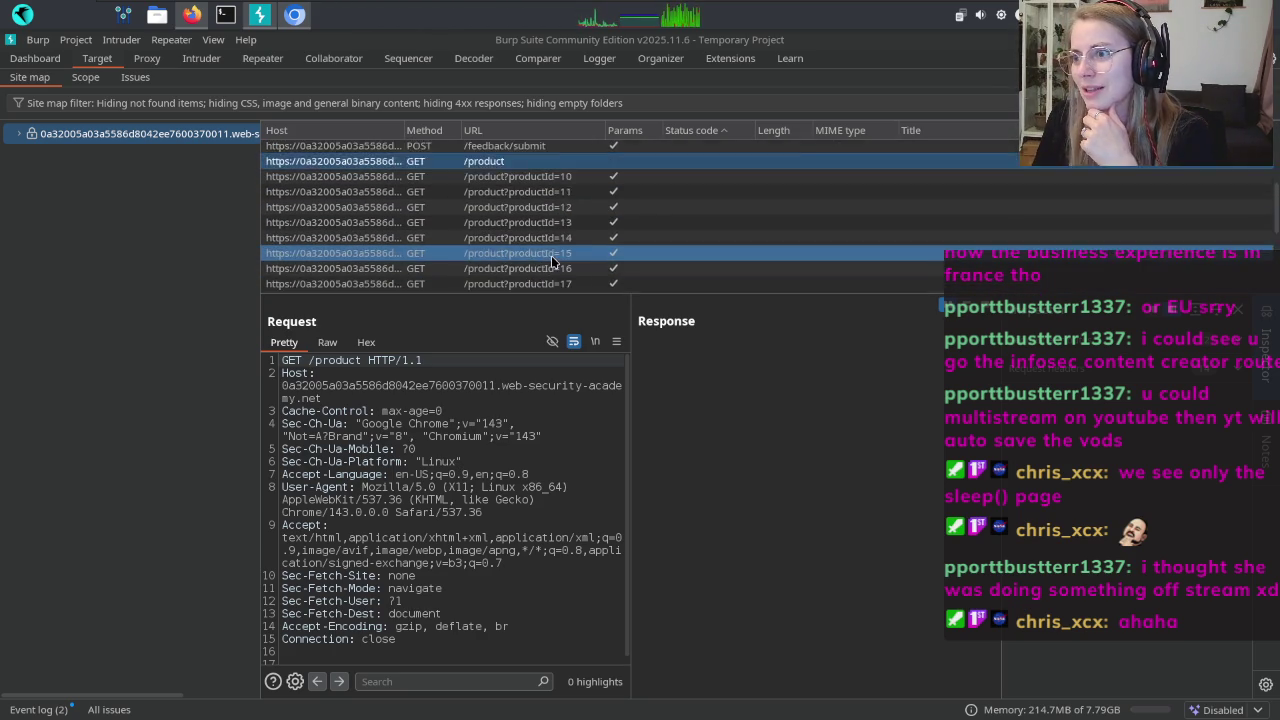
{"action": "scroll", "coordinate": [551, 260], "scroll_direction": "up", "scroll_amount": 2}
Step: Settle on the POST /feedback/submit request carrying the sleep payloads and its 200 OK response
{"action": "left_click", "coordinate": [547, 225]}
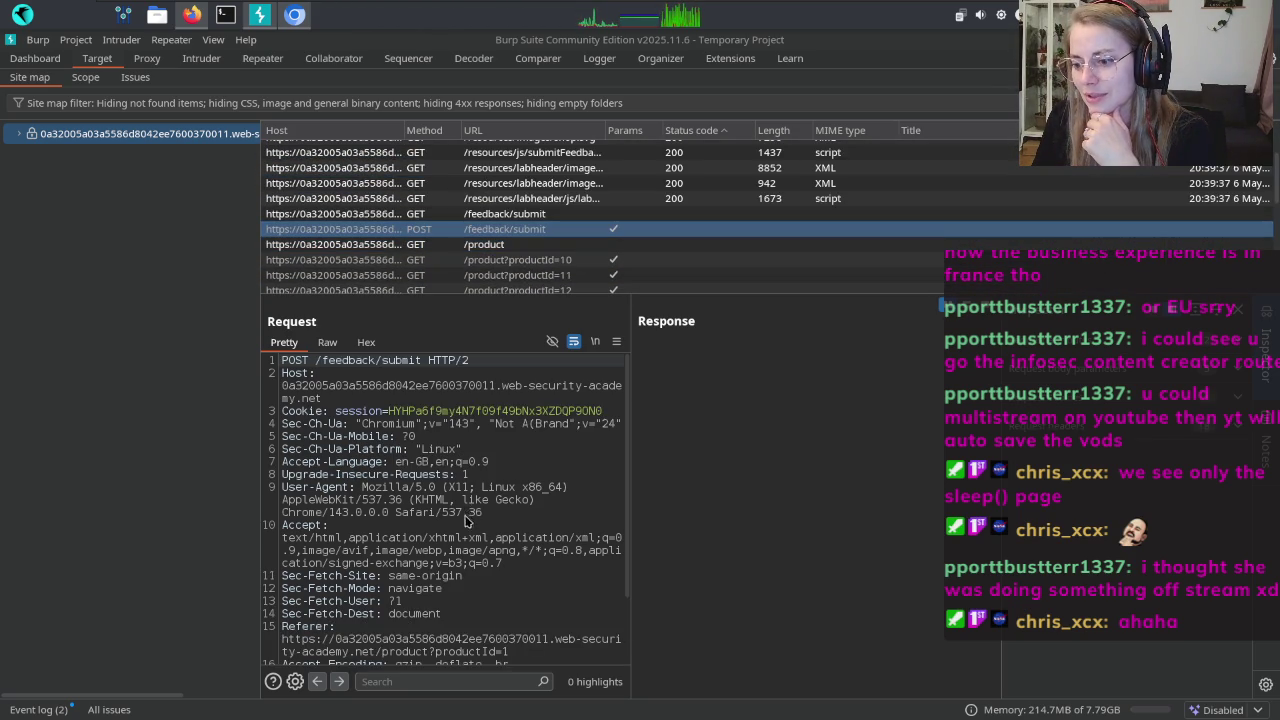
{"action": "scroll", "coordinate": [465, 517], "scroll_direction": "down", "scroll_amount": 3}
{"action": "left_click", "coordinate": [620, 232]}
{"action": "left_click", "coordinate": [582, 219]}
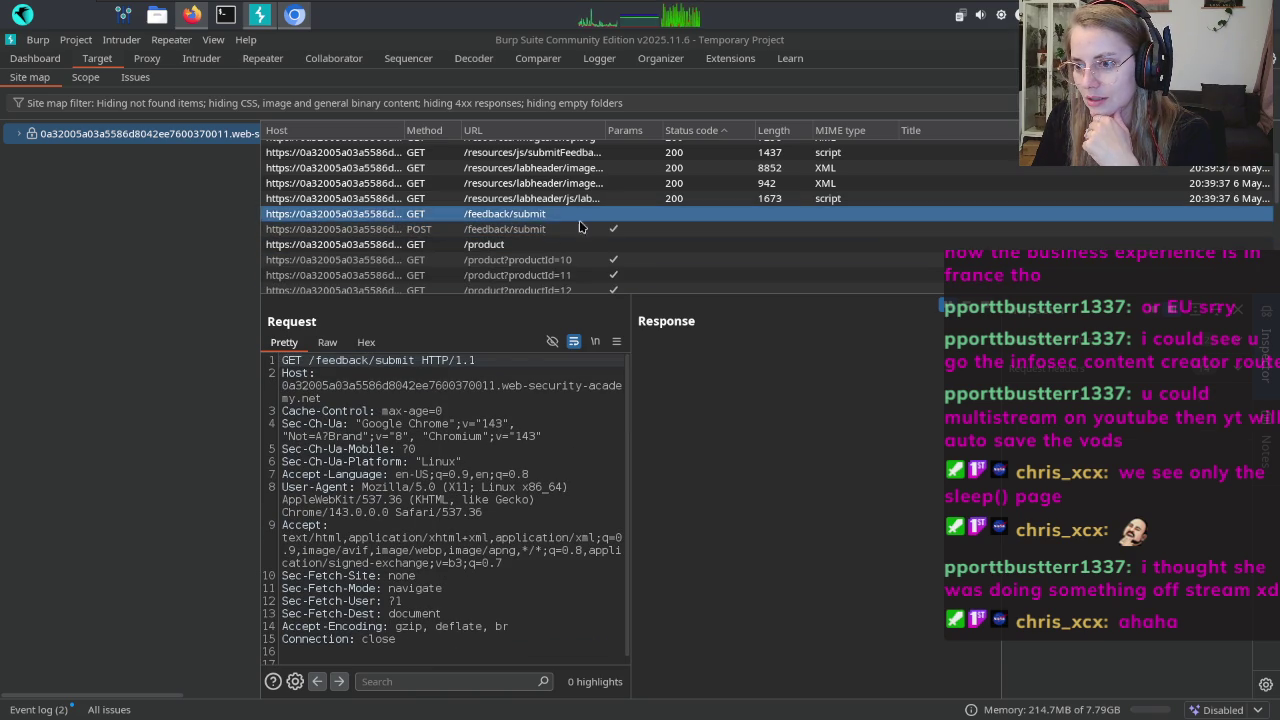
{"action": "scroll", "coordinate": [540, 235], "scroll_direction": "up", "scroll_amount": 2}
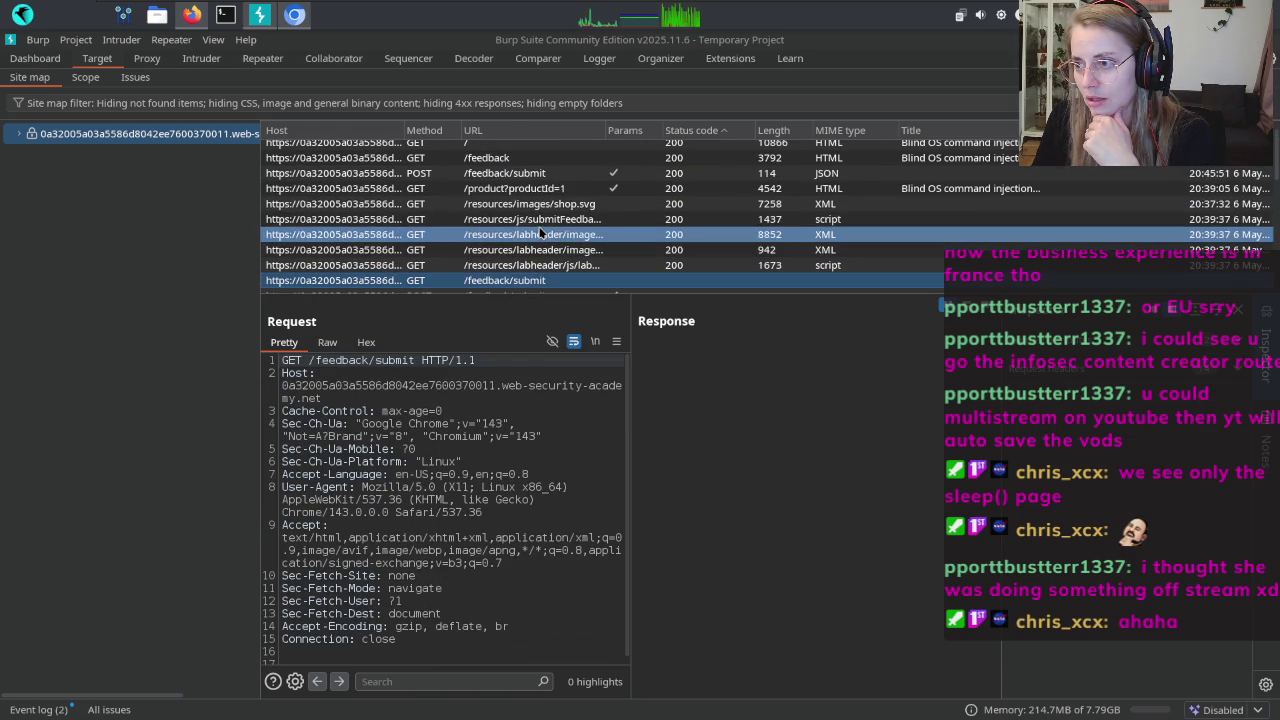
{"action": "left_click", "coordinate": [543, 173]}
{"action": "scroll", "coordinate": [490, 541], "scroll_direction": "down", "scroll_amount": 3}
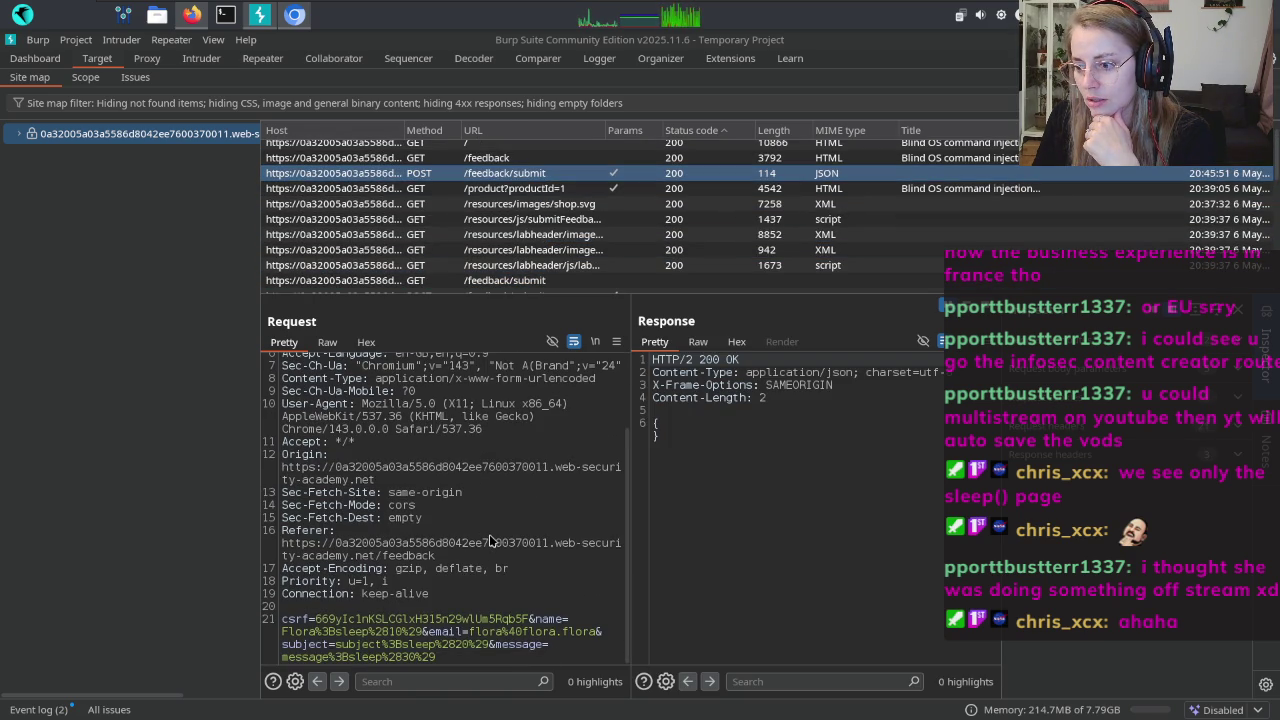
Step: Send the sleep-payload POST /feedback/submit request to Repeater from the Request pane
{"action": "left_click", "coordinate": [442, 657]}
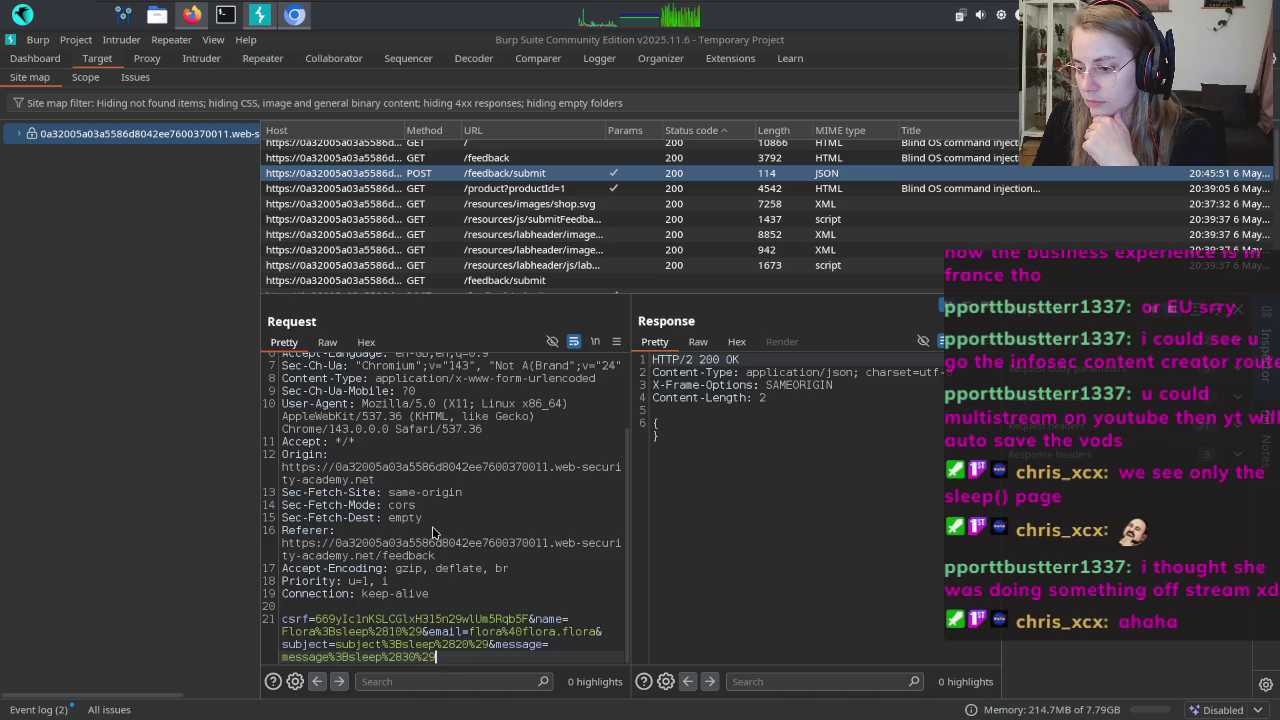
{"action": "right_click", "coordinate": [433, 530]}
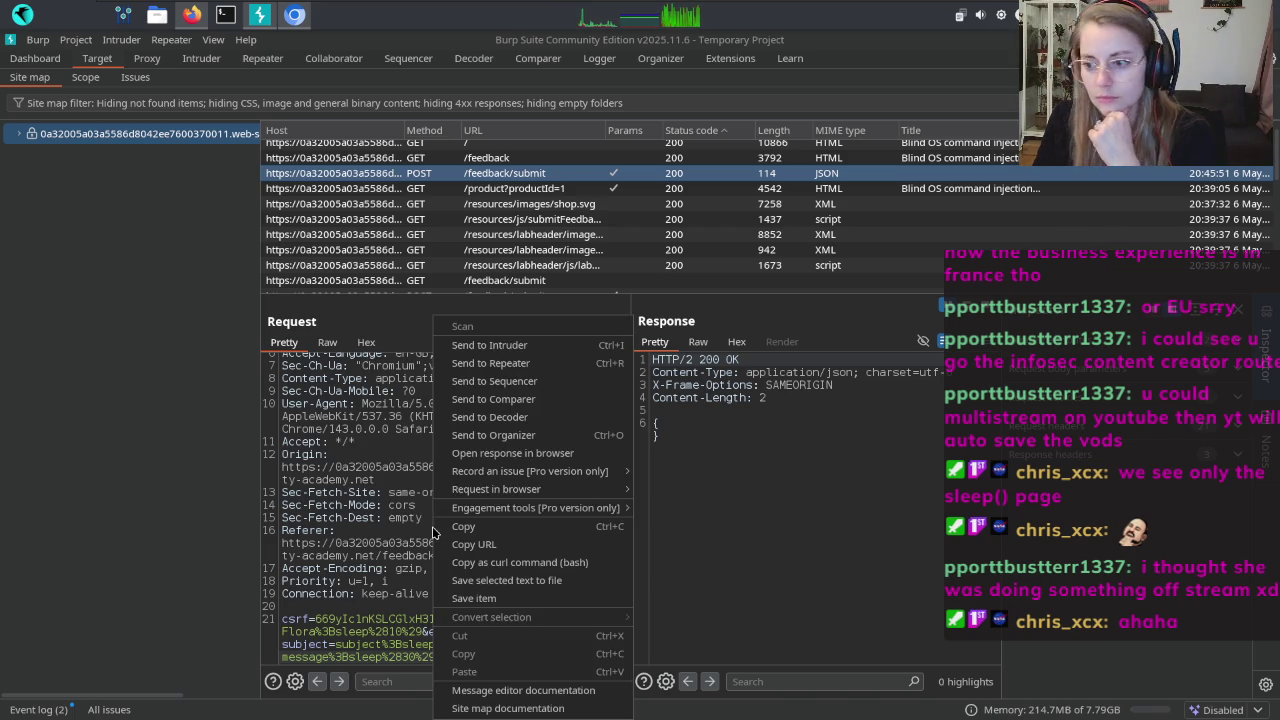
{"action": "left_click", "coordinate": [430, 173]}
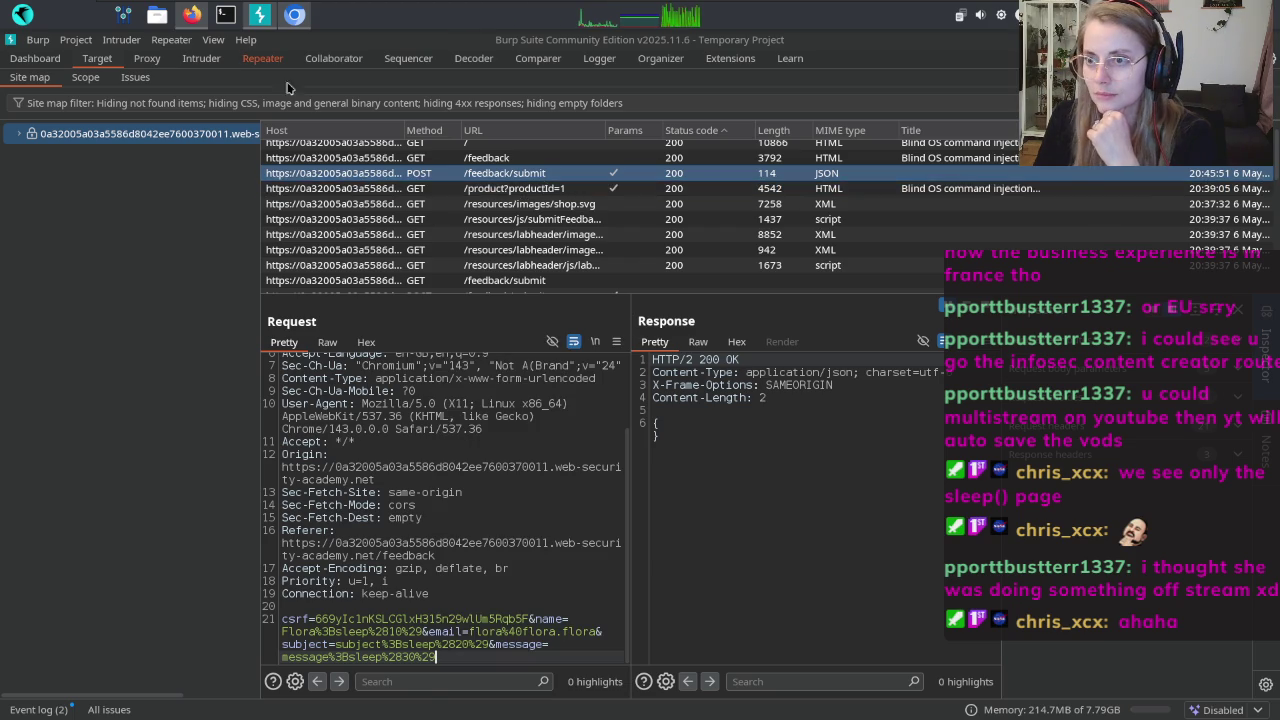
Step: Resend the feedback request from Repeater, get 200 OK, then go back to Chrome's feedback form
{"action": "left_click", "coordinate": [262, 58]}
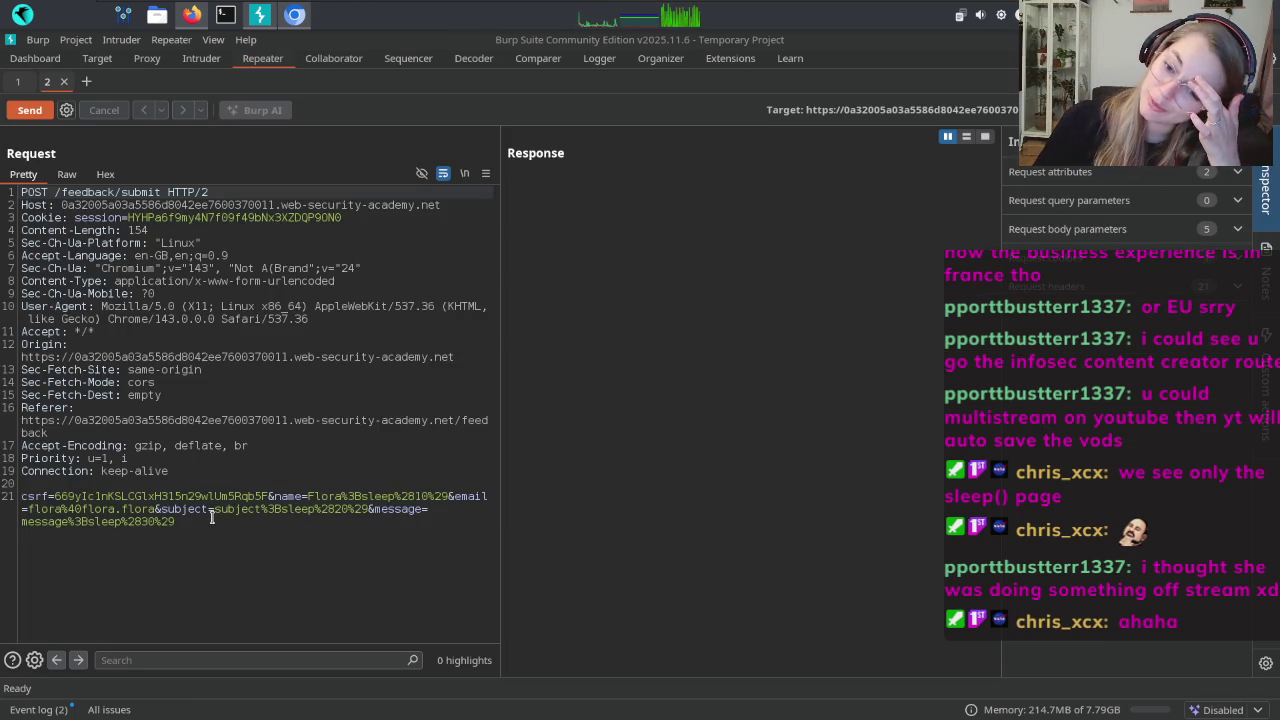
{"action": "left_click", "coordinate": [212, 518]}
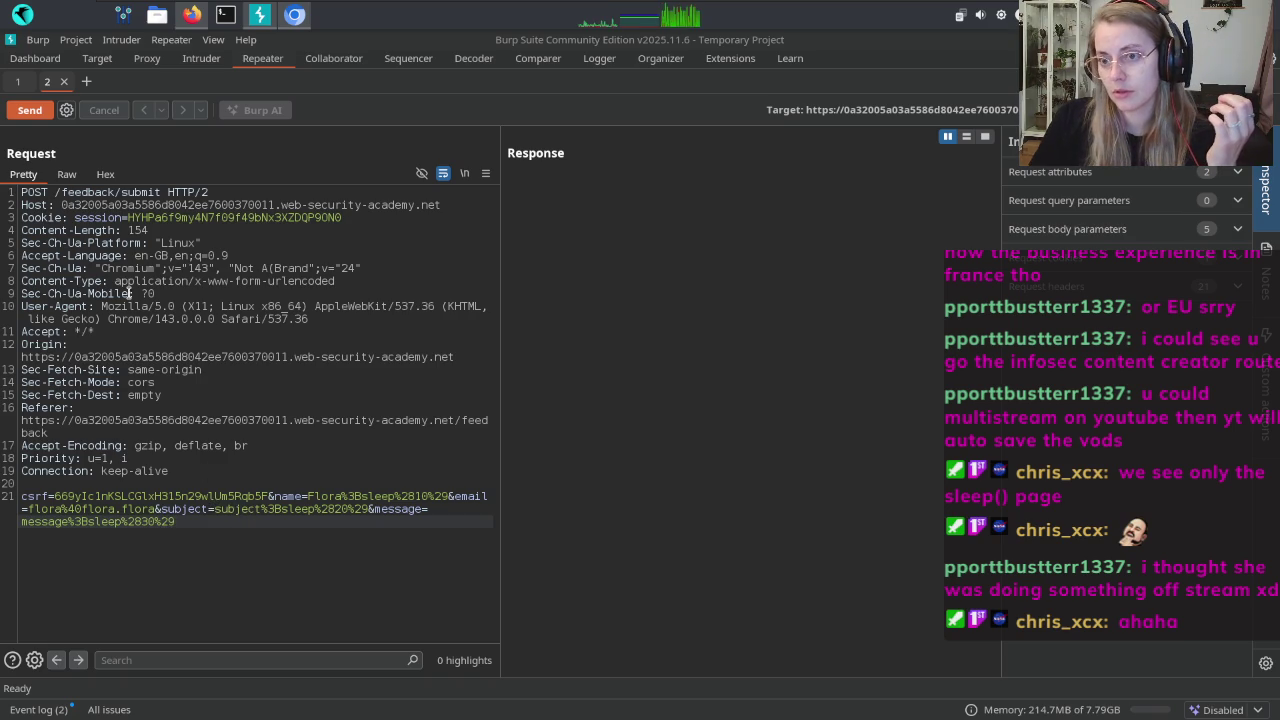
{"action": "left_click", "coordinate": [30, 111]}
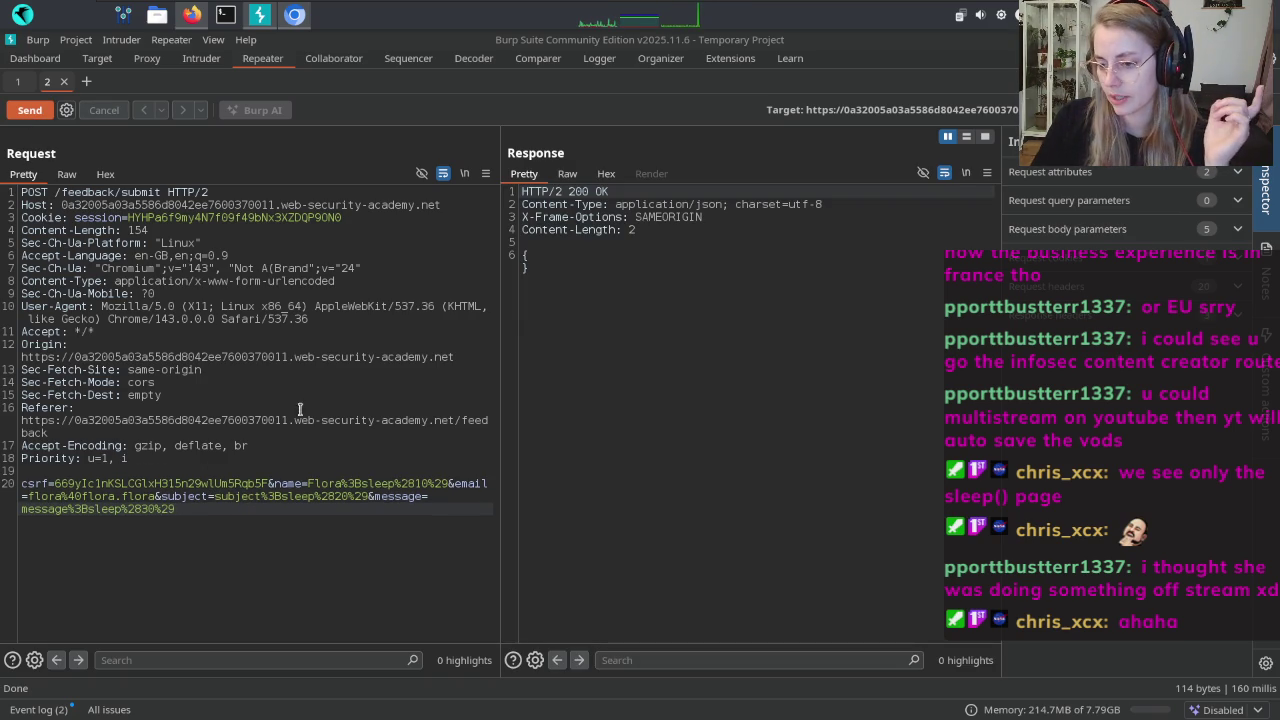
{"action": "mouse_move", "coordinate": [260, 496]}
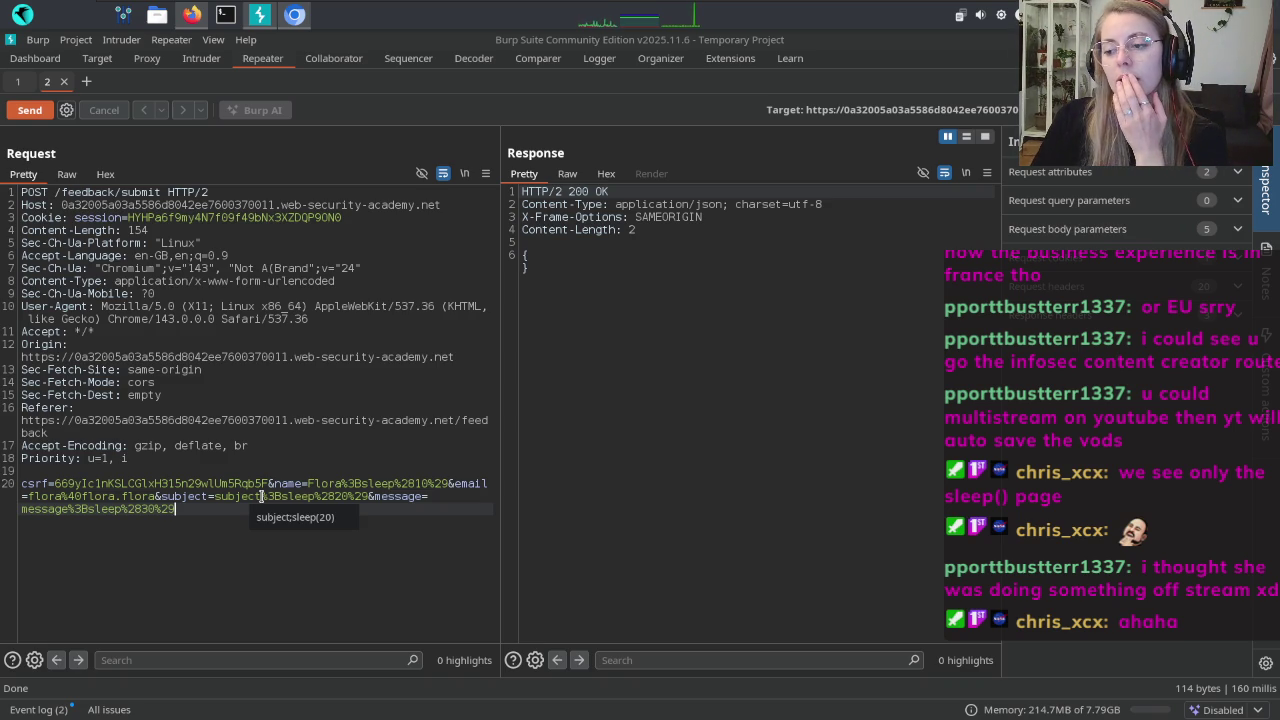
{"action": "left_click", "coordinate": [294, 15]}
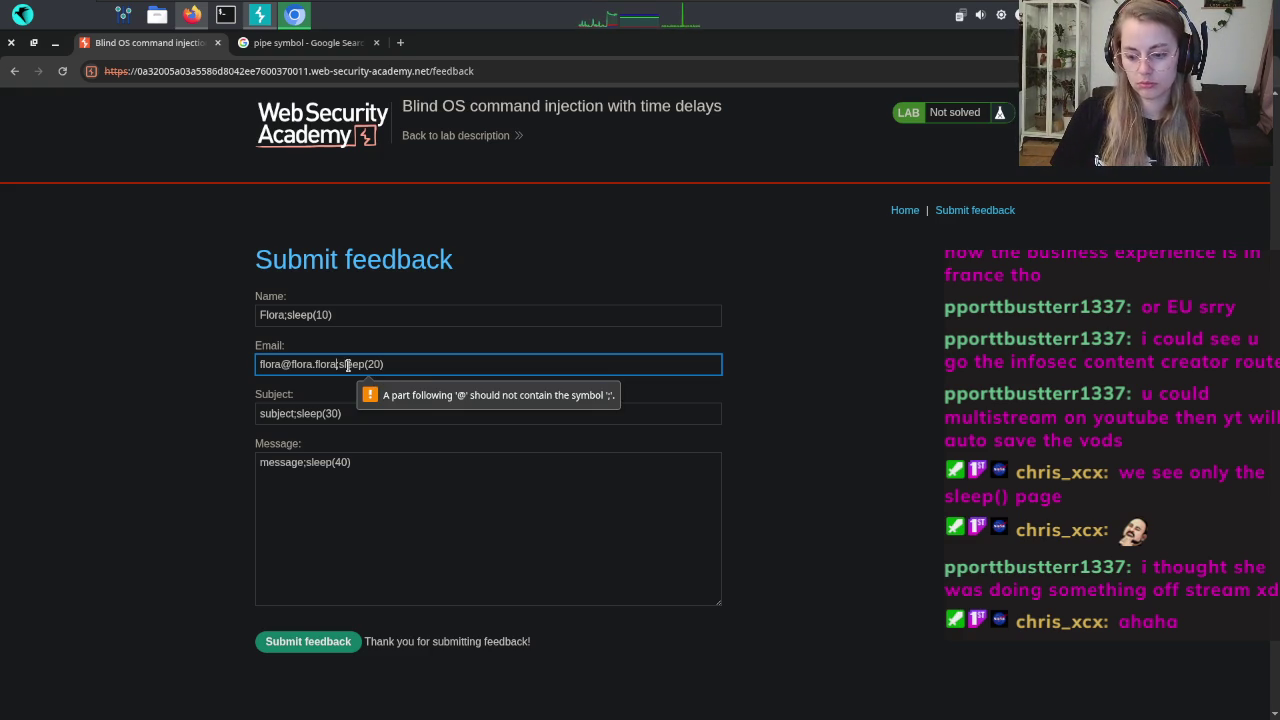
Step: Try '@', '|' and ';' before sleep(20), add '@' after it, and resubmit the form
{"action": "key", "text": "Delete"}
{"action": "type", "text": "@"}
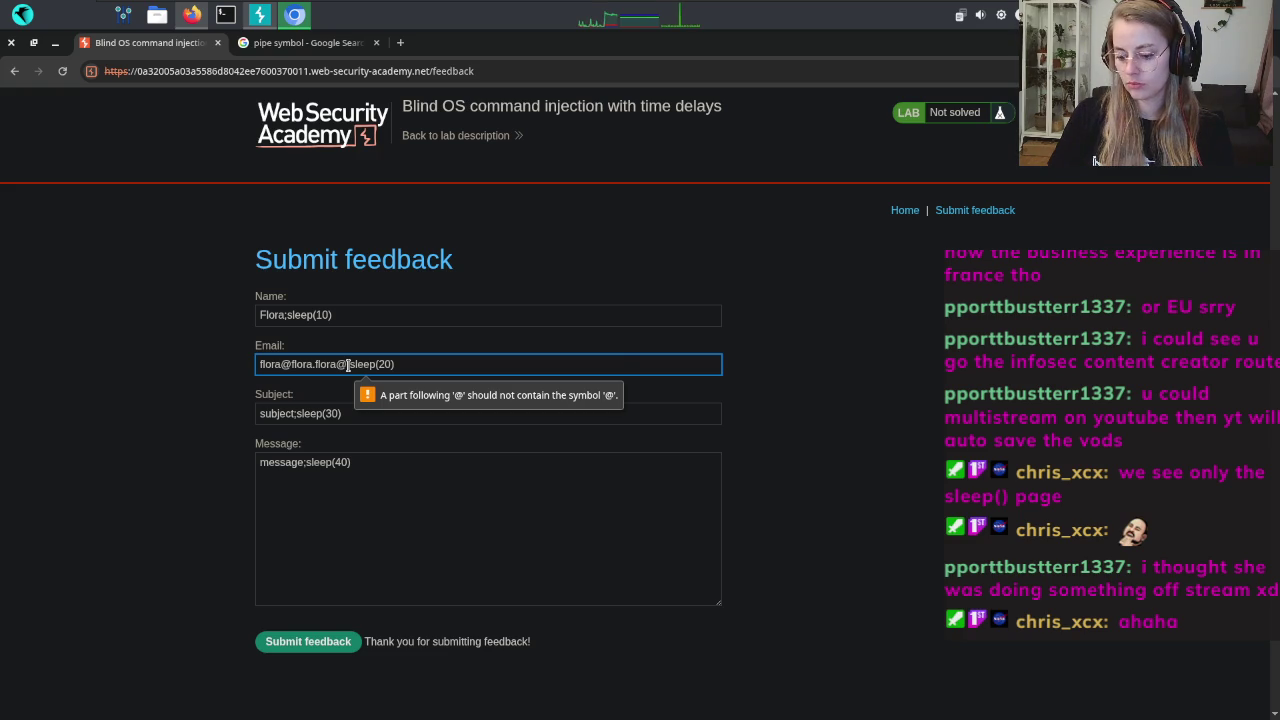
{"action": "key", "text": "BackSpace"}
{"action": "type", "text": "|"}
{"action": "key", "text": "BackSpace"}
{"action": "type", "text": ";"}
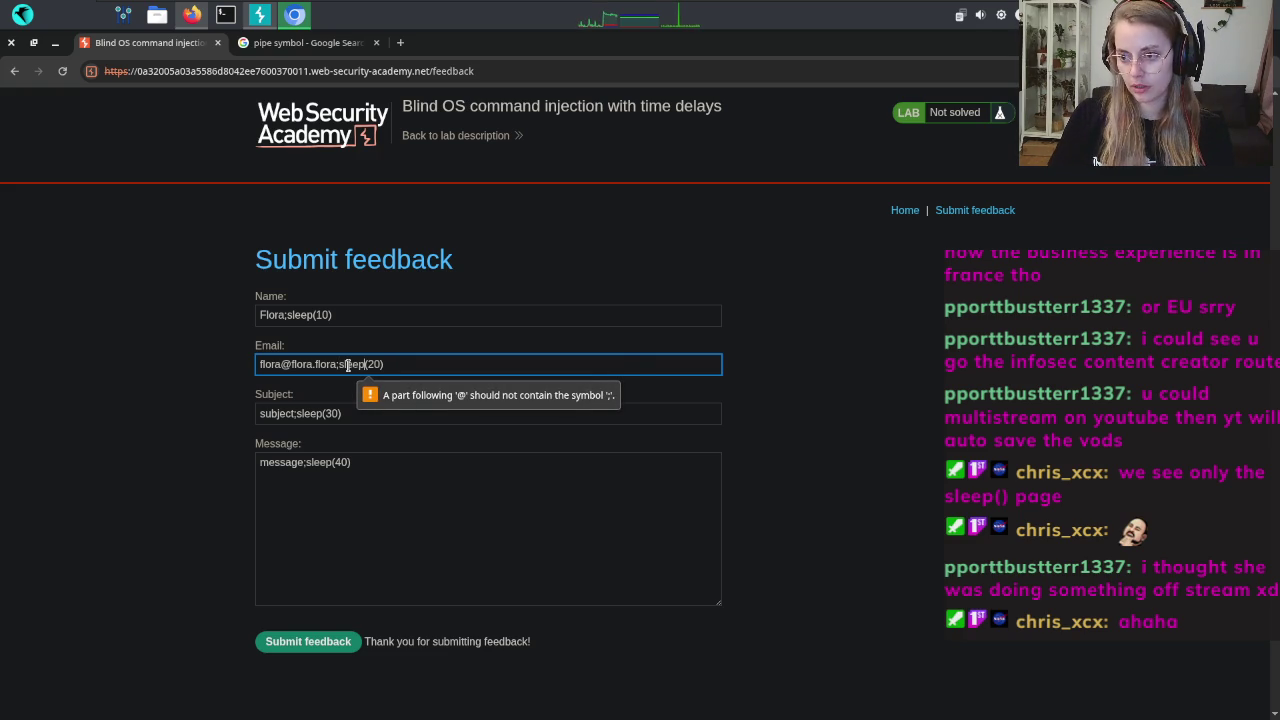
{"action": "key", "text": "End"}
{"action": "type", "text": "@"}
{"action": "key", "text": "Return"}
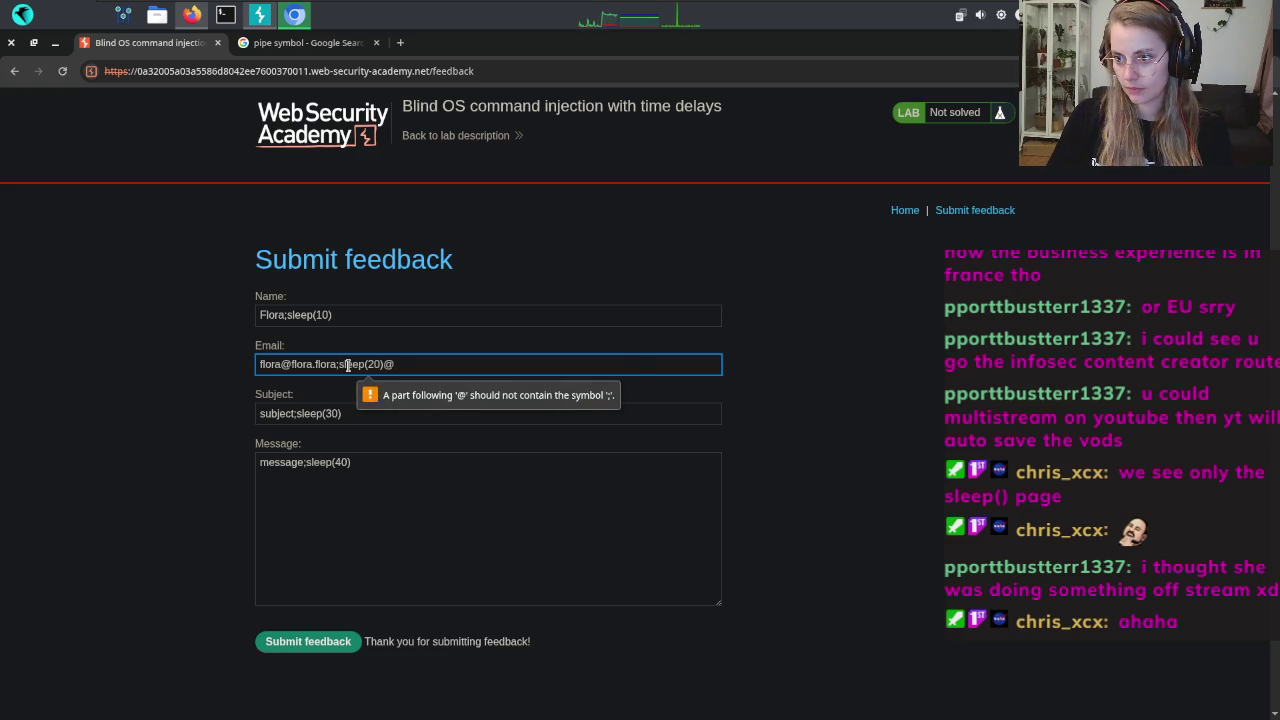
Step: Delete the original address text, append 'a.a' to make sleep(20)@a.a, and resubmit twice
{"action": "left_click_drag", "start_coordinate": [339, 365], "coordinate": [155, 358]}
{"action": "key", "text": "BackSpace"}
{"action": "key", "text": "Return"}
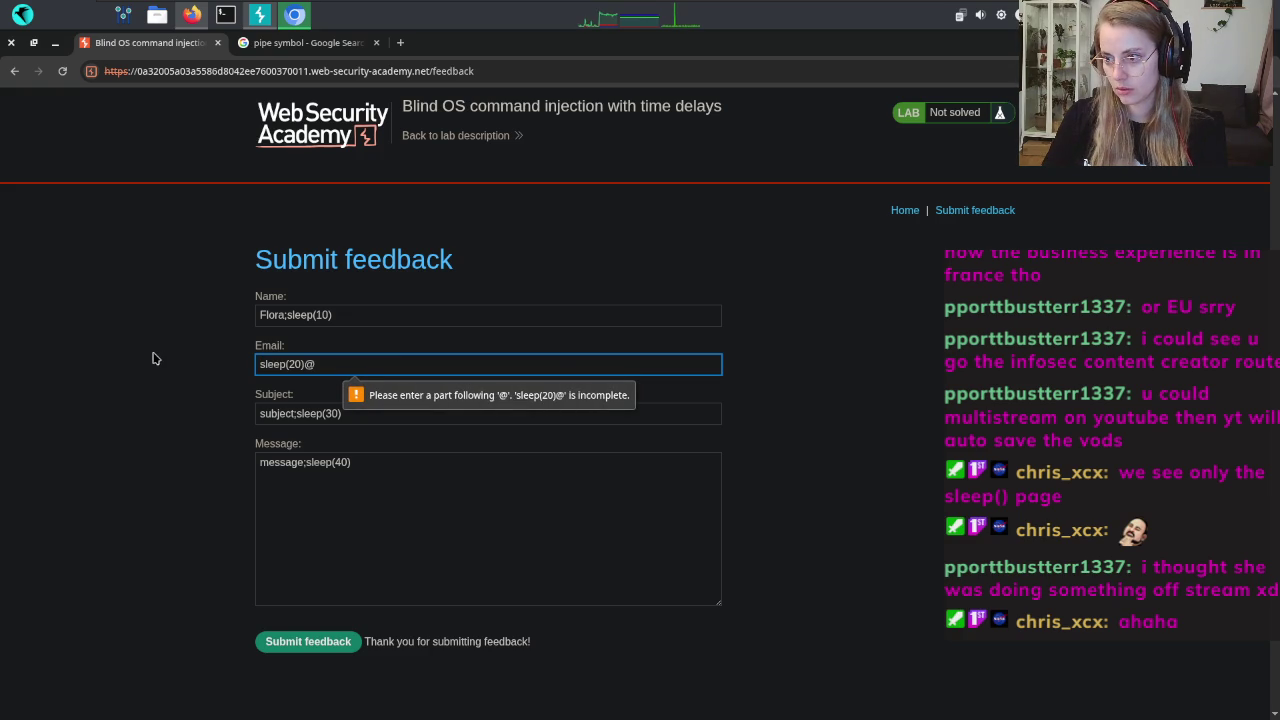
{"action": "left_click", "coordinate": [354, 366]}
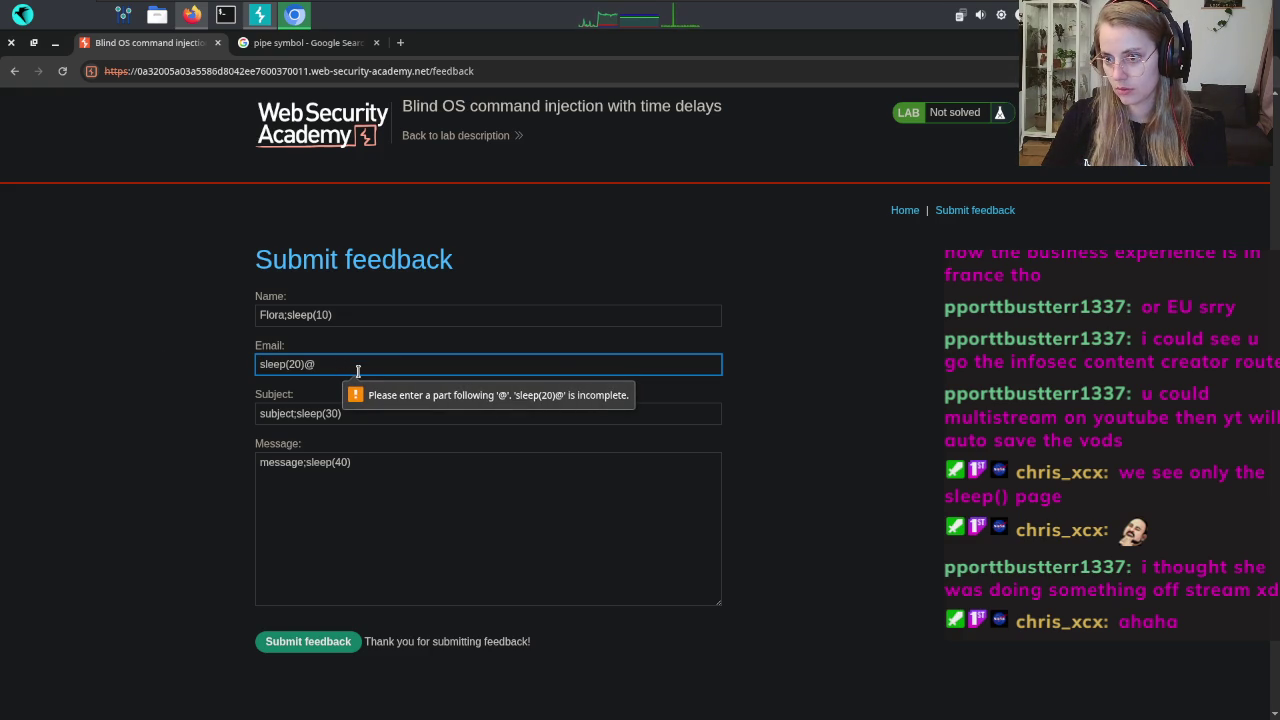
{"action": "type", "text": "a.a"}
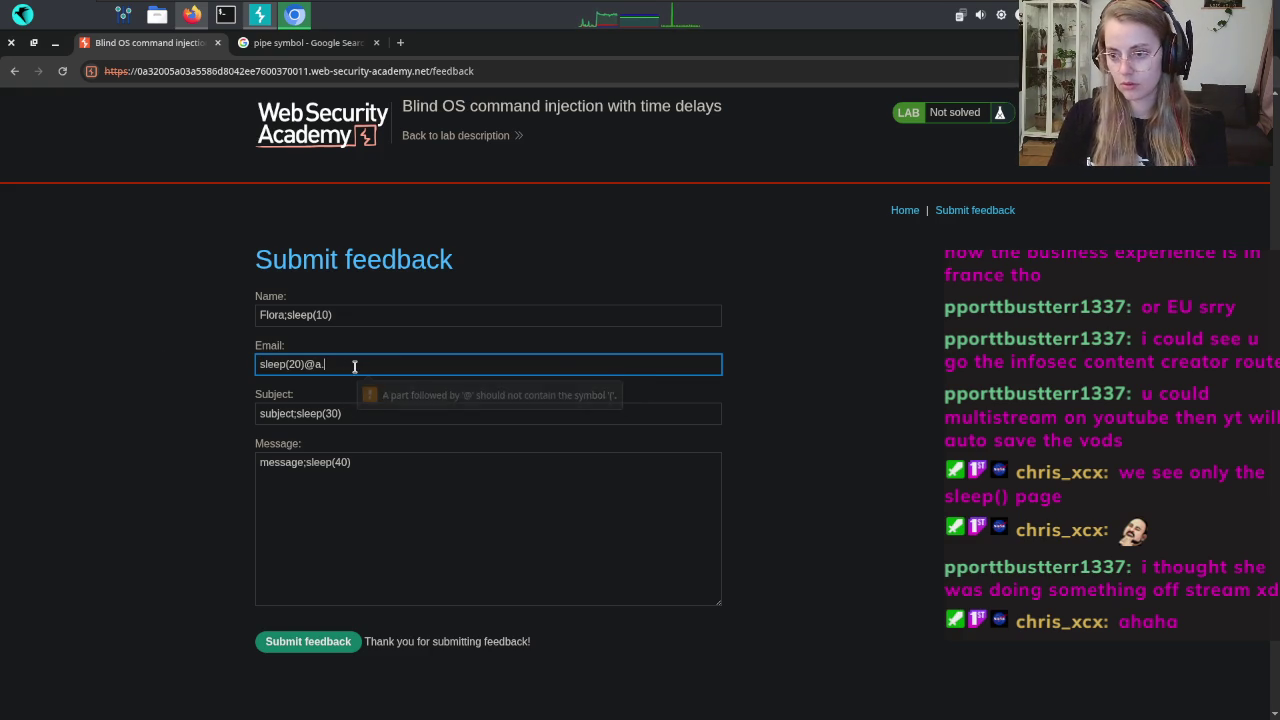
{"action": "key", "text": "Return"}
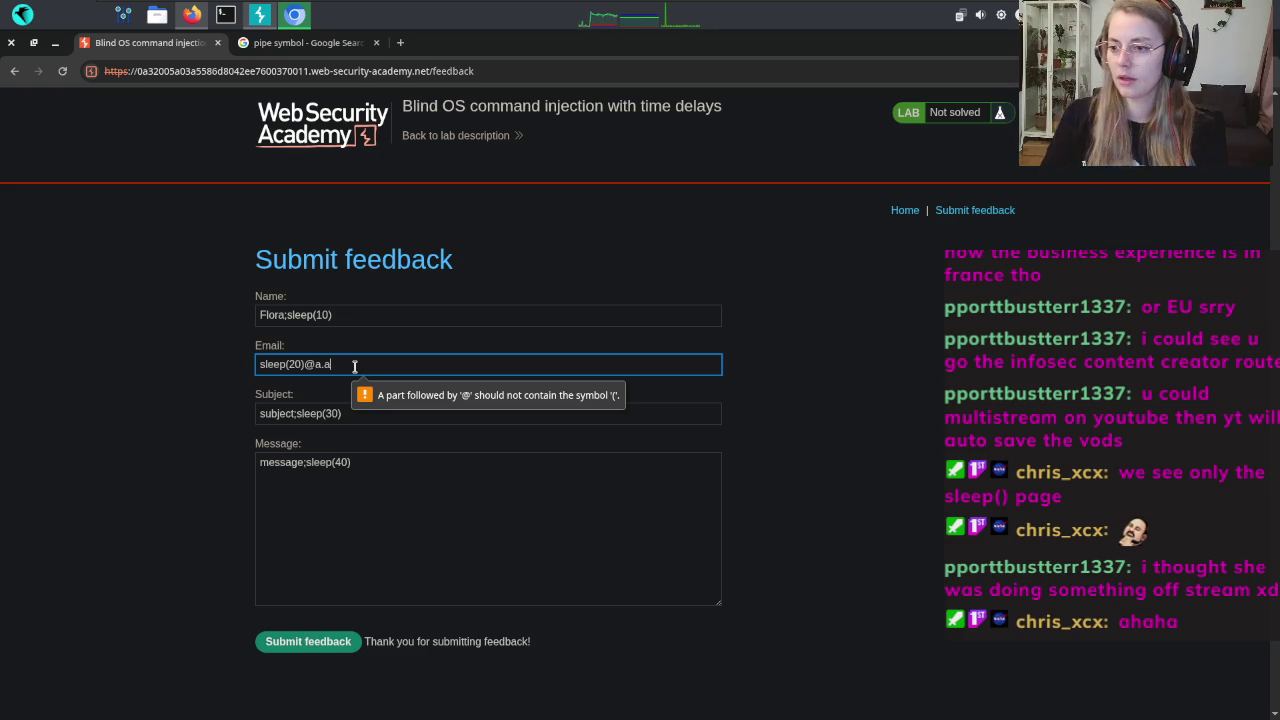
{"action": "key", "text": "Return"}
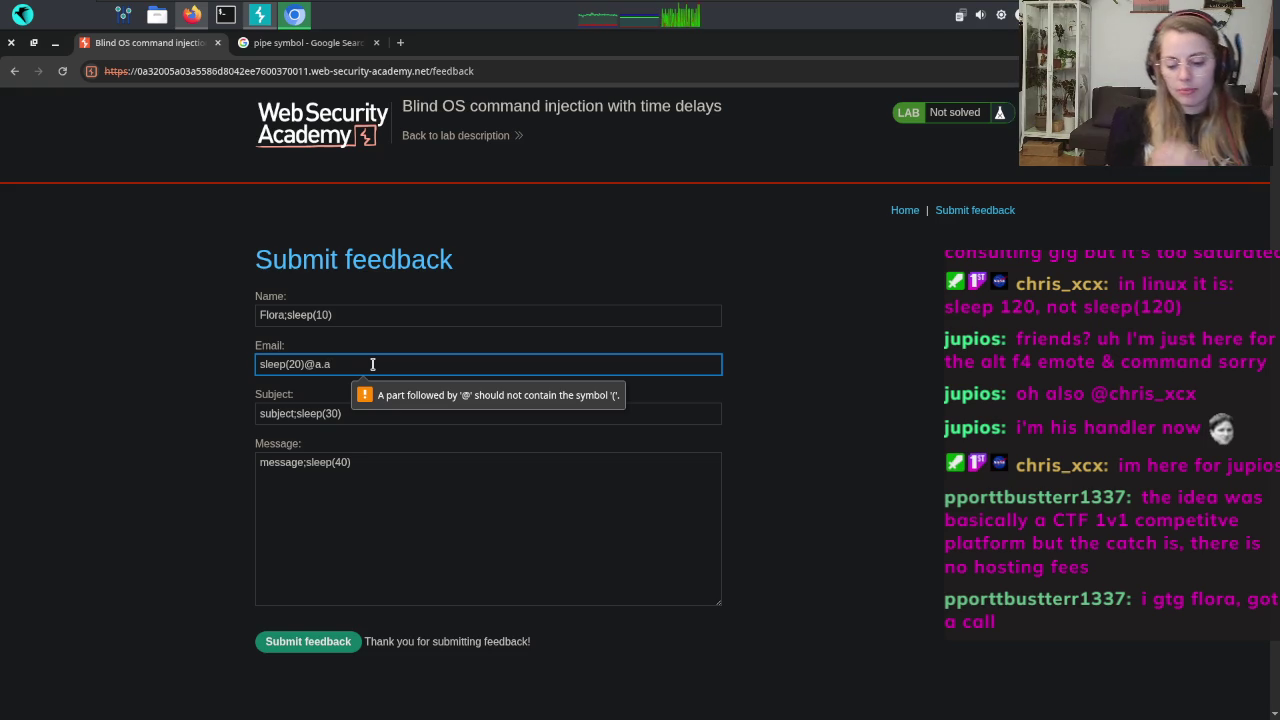
{"action": "type", "text": "%"}
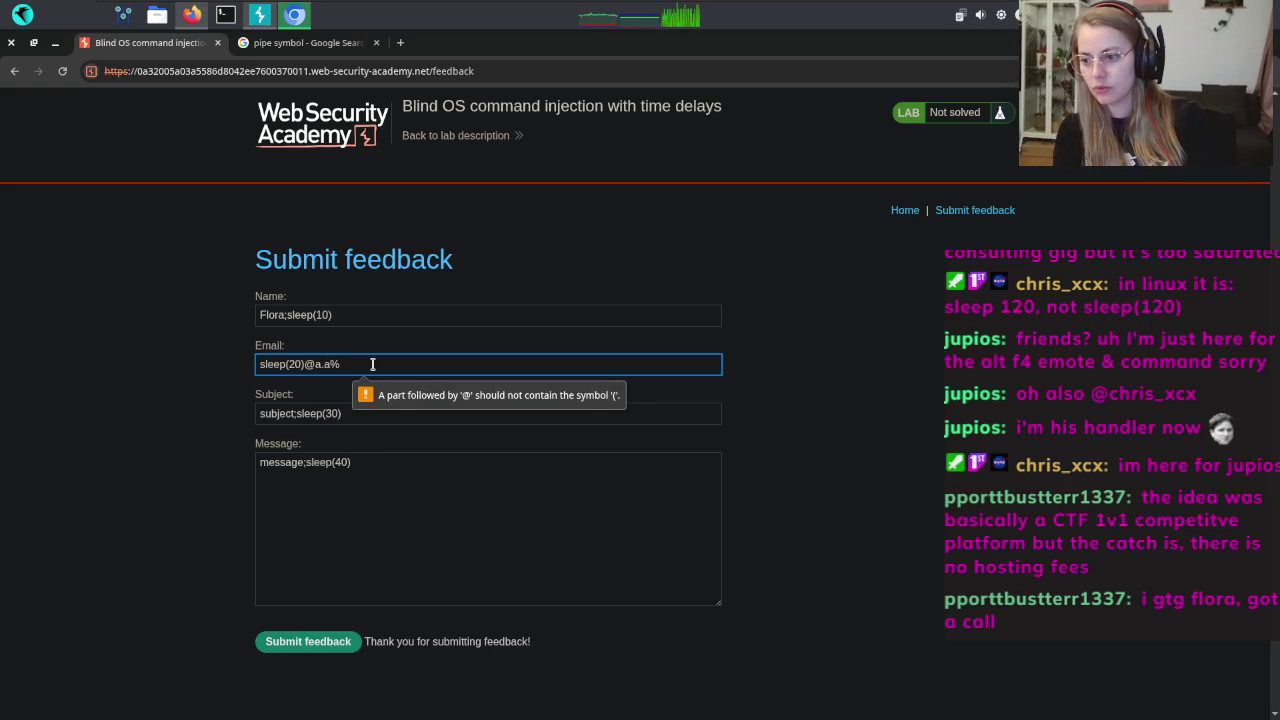
{"action": "key", "text": "Left"}
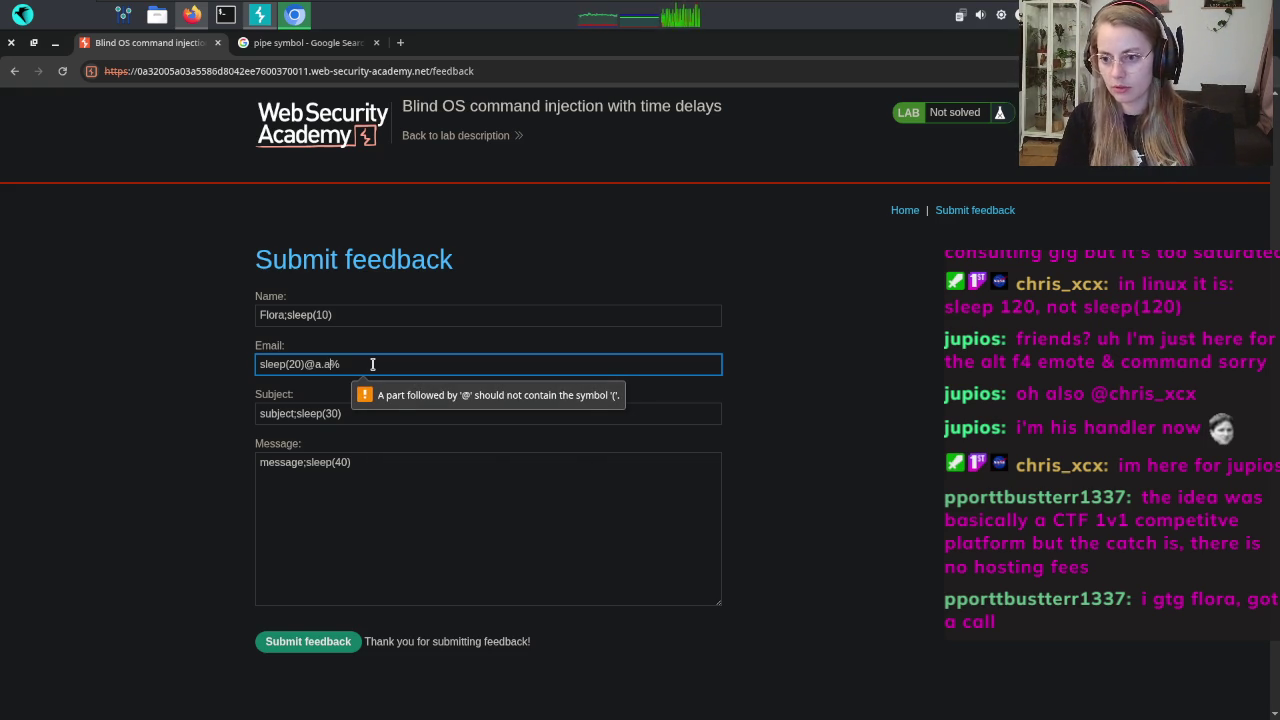
{"action": "key", "text": "BackSpace"}
{"action": "key", "text": "BackSpace"}
{"action": "key", "text": "BackSpace"}
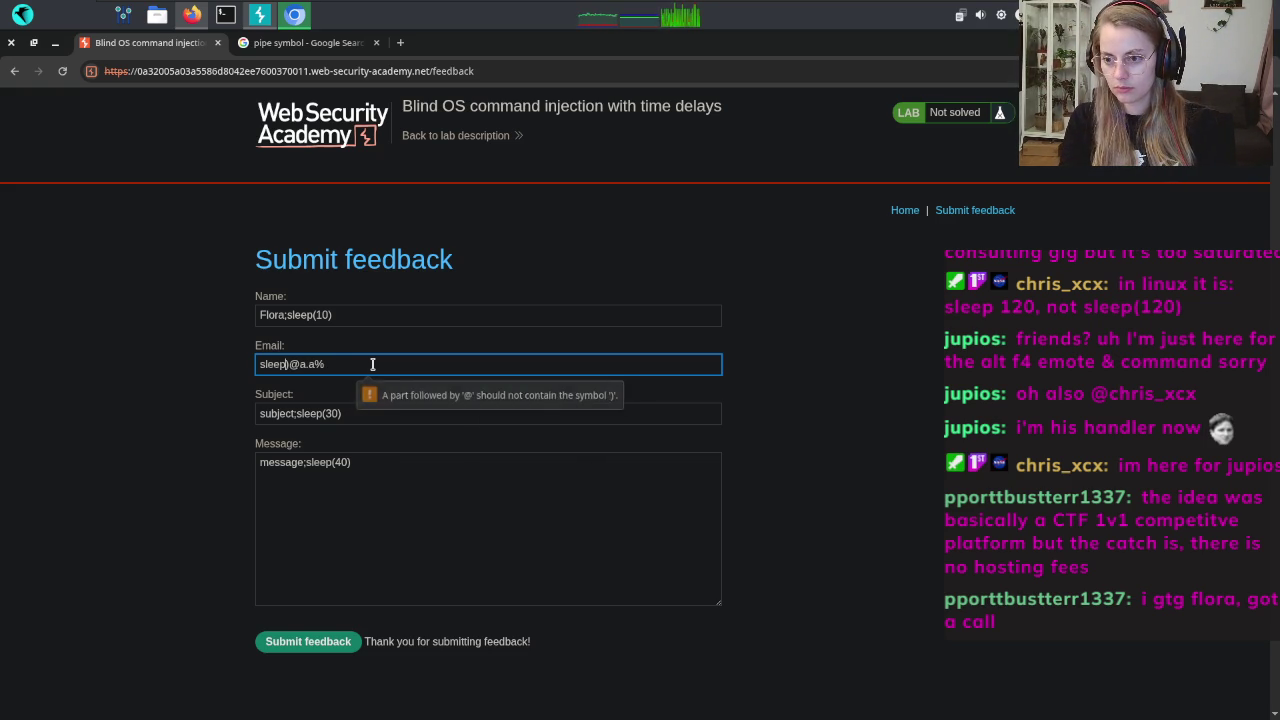
{"action": "key", "text": "Delete"}
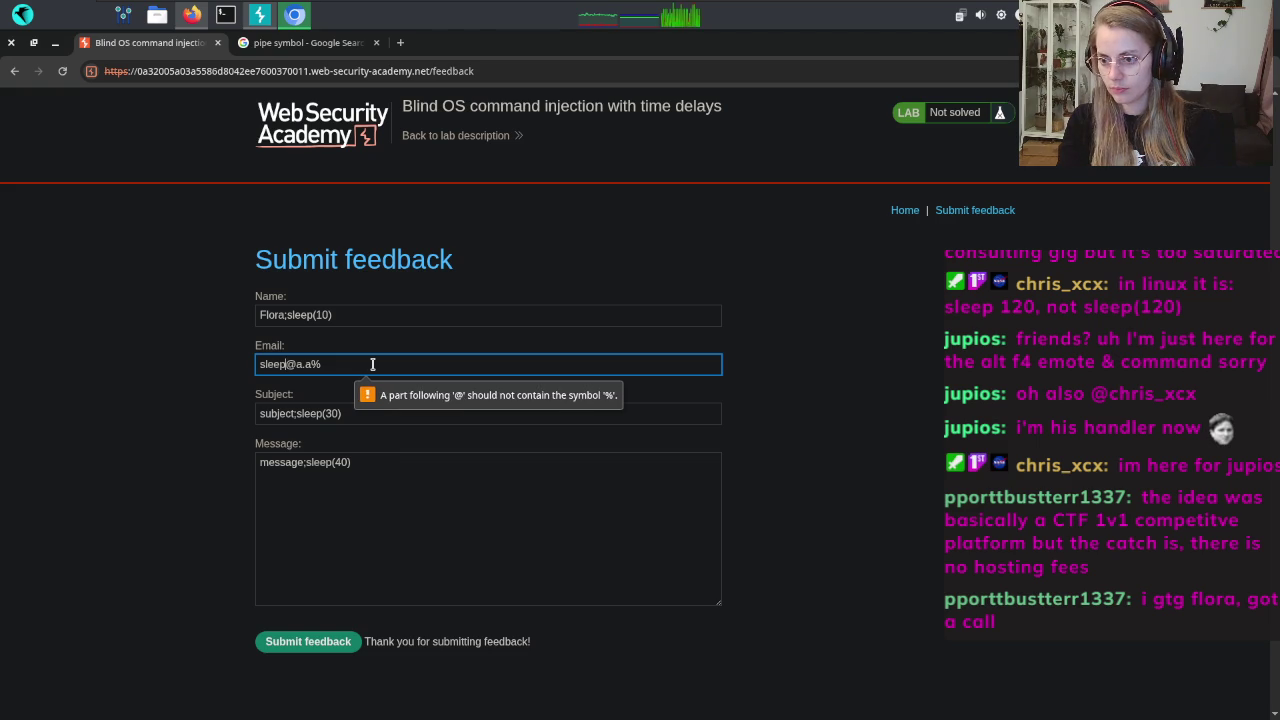
{"action": "left_click", "coordinate": [372, 364]}
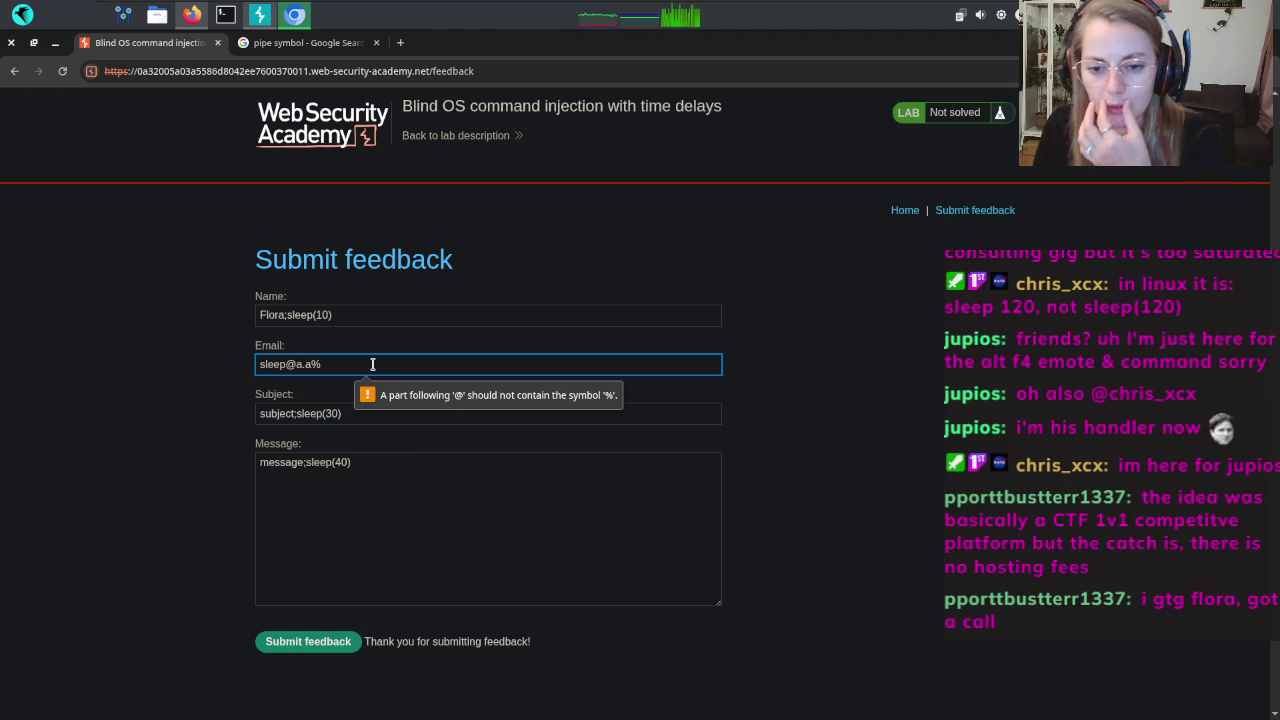
{"action": "left_click", "coordinate": [260, 14]}
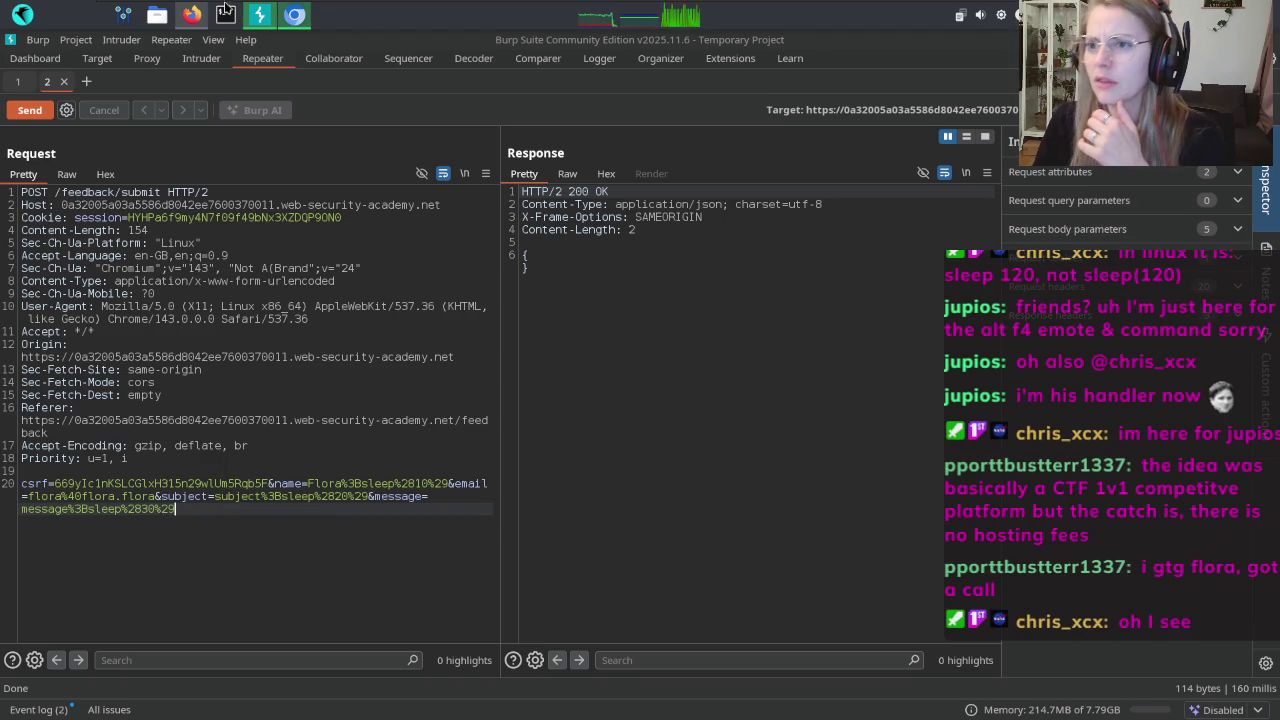
Step: Glance at the solved simple-case lab in Firefox, then return to Burp's Repeater feedback request
{"action": "mouse_move", "coordinate": [193, 16]}
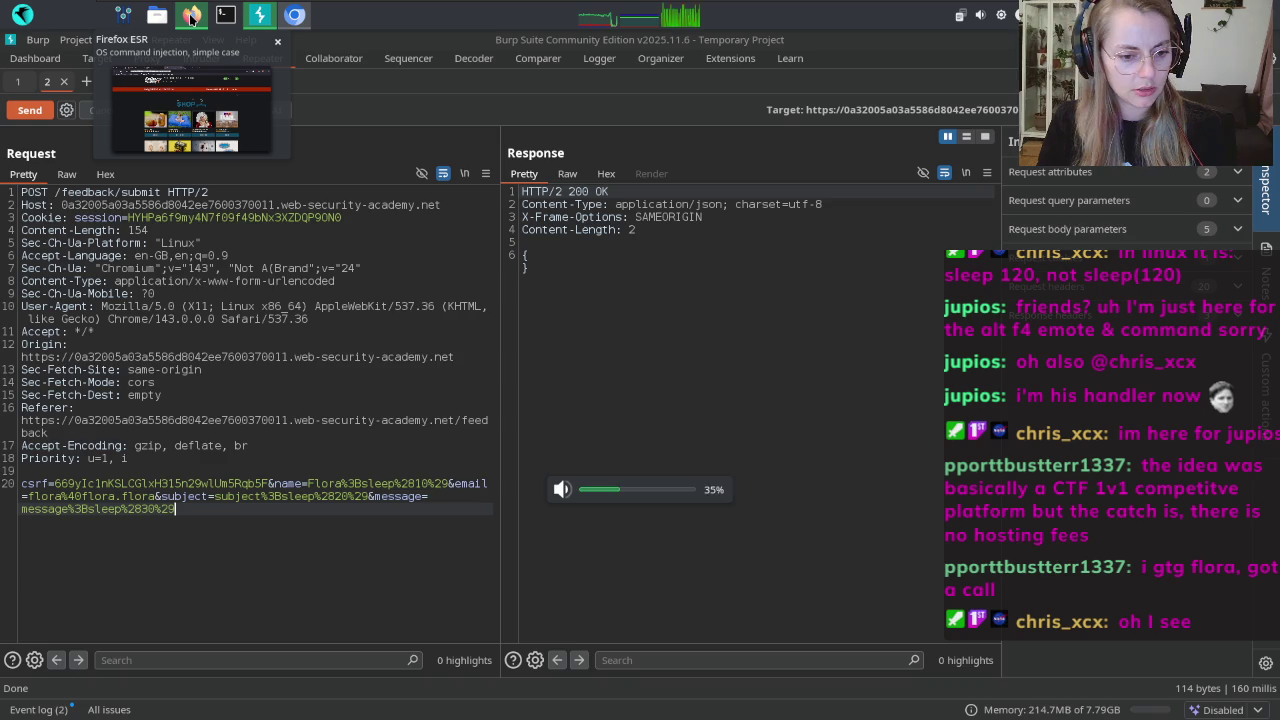
{"action": "key", "text": "XF86AudioLowerVolume"}
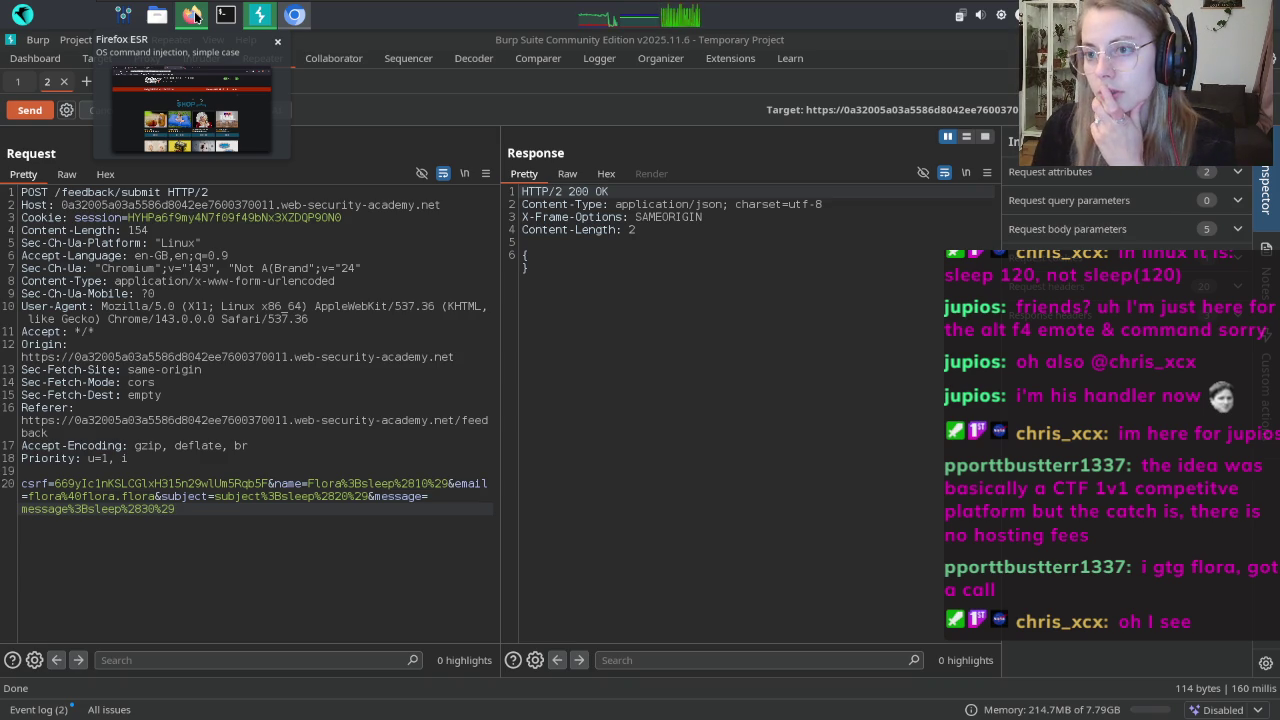
{"action": "left_click", "coordinate": [196, 16]}
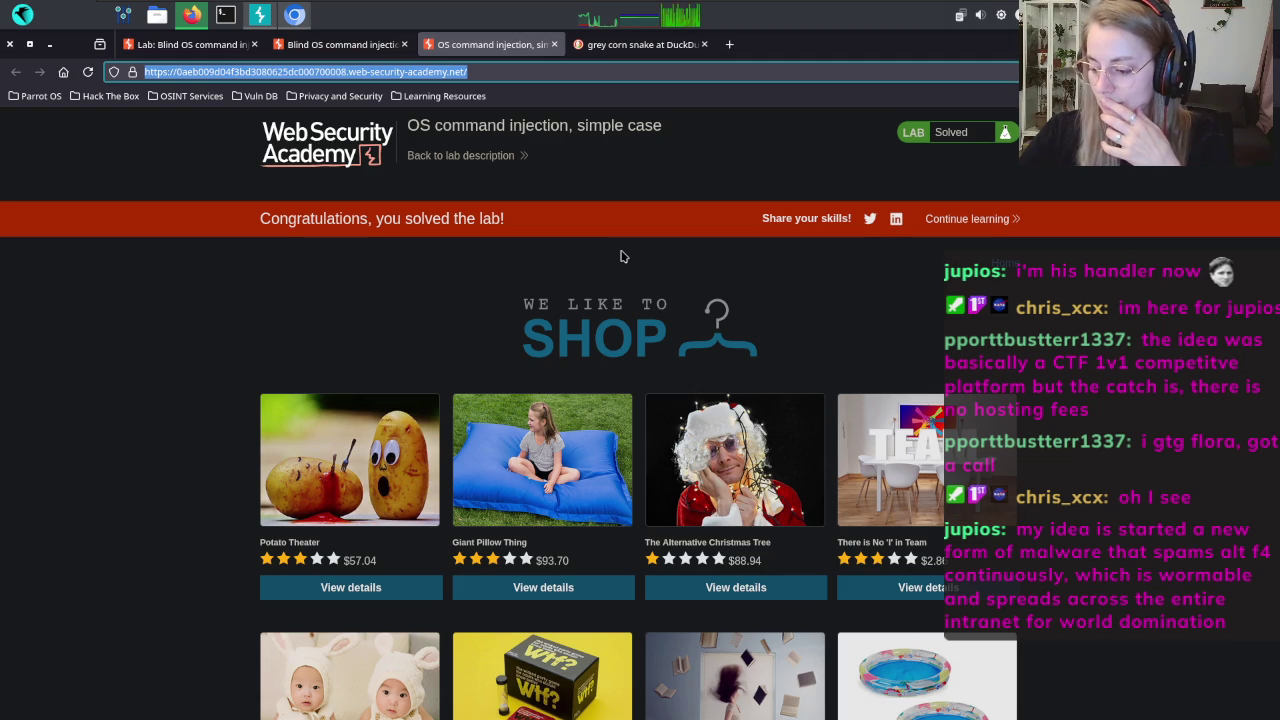
{"action": "left_click", "coordinate": [264, 15]}
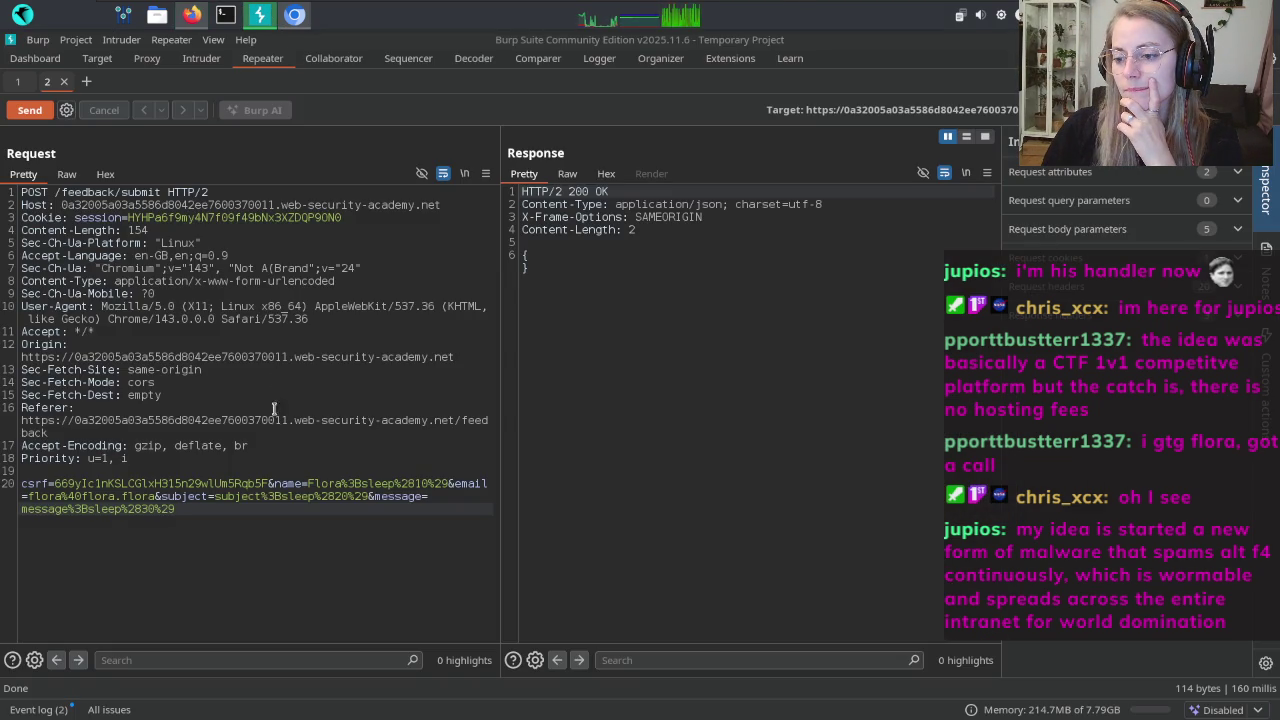
Step: Replace the encoded %3B after 'Flora' in the name parameter with a plain ';'
{"action": "left_click", "coordinate": [277, 496]}
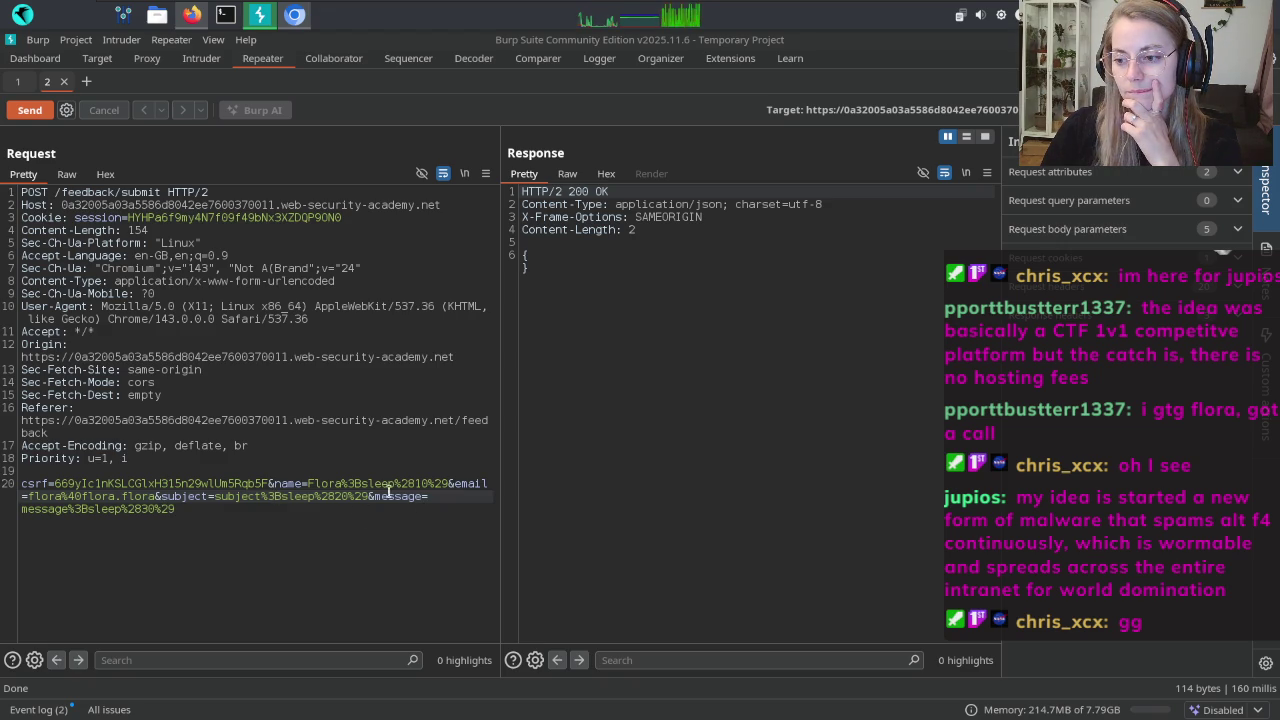
{"action": "left_click_drag", "start_coordinate": [360, 484], "coordinate": [347, 484]}
{"action": "key", "text": "shift+Left"}
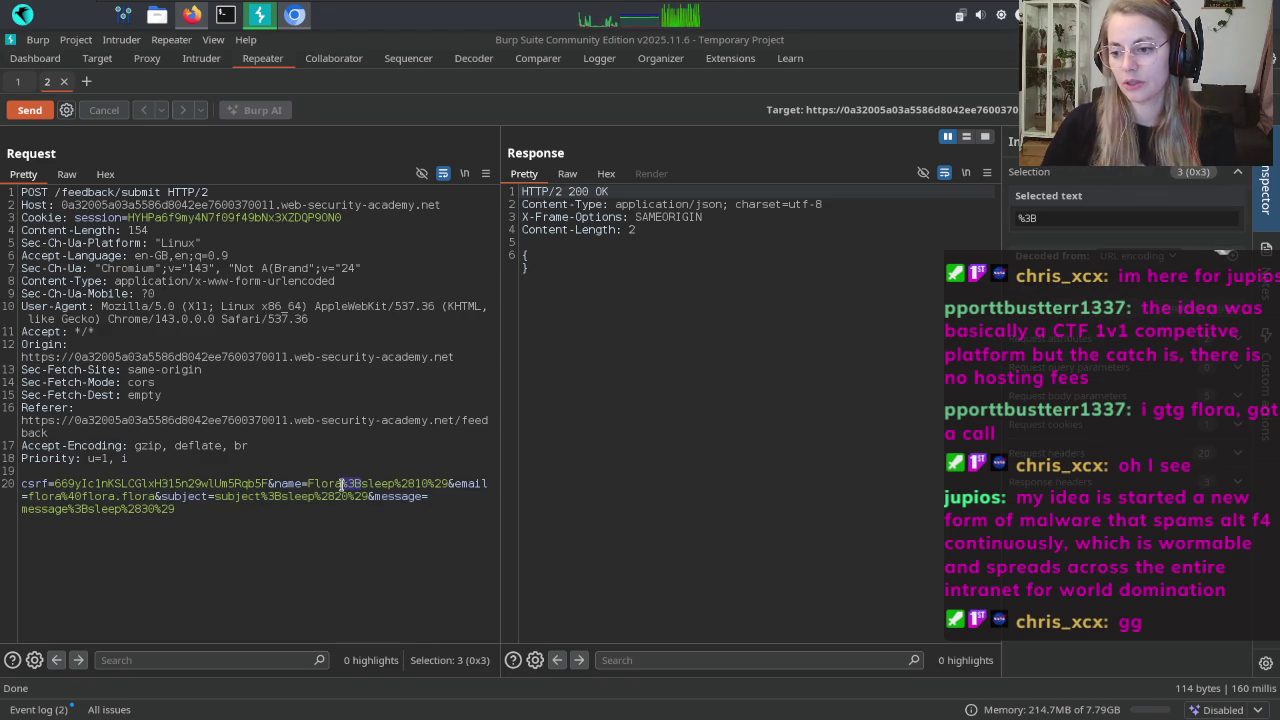
{"action": "type", "text": ";"}
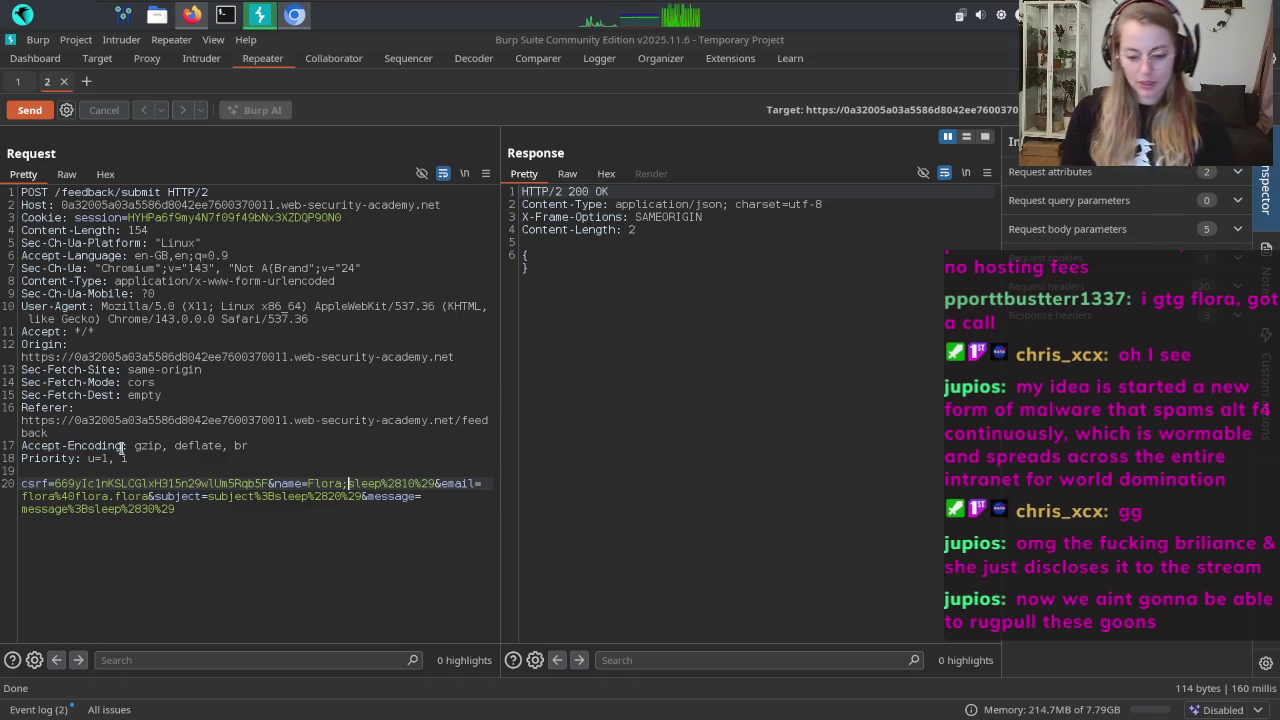
Step: Undo the name edit, append ;sleep(11) to the email, send it, then check Chrome's form
{"action": "key", "text": "ctrl+z"}
{"action": "key", "text": "ctrl+z"}
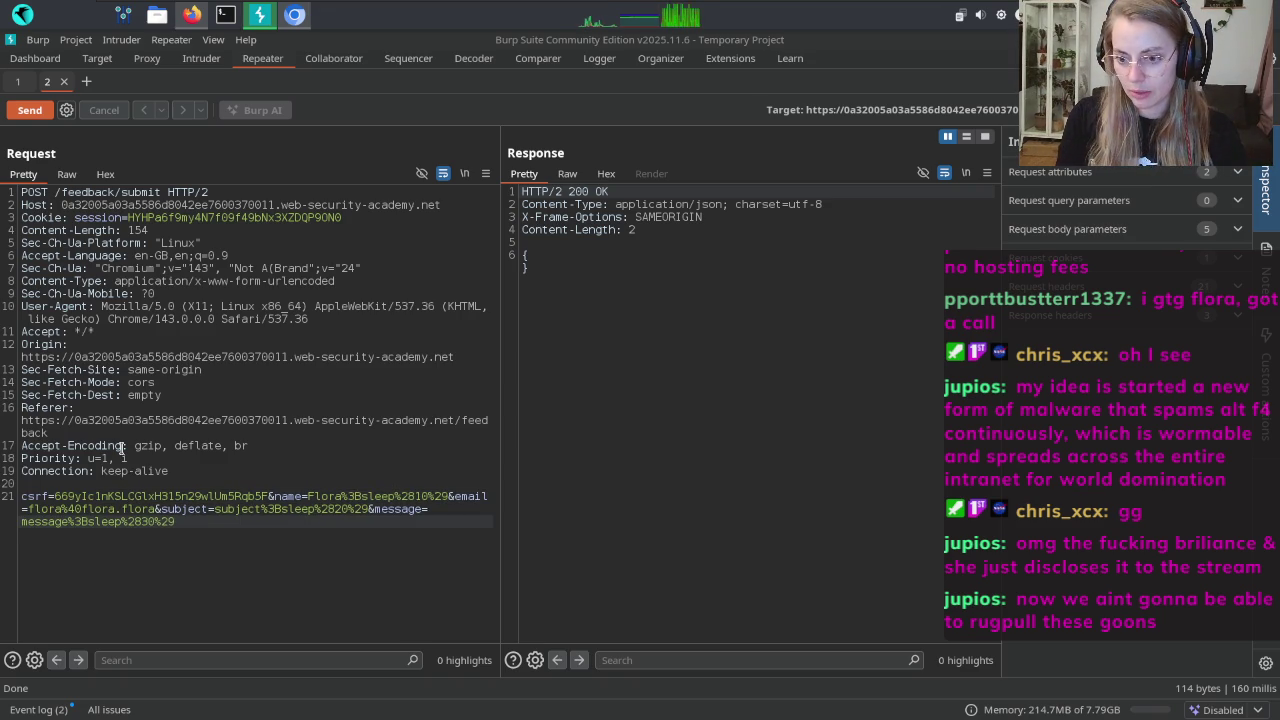
{"action": "double_click", "coordinate": [163, 509]}
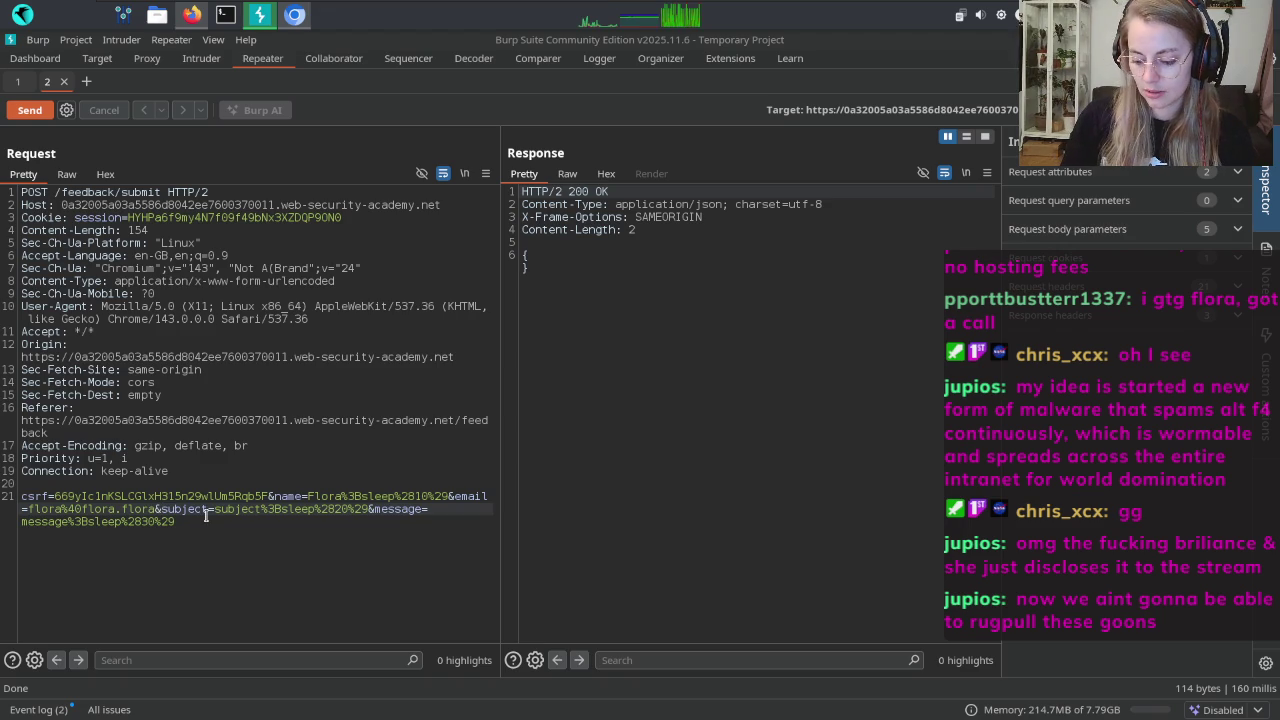
{"action": "type", "text": ";sleep("}
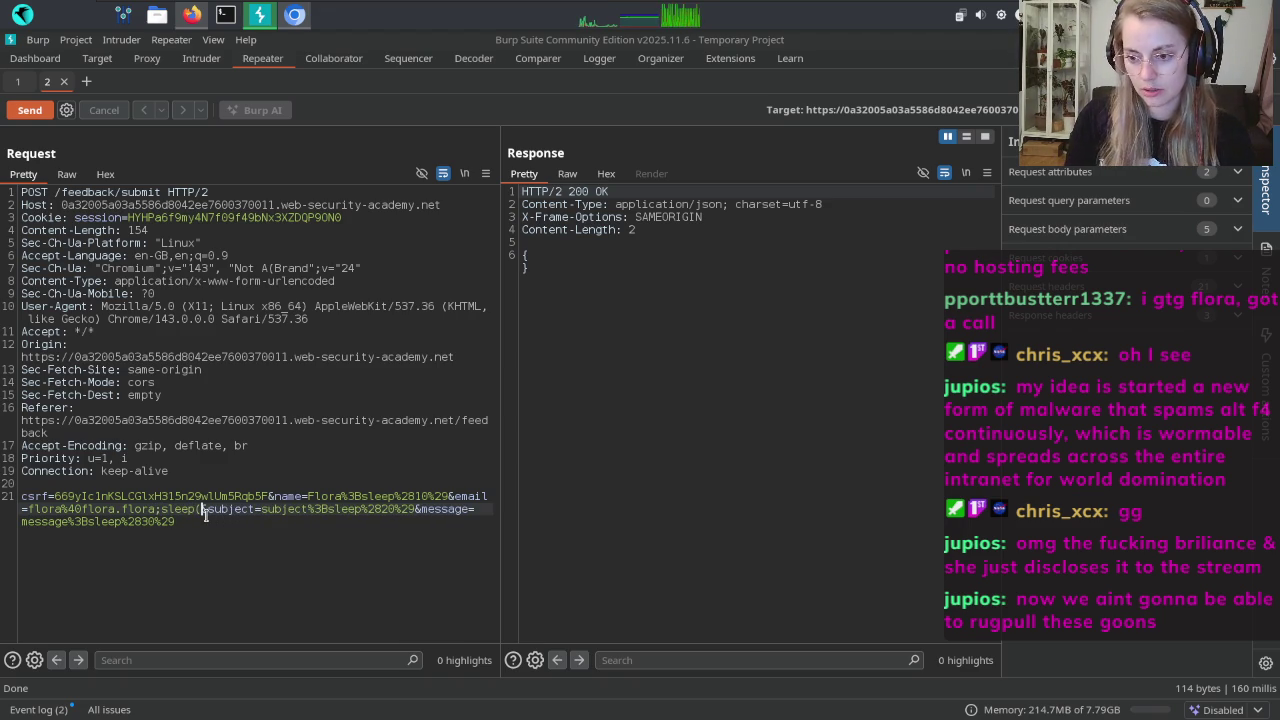
{"action": "type", "text": "11)"}
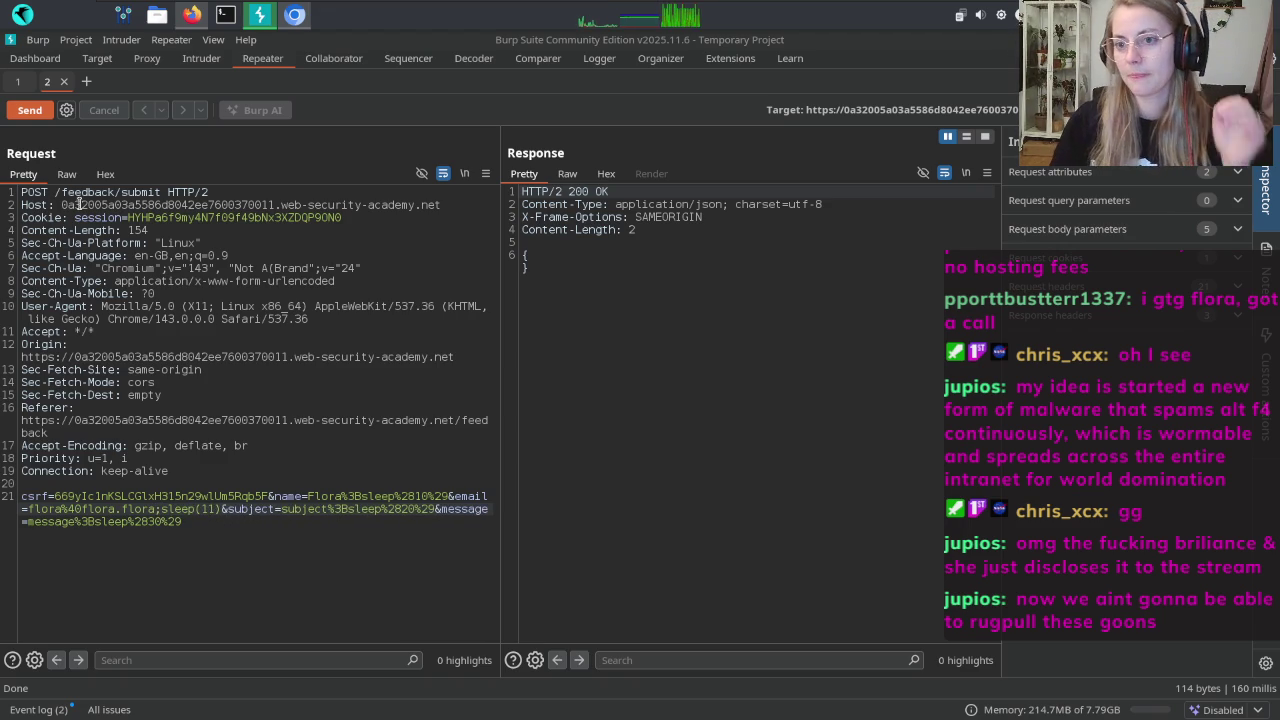
{"action": "left_click", "coordinate": [30, 110]}
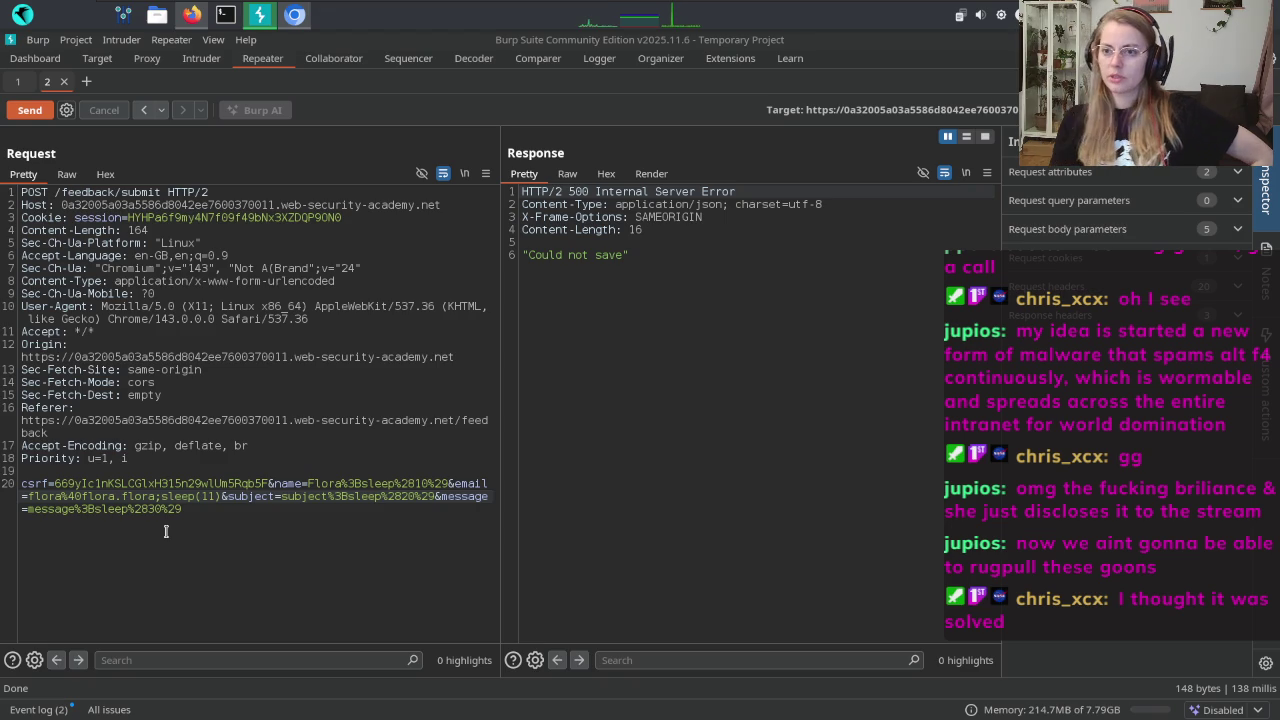
{"action": "left_click", "coordinate": [290, 15]}
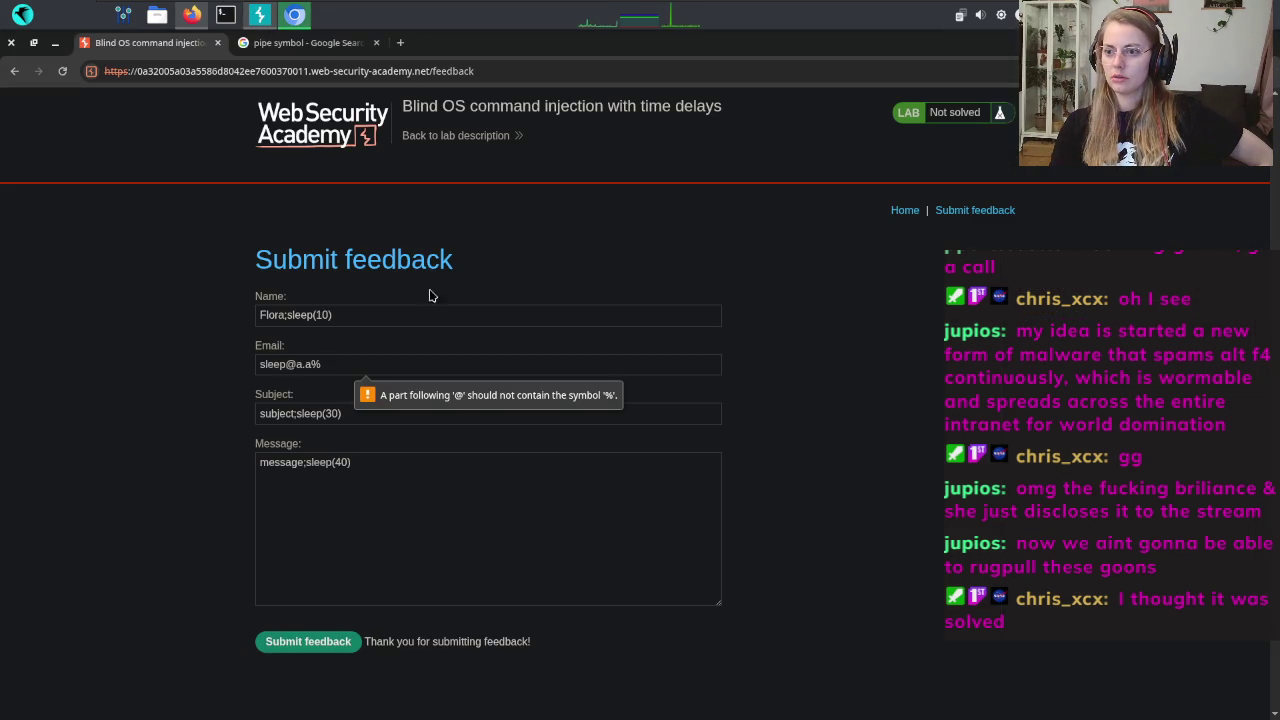
{"action": "left_click", "coordinate": [200, 382]}
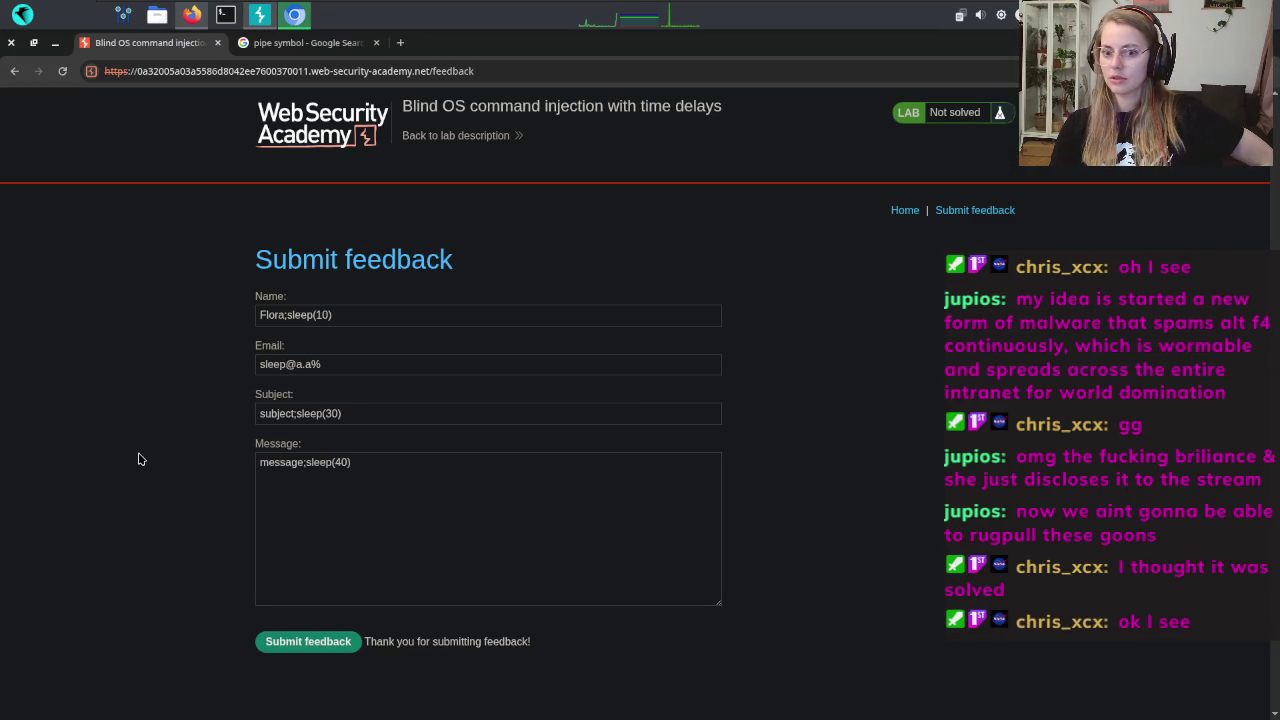
{"action": "left_click", "coordinate": [259, 15]}
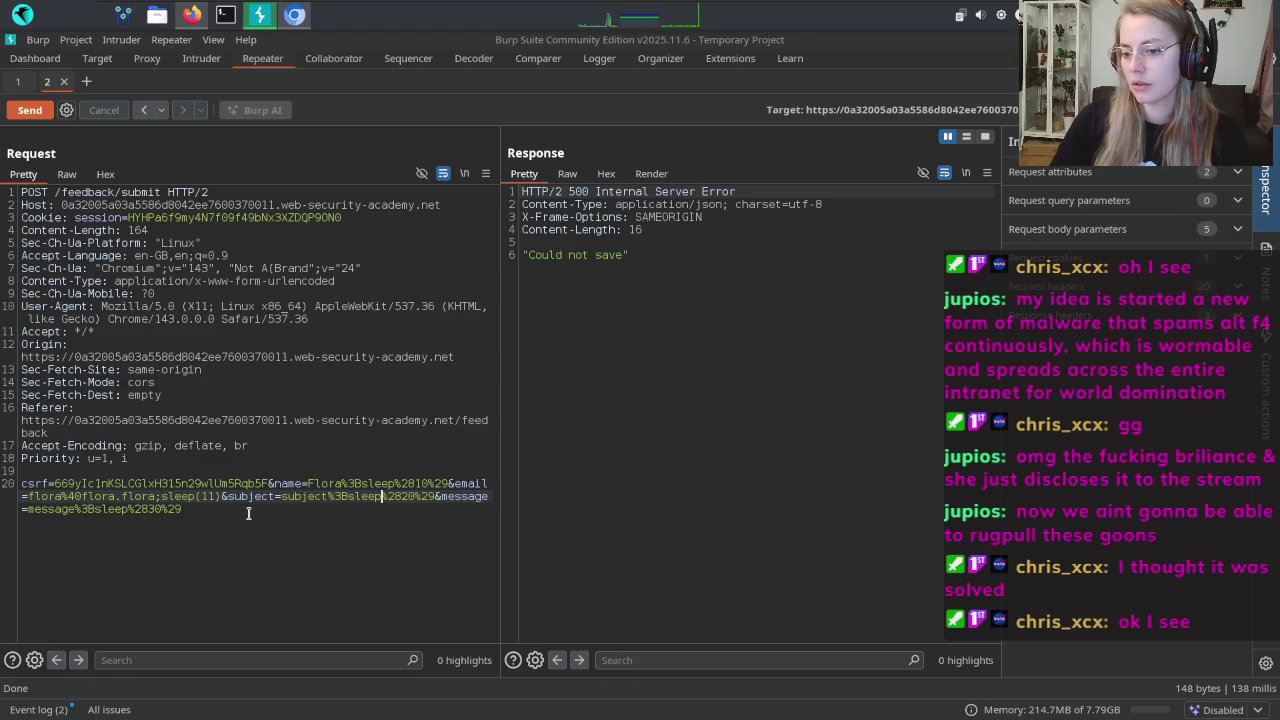
Step: Remove the email sleep payload, set name to Flora;sleep(11), and resend for 200 OK
{"action": "left_click_drag", "start_coordinate": [221, 496], "coordinate": [173, 496]}
{"action": "key", "text": "BackSpace"}
{"action": "key", "text": "BackSpace"}
{"action": "key", "text": "BackSpace"}
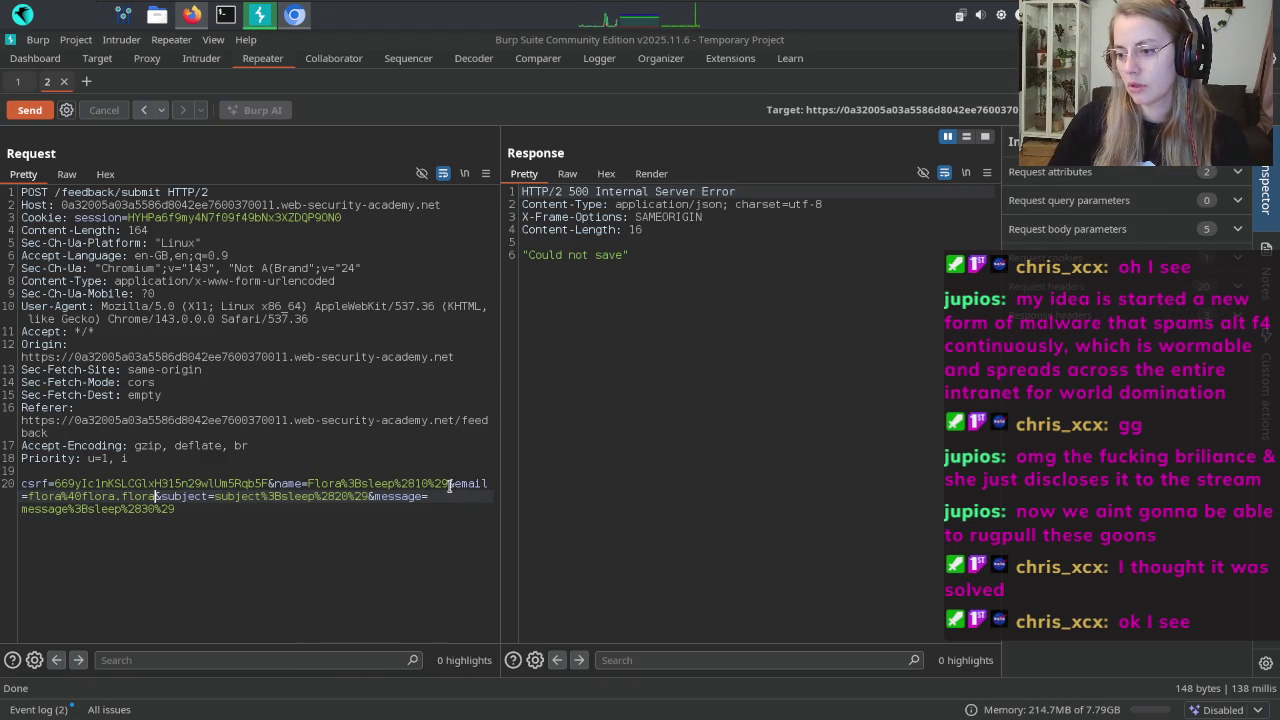
{"action": "left_click_drag", "start_coordinate": [340, 483], "coordinate": [449, 483]}
{"action": "type", "text": ";"}
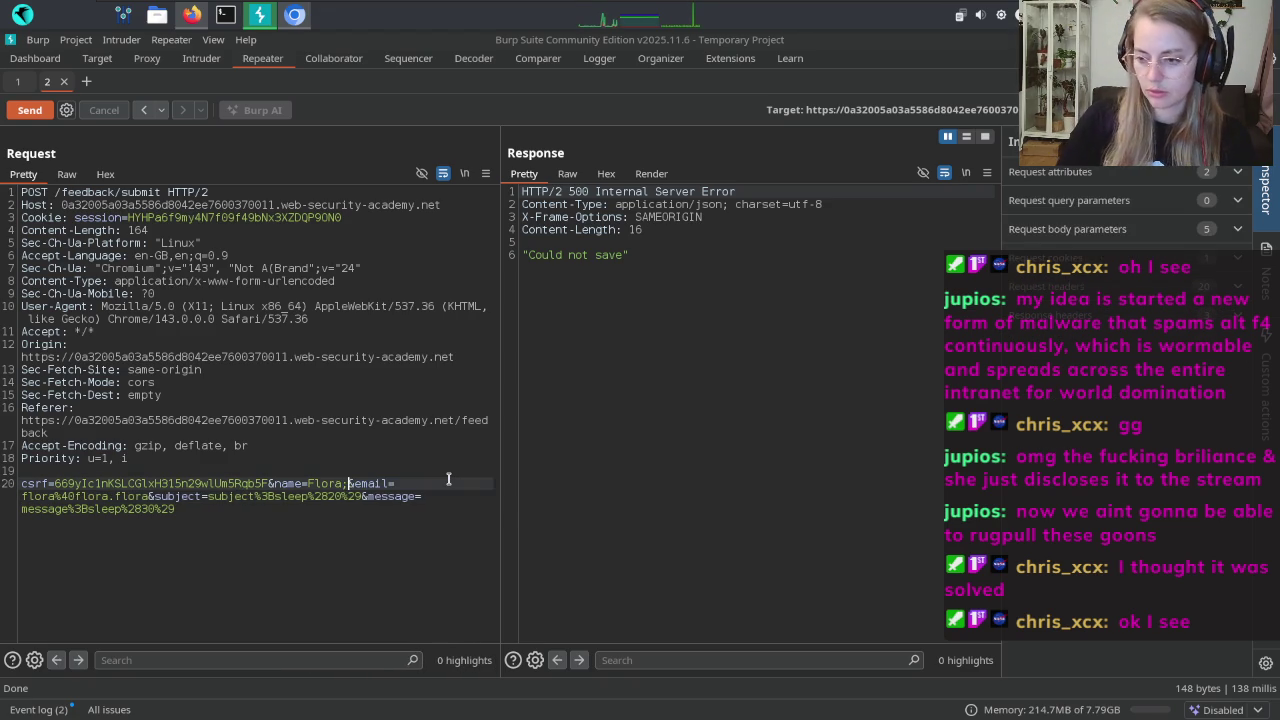
{"action": "type", "text": "sleep(1)"}
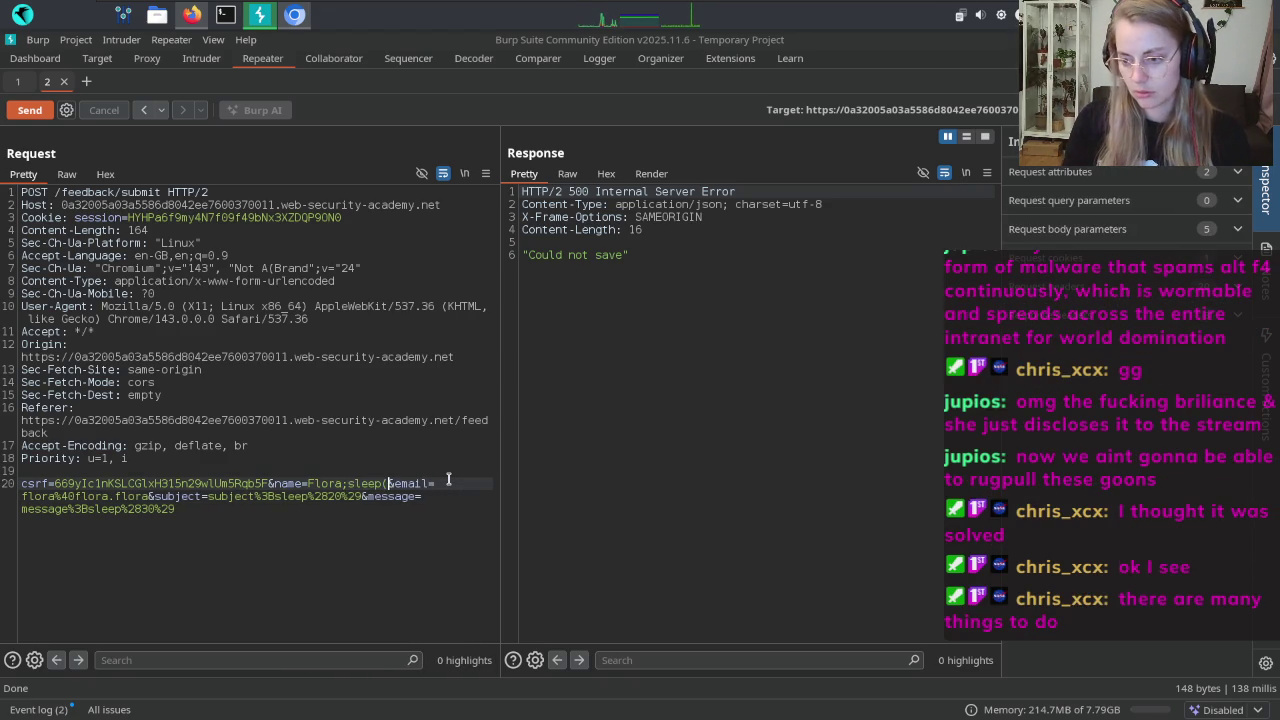
{"action": "type", "text": "11"}
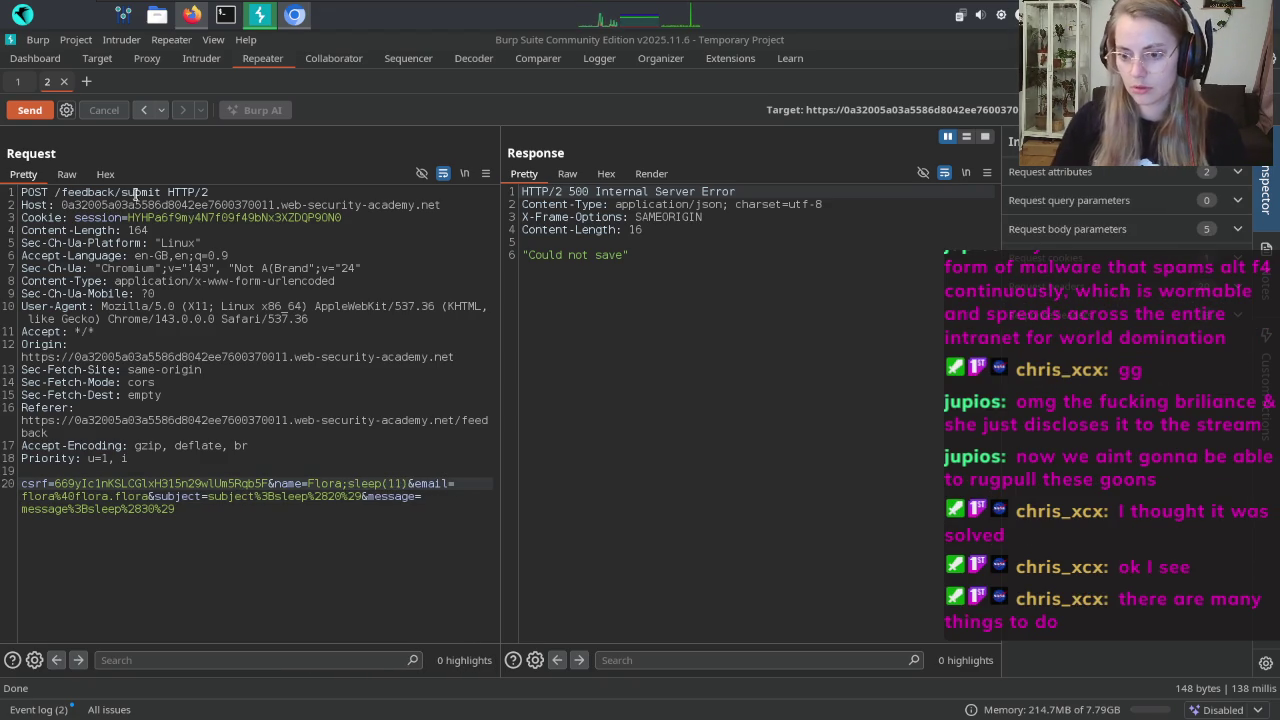
{"action": "left_click", "coordinate": [44, 116]}
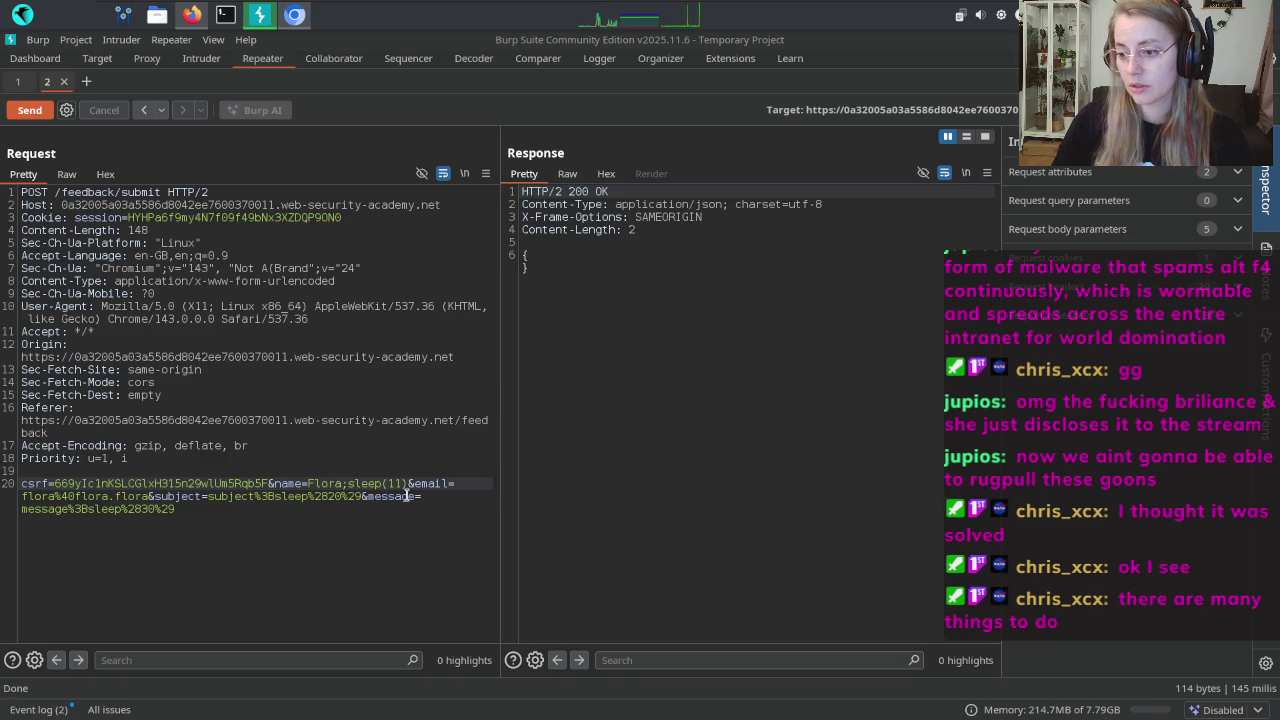
Step: Inspect the decoded sleep(11) value, then return to the lab description page
{"action": "left_click_drag", "start_coordinate": [408, 484], "coordinate": [342, 484]}
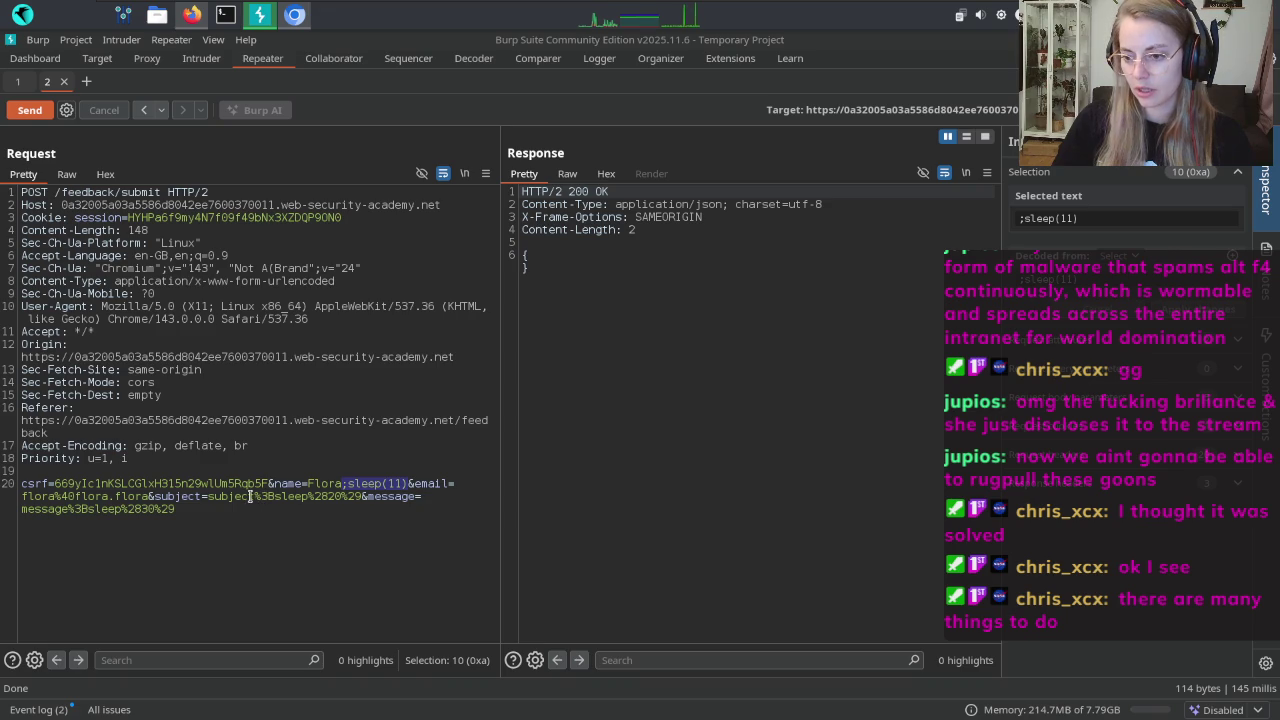
{"action": "mouse_move", "coordinate": [258, 497]}
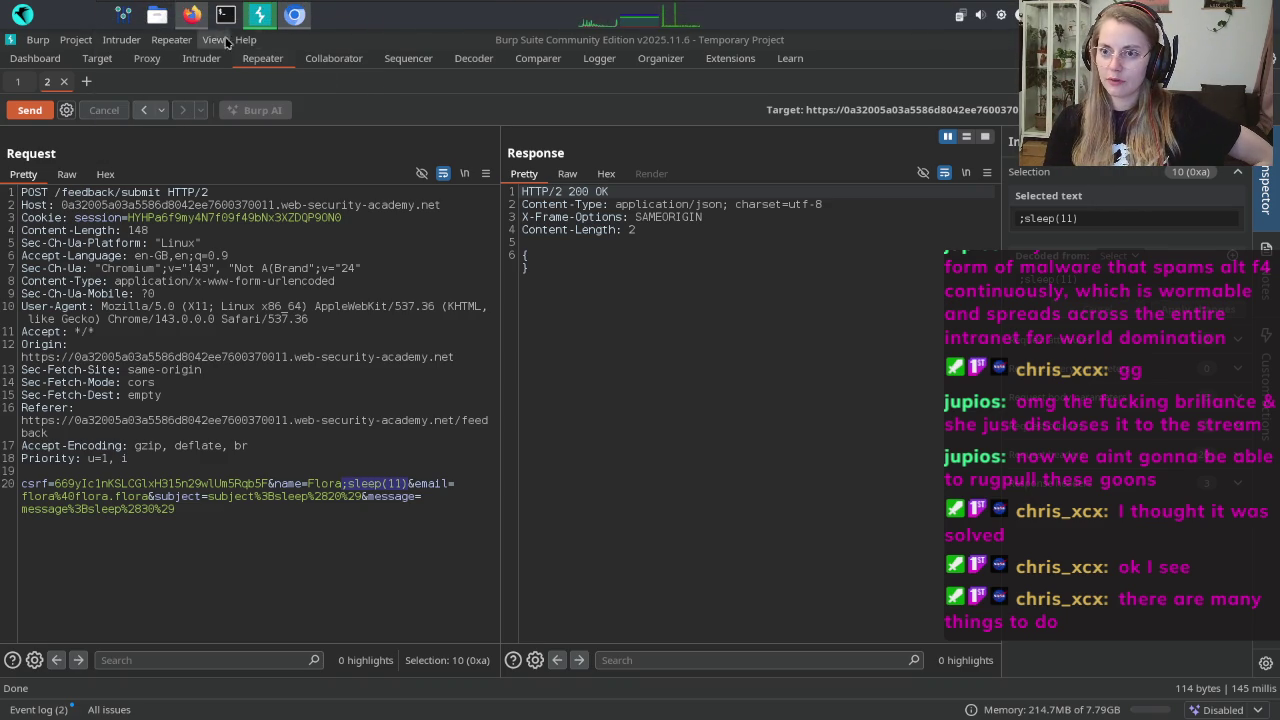
{"action": "left_click", "coordinate": [191, 14]}
Step: Open the Blind command injection vulnerabilities section, closing the solved simple-case lab page
{"action": "left_click", "coordinate": [172, 50]}
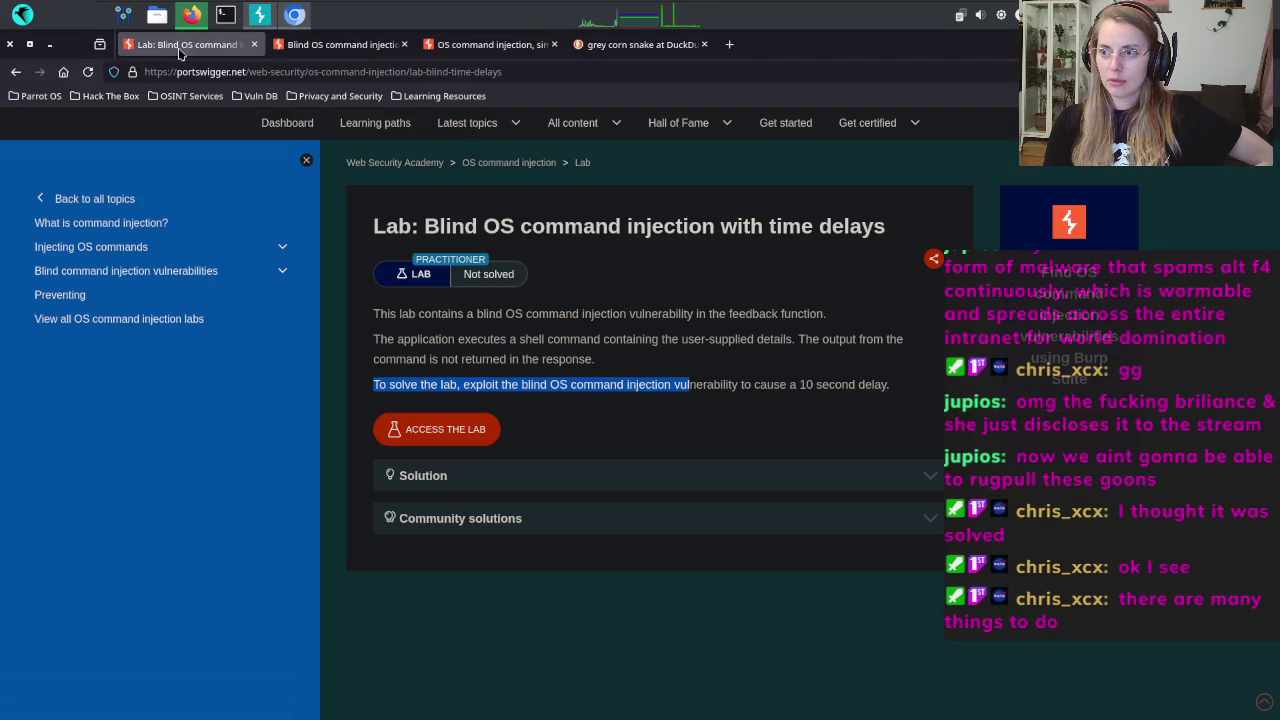
{"action": "middle_click", "coordinate": [453, 52]}
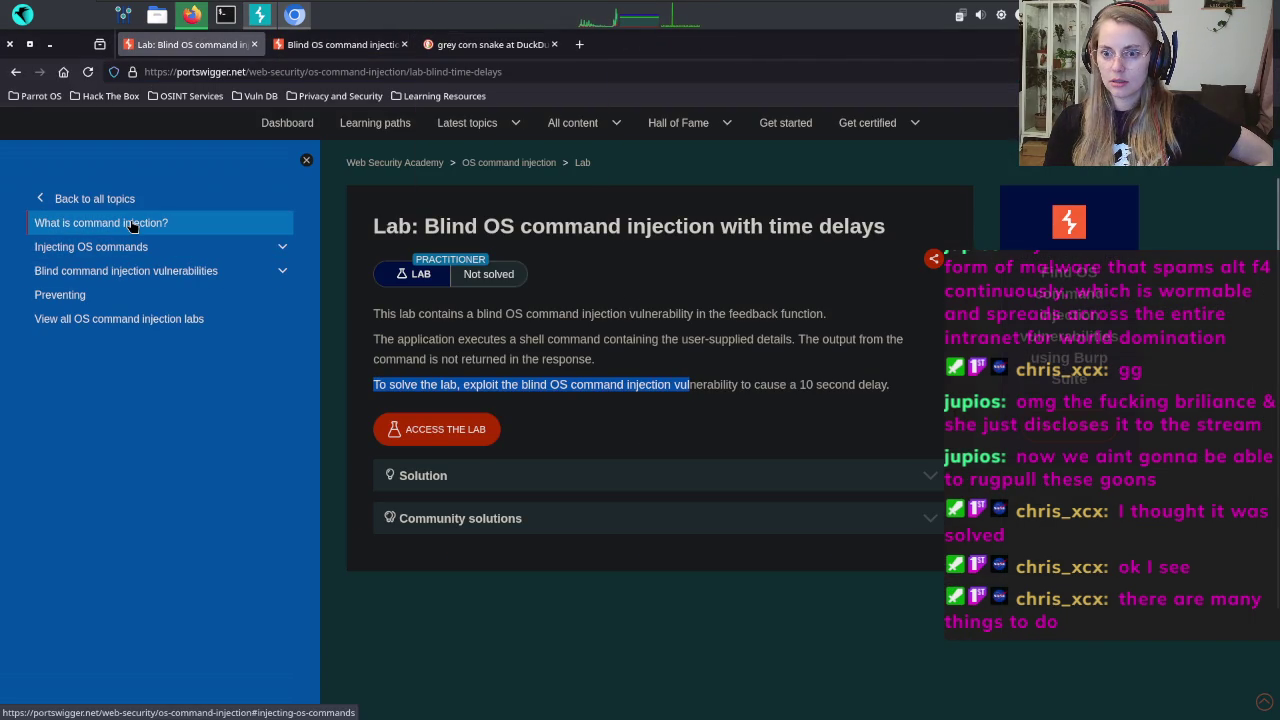
{"action": "left_click", "coordinate": [141, 273]}
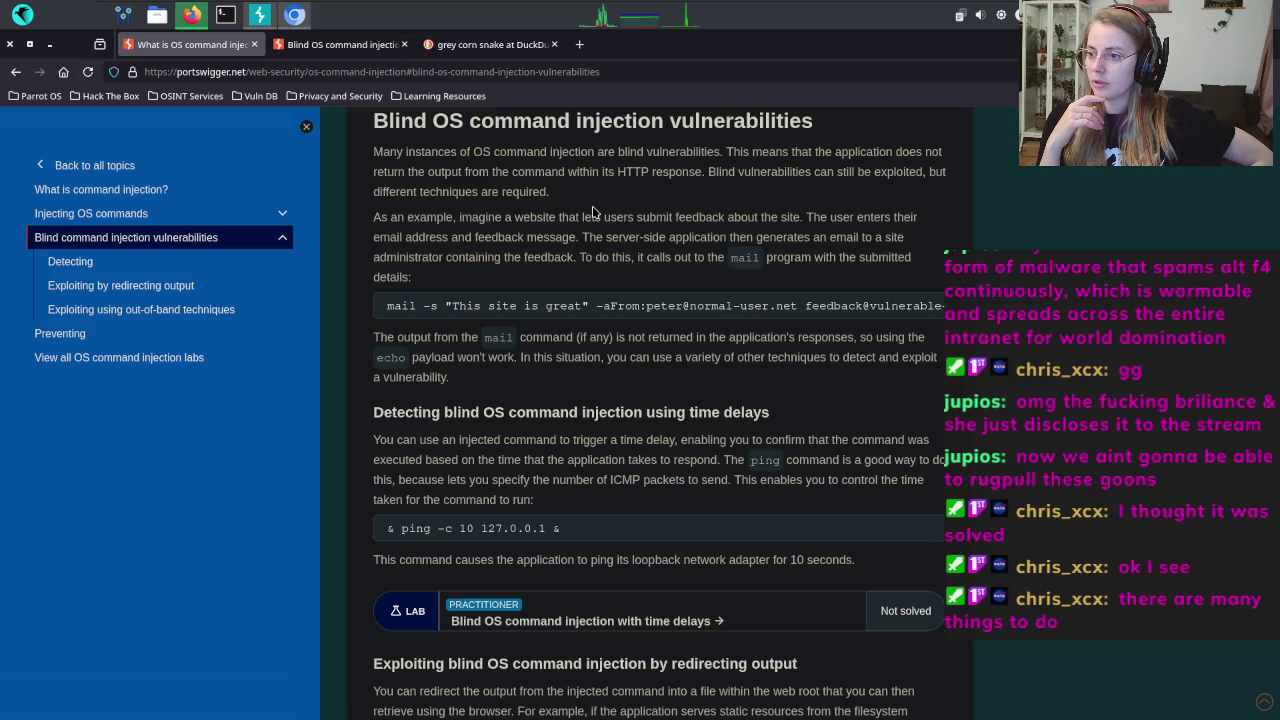
{"action": "scroll", "coordinate": [605, 208], "scroll_direction": "up", "scroll_amount": 2}
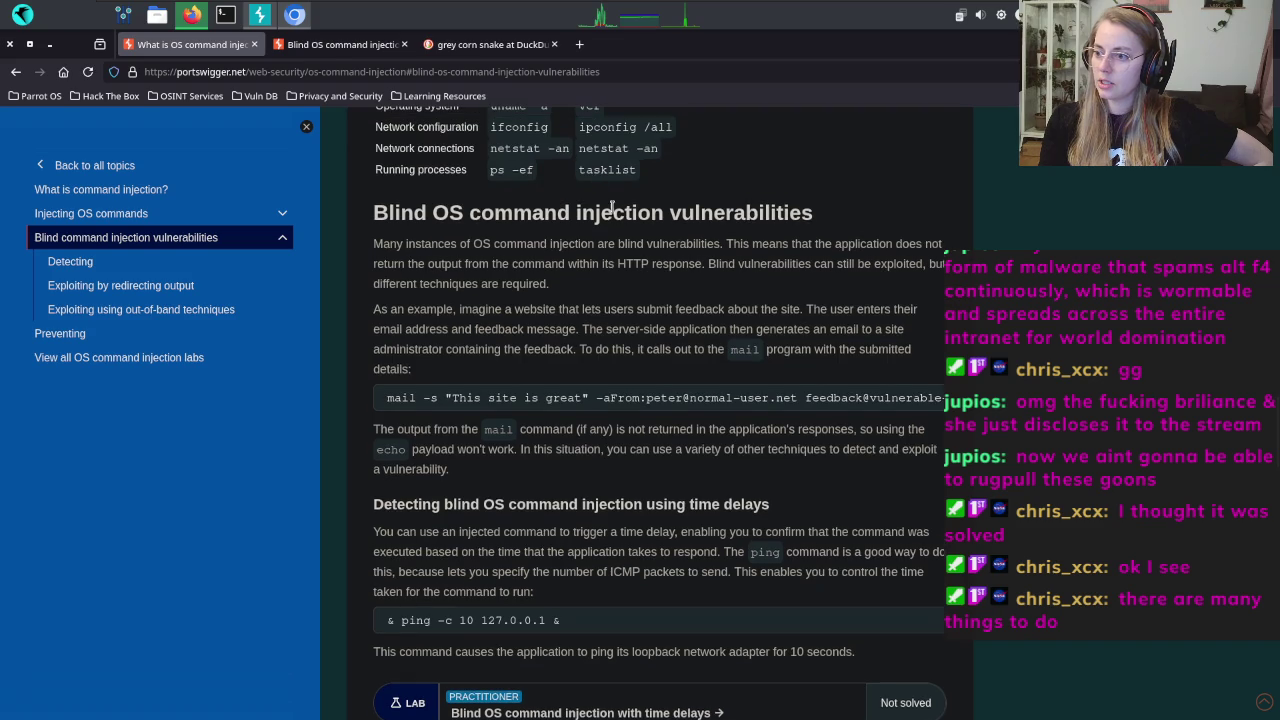
{"action": "scroll", "coordinate": [672, 304], "scroll_direction": "down", "scroll_amount": 2}
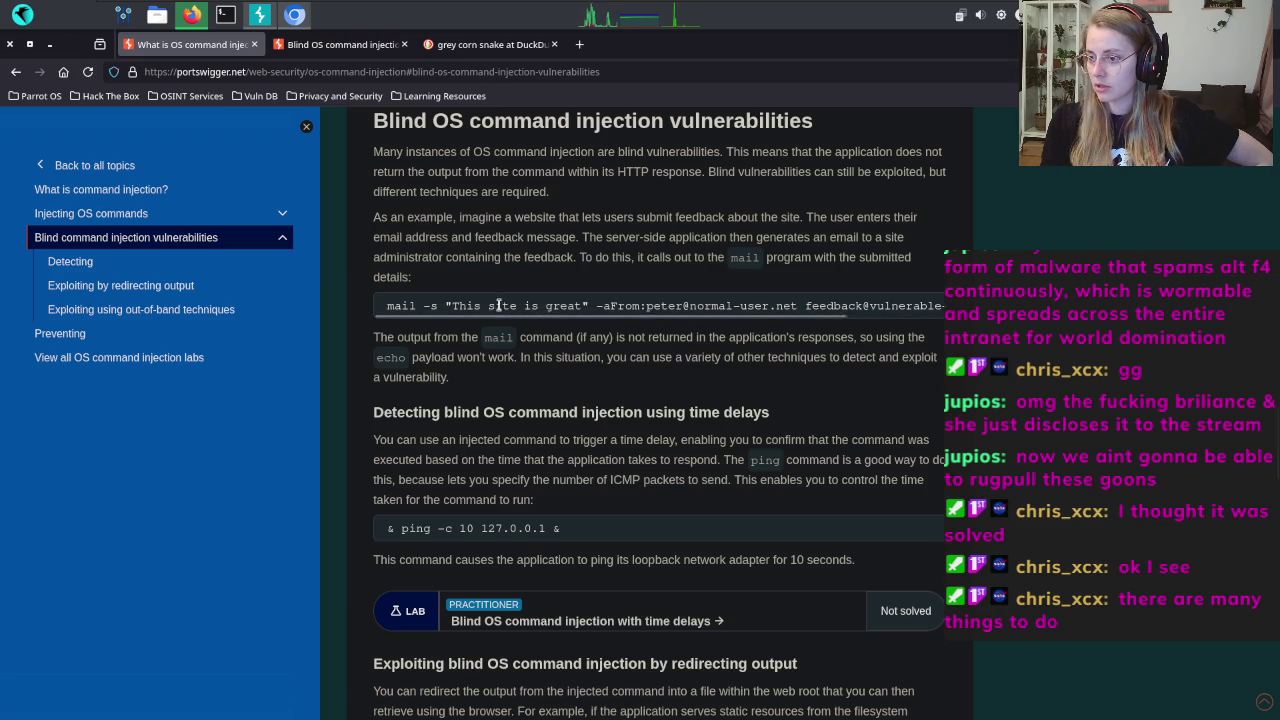
Step: Select the '& ping -c 10 127.0.0.1 &' time-delay example and return to the feedback form
{"action": "mouse_move", "coordinate": [516, 318]}
{"action": "left_mouse_down"}
{"action": "mouse_move", "coordinate": [694, 328]}
{"action": "mouse_move", "coordinate": [342, 316]}
{"action": "left_mouse_up"}
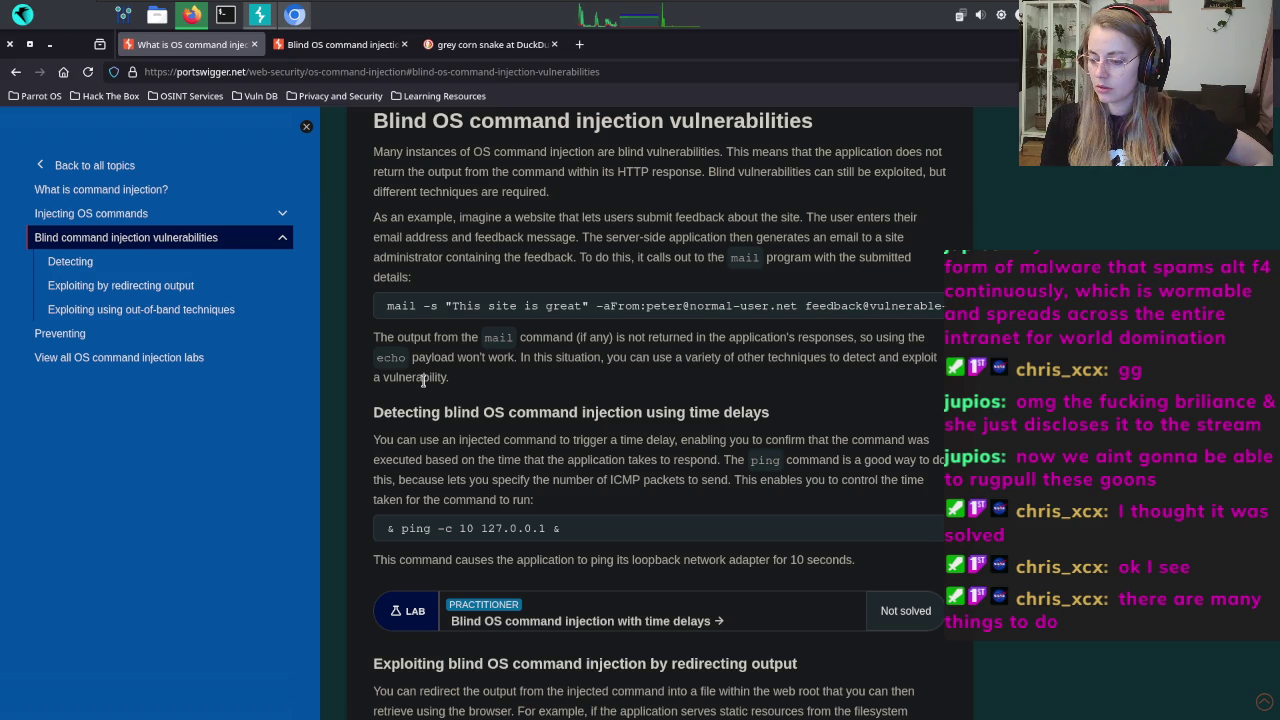
{"action": "scroll", "coordinate": [381, 447], "scroll_direction": "down", "scroll_amount": 1}
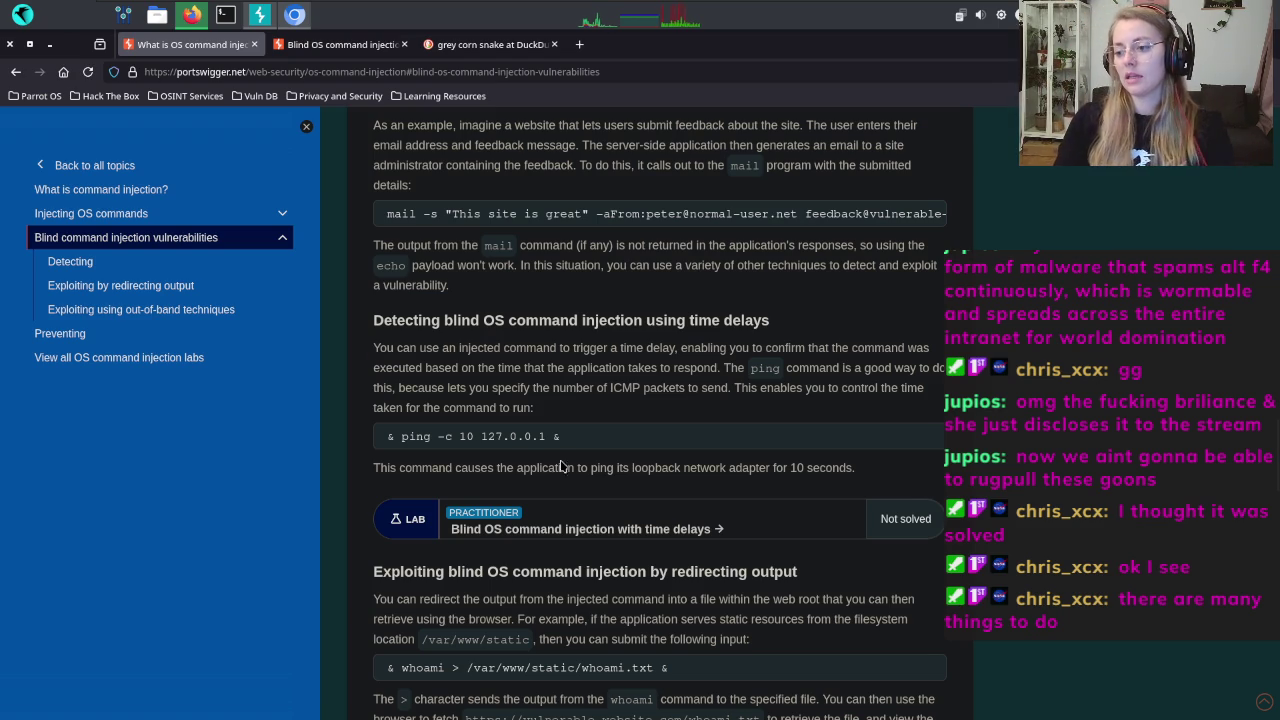
{"action": "left_click_drag", "start_coordinate": [557, 436], "coordinate": [377, 437]}
{"action": "key", "text": "ctrl+c"}
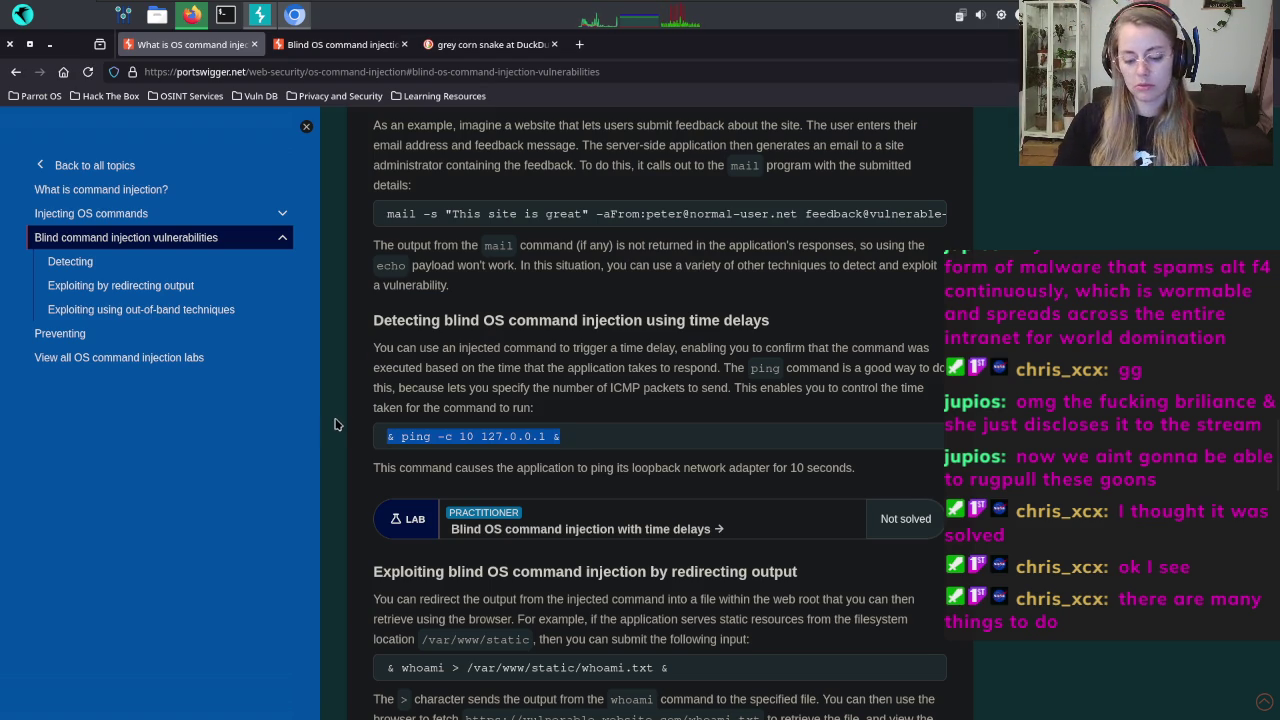
{"action": "left_click", "coordinate": [294, 15]}
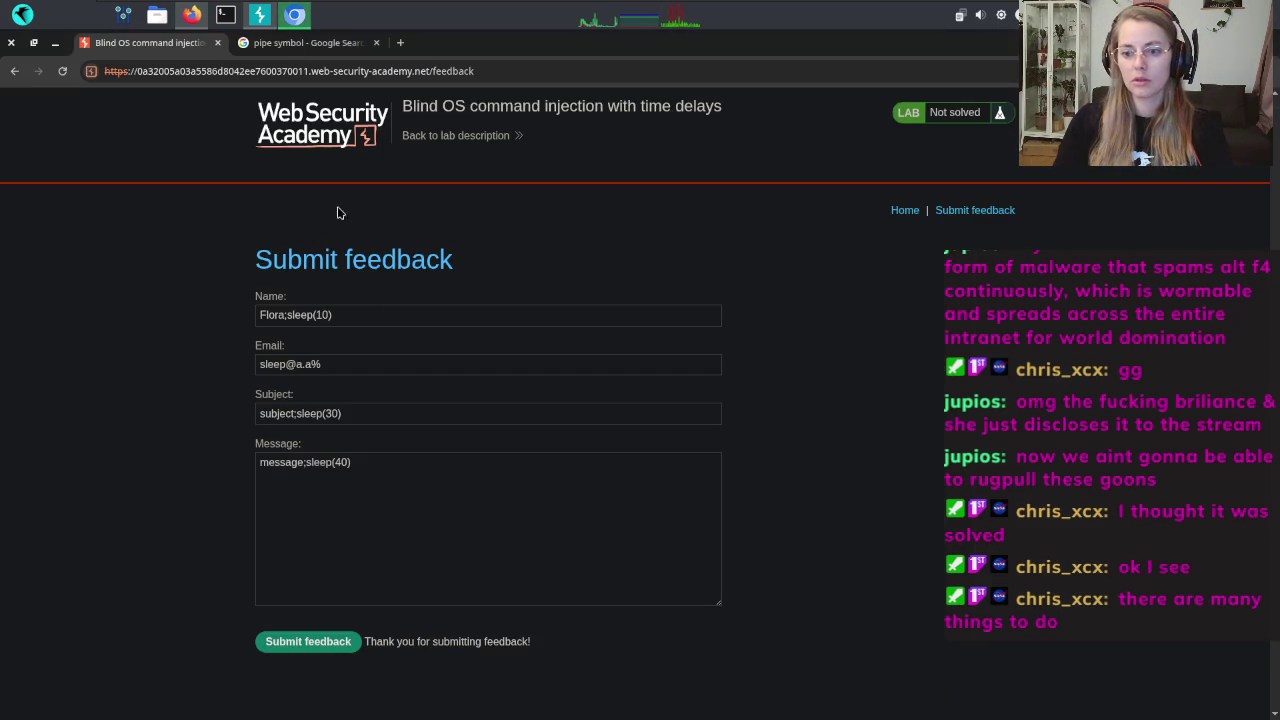
Step: Paste the ping -c 10 payload into the Name, Subject and Message fields
{"action": "left_click_drag", "start_coordinate": [340, 316], "coordinate": [283, 315]}
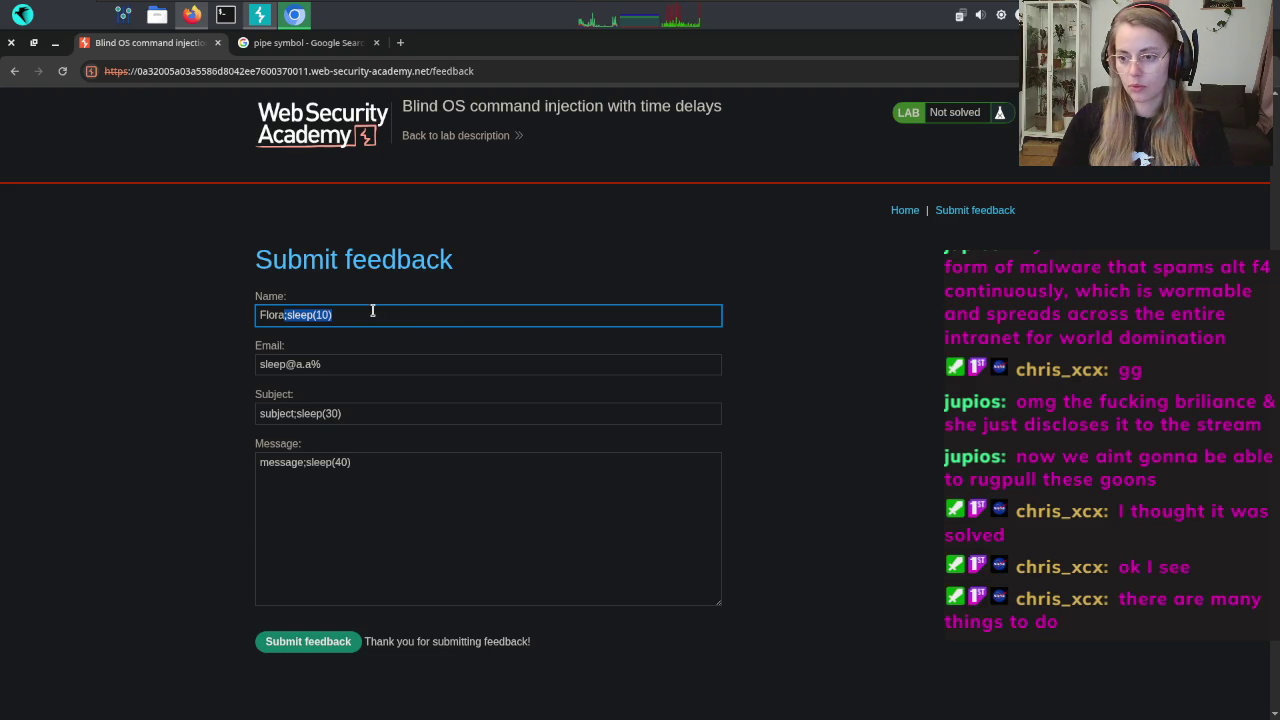
{"action": "key", "text": "ctrl+a"}
{"action": "key", "text": "ctrl+v"}
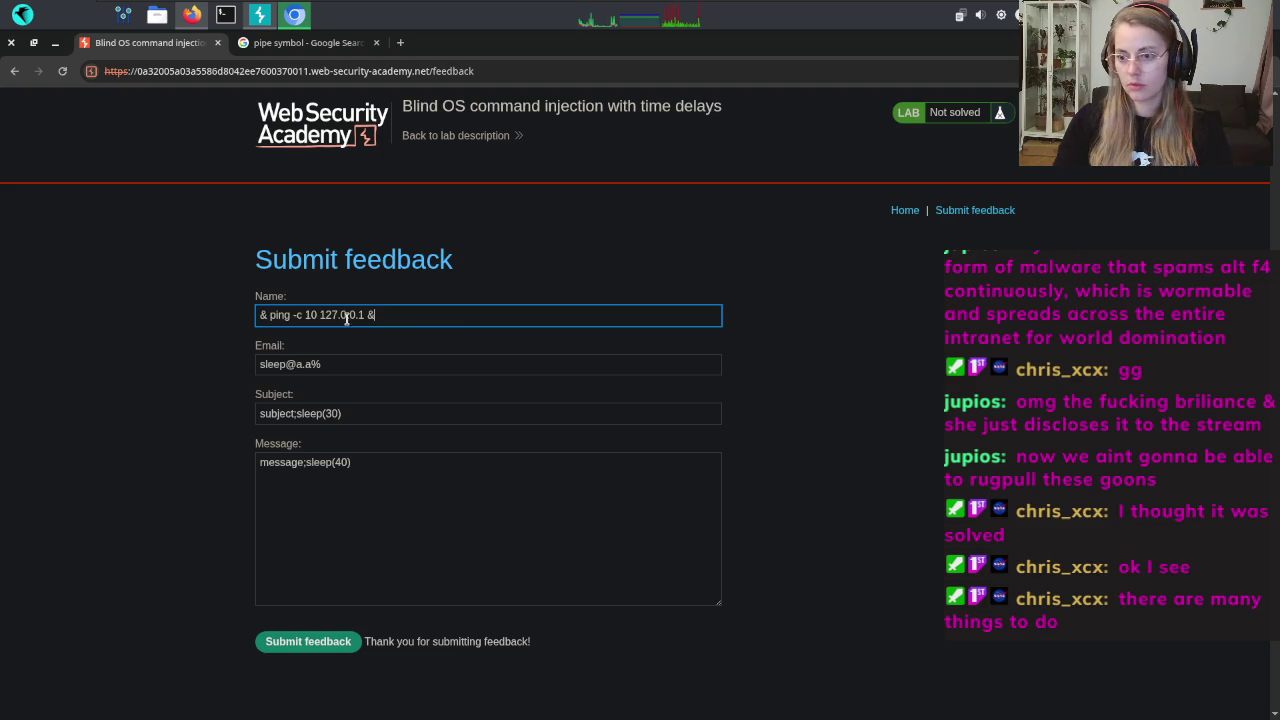
{"action": "left_click", "coordinate": [360, 416]}
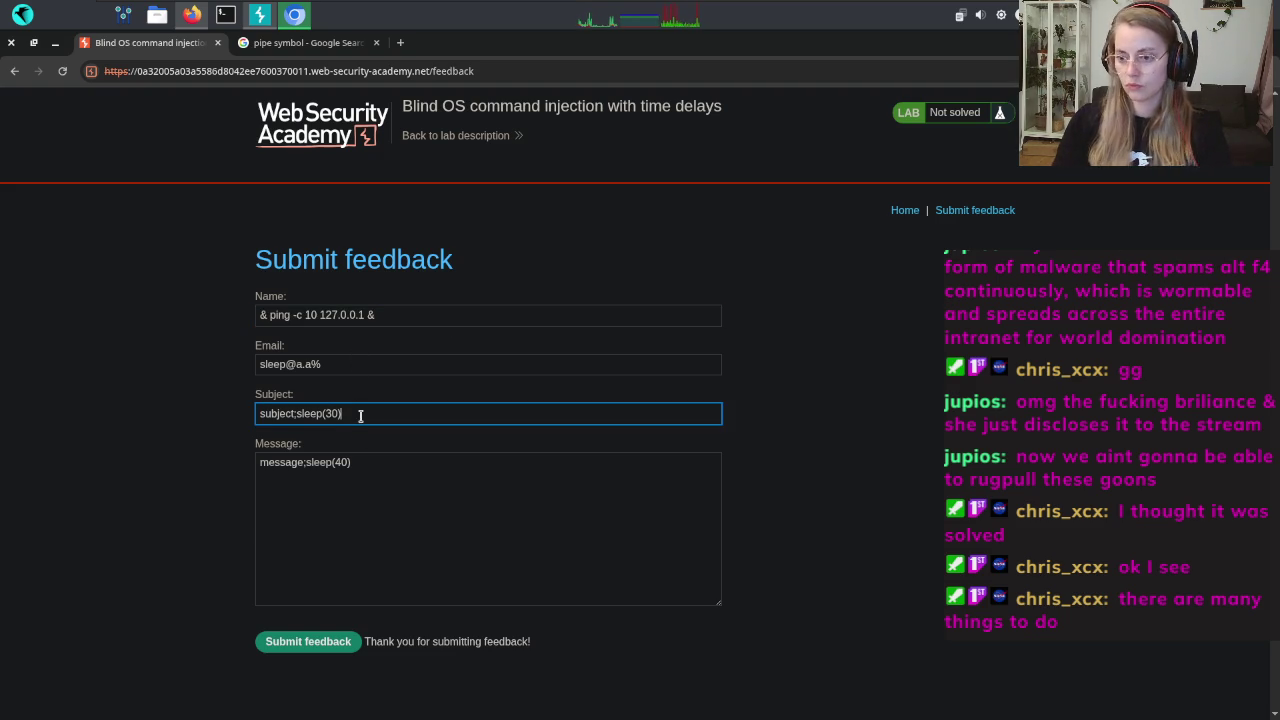
{"action": "key", "text": "ctrl+a"}
{"action": "key", "text": "ctrl+v"}
{"action": "left_click", "coordinate": [383, 464]}
{"action": "key", "text": "ctrl+a"}
{"action": "key", "text": "ctrl+v"}
Step: Change the ping count to 20 in Subject and 30 in Message
{"action": "left_click", "coordinate": [320, 416]}
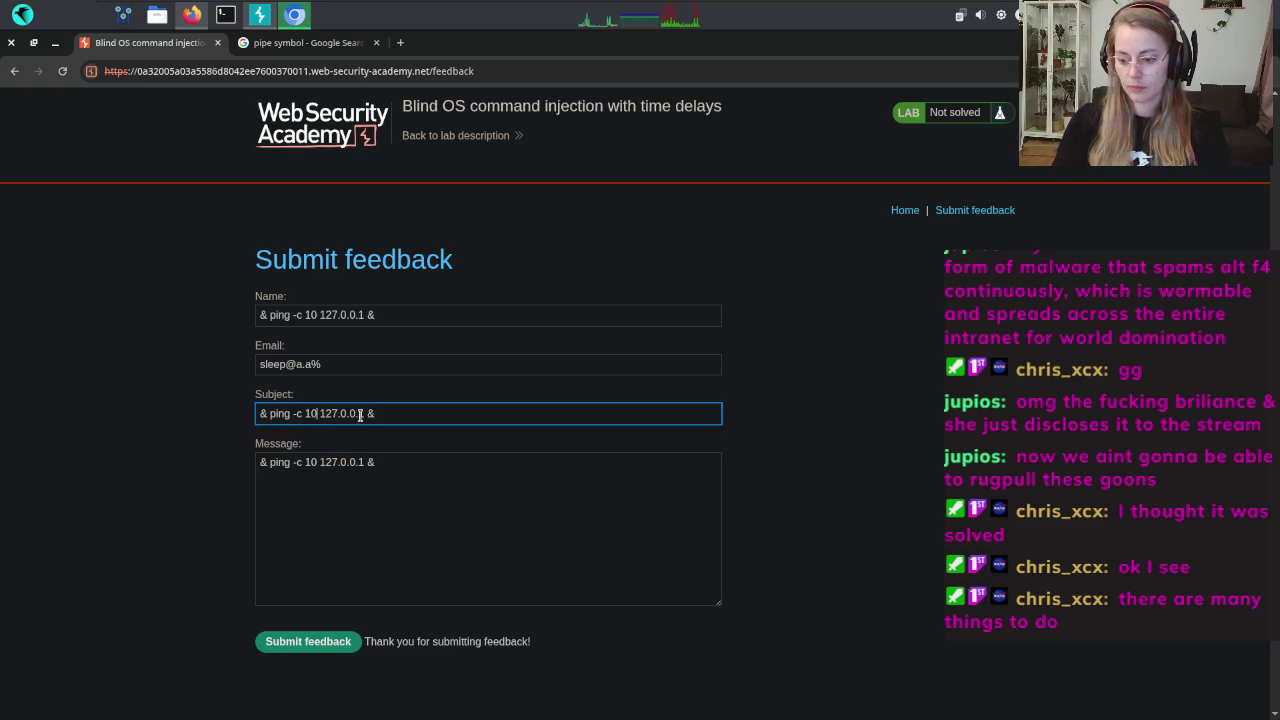
{"action": "key", "text": "BackSpace"}
{"action": "type", "text": "2"}
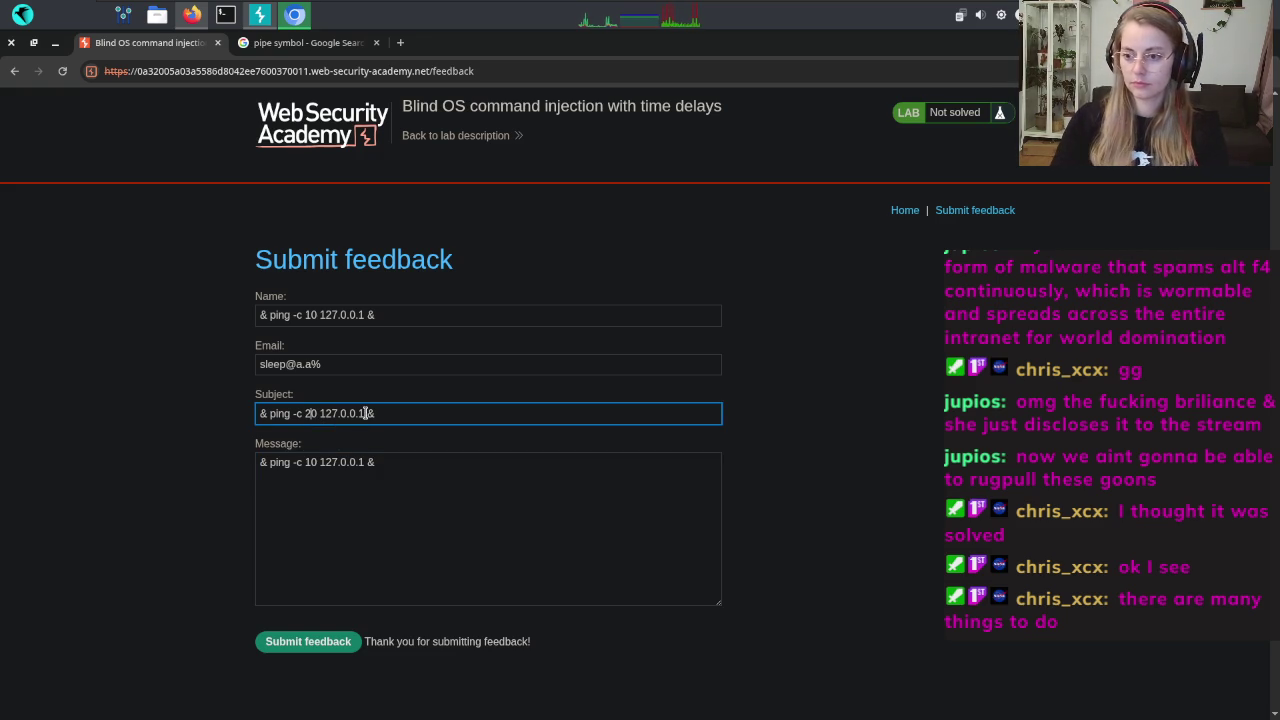
{"action": "left_click", "coordinate": [310, 462]}
{"action": "key", "text": "BackSpace"}
{"action": "type", "text": "3"}
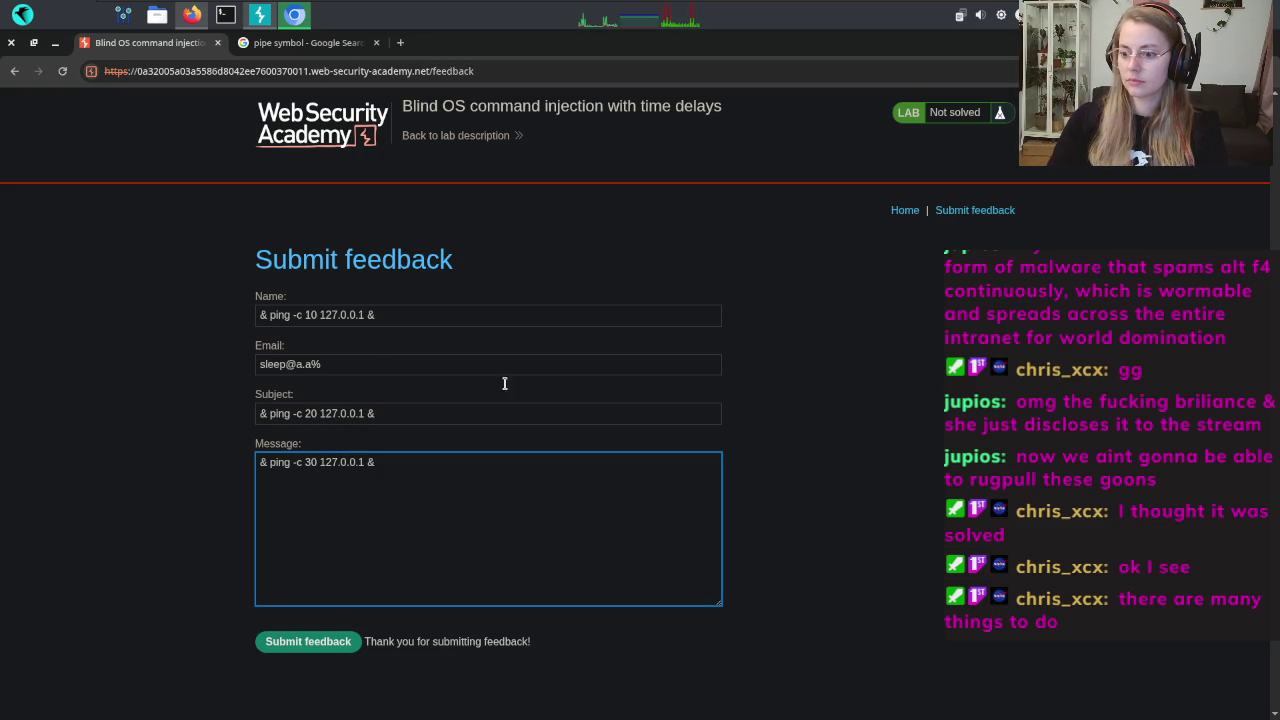
Step: Remove the trailing % from the email, submit the feedback, and switch to Burp Suite
{"action": "left_click", "coordinate": [331, 364]}
{"action": "key", "text": "BackSpace"}
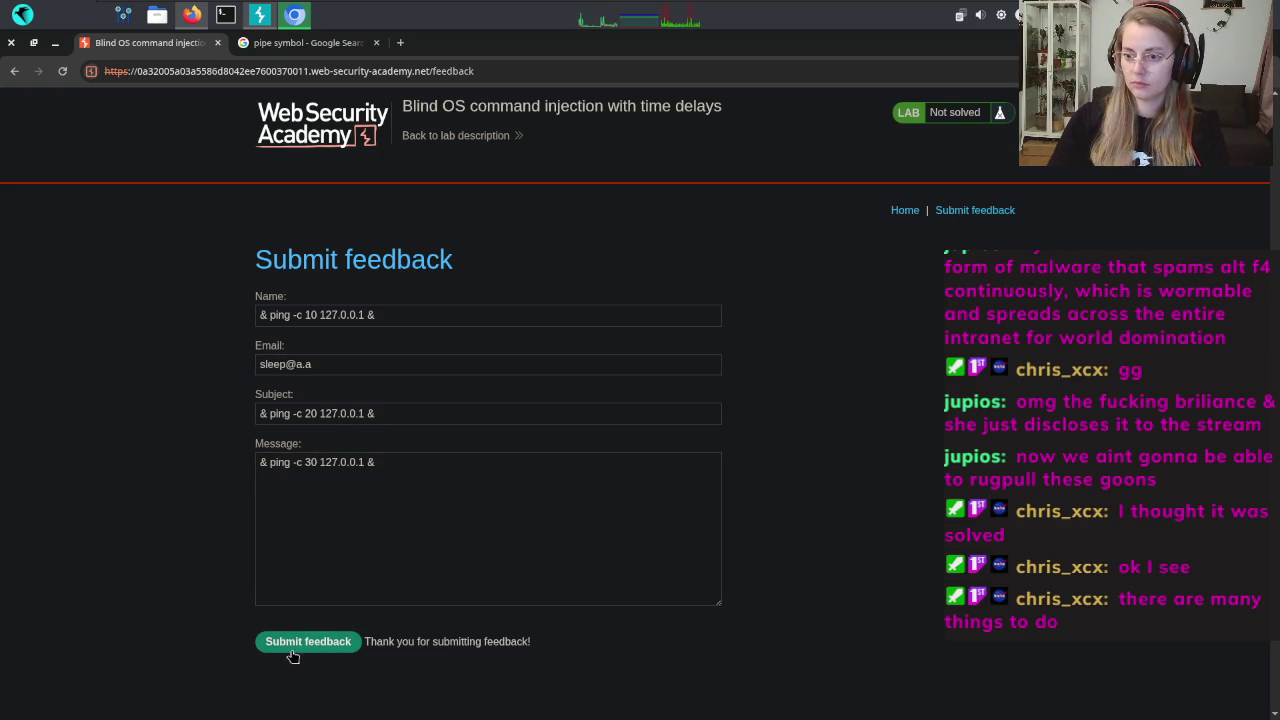
{"action": "left_click", "coordinate": [291, 648]}
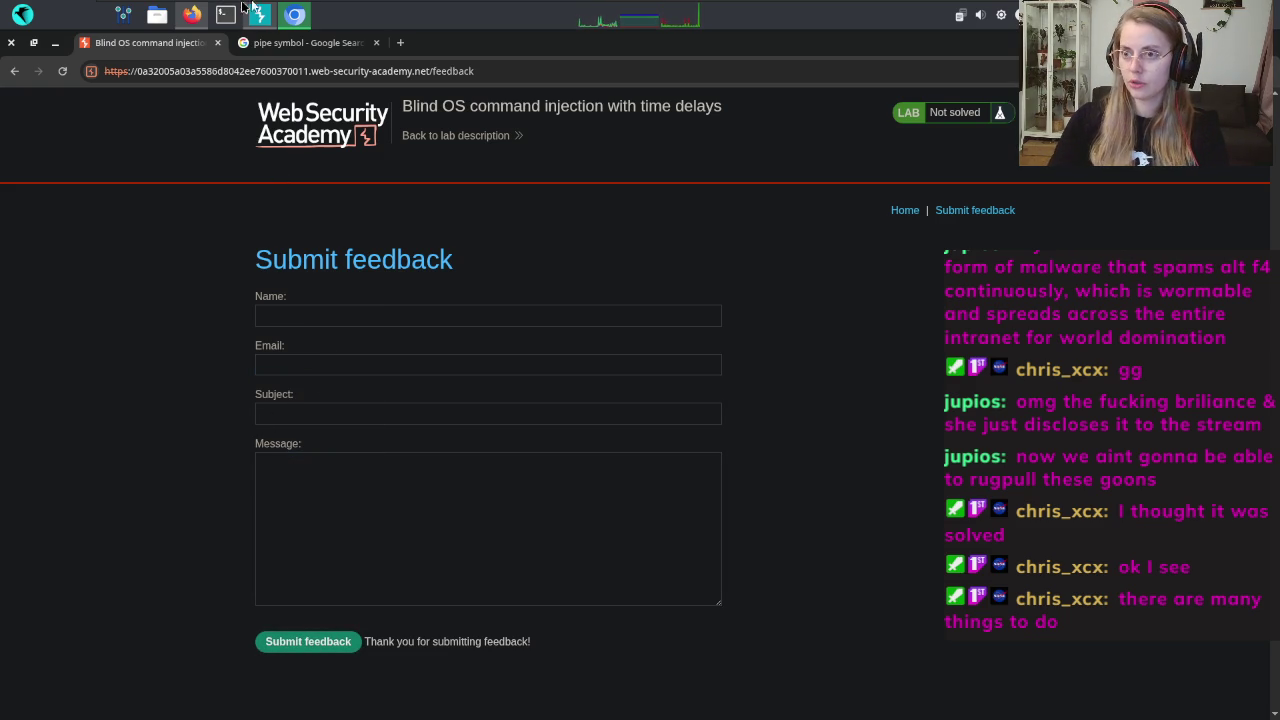
{"action": "left_click", "coordinate": [259, 14]}
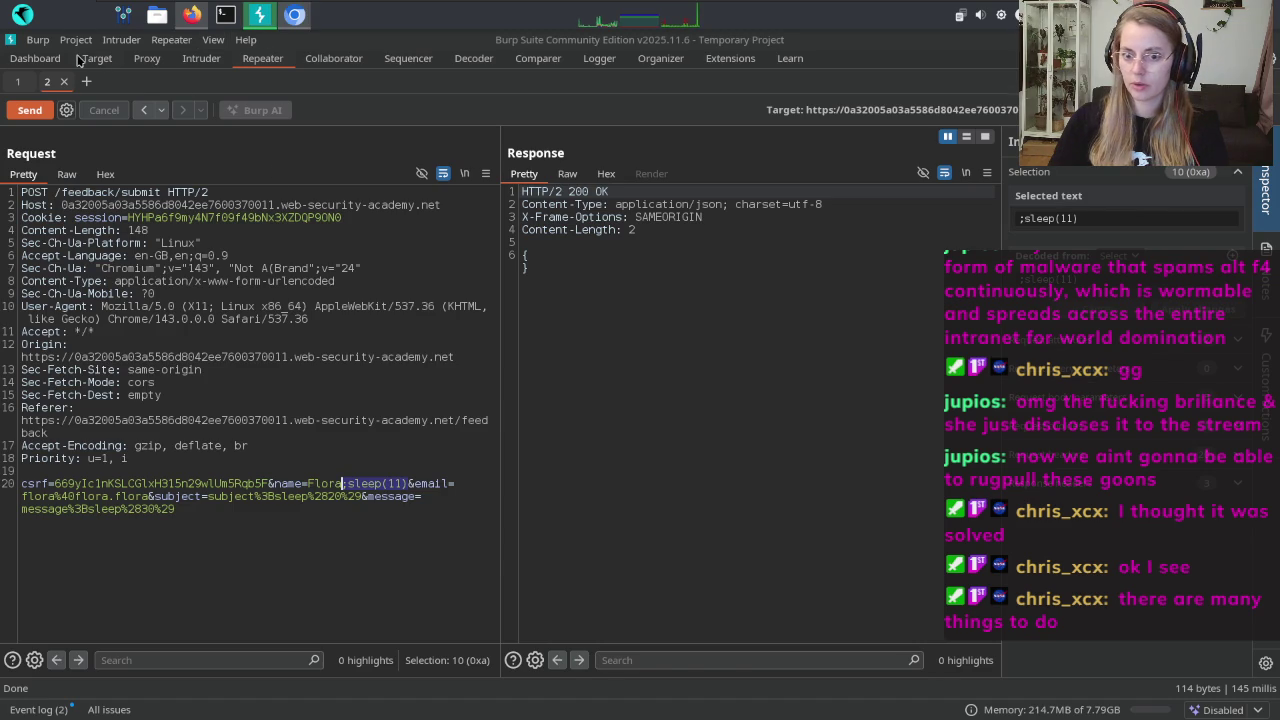
Step: Browse the Target site map's POST /feedback/submit requests, enlarging the table
{"action": "left_click", "coordinate": [82, 58]}
{"action": "scroll", "coordinate": [475, 220], "scroll_direction": "down", "scroll_amount": 3}
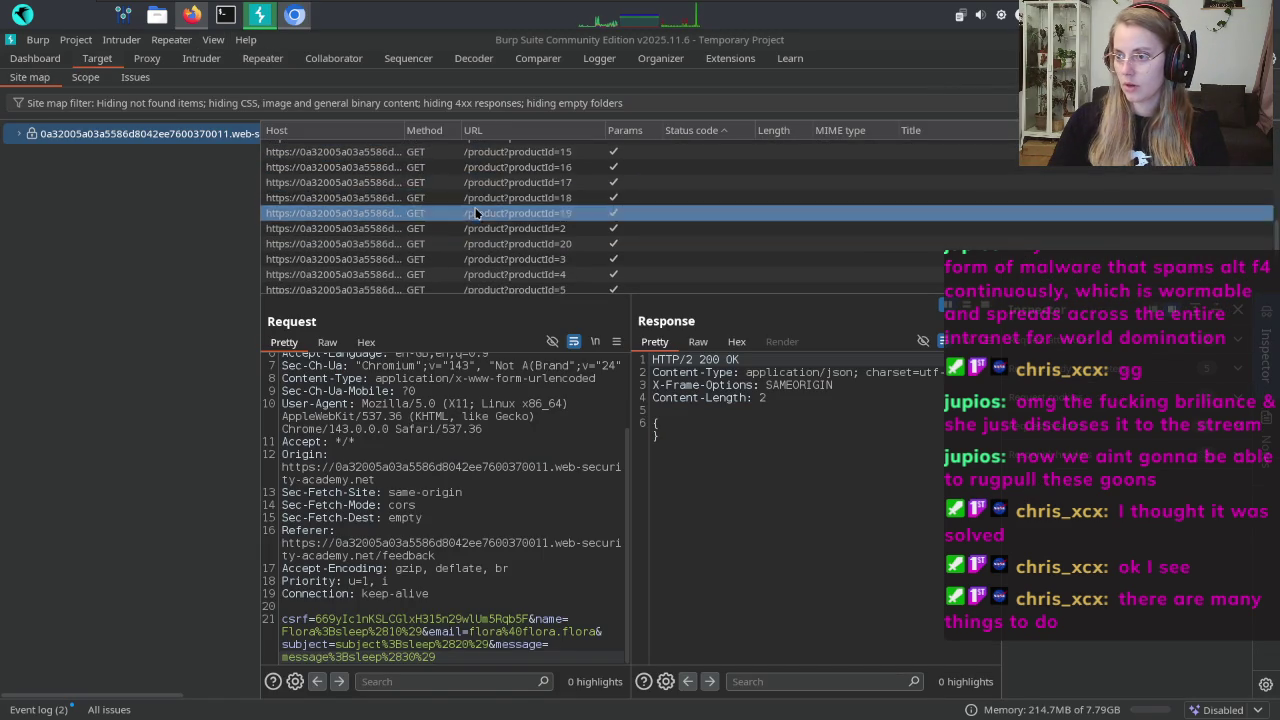
{"action": "left_click", "coordinate": [493, 257]}
{"action": "left_click", "coordinate": [503, 288]}
{"action": "left_click_drag", "start_coordinate": [505, 297], "coordinate": [506, 487]}
{"action": "scroll", "coordinate": [506, 487], "scroll_direction": "up", "scroll_amount": 1}
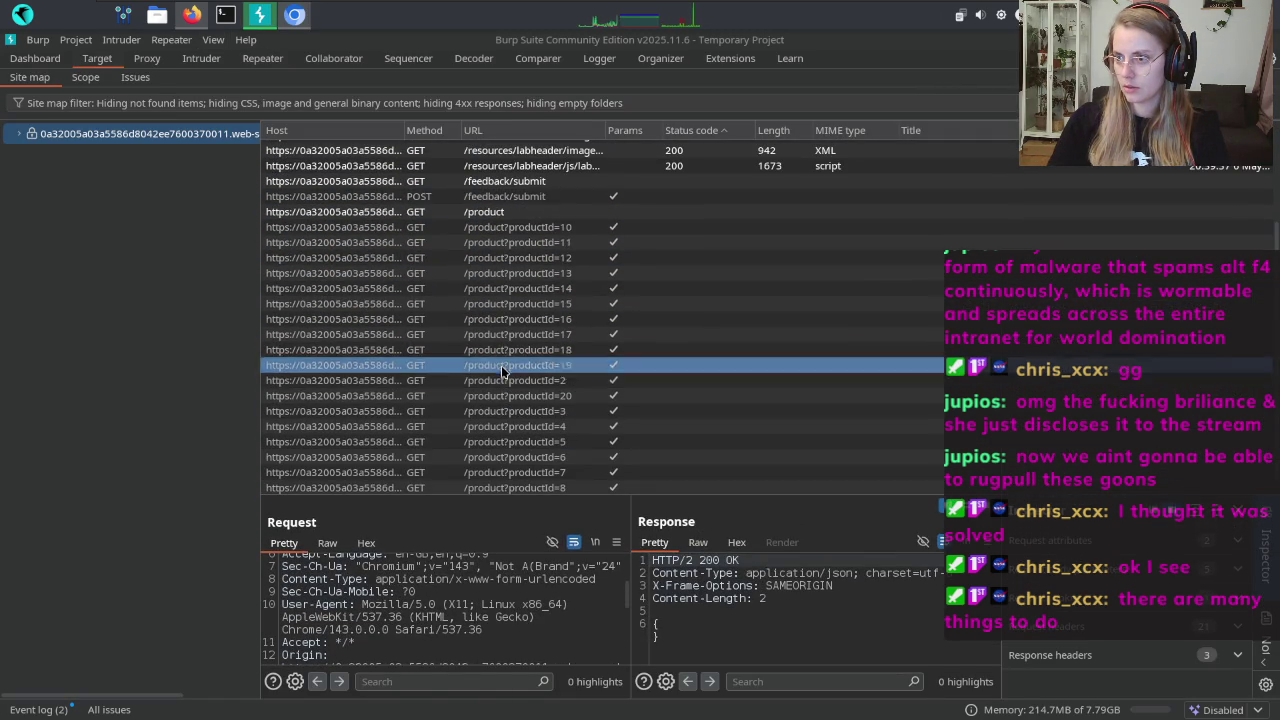
{"action": "left_click", "coordinate": [502, 188]}
{"action": "scroll", "coordinate": [513, 640], "scroll_direction": "down", "scroll_amount": 5}
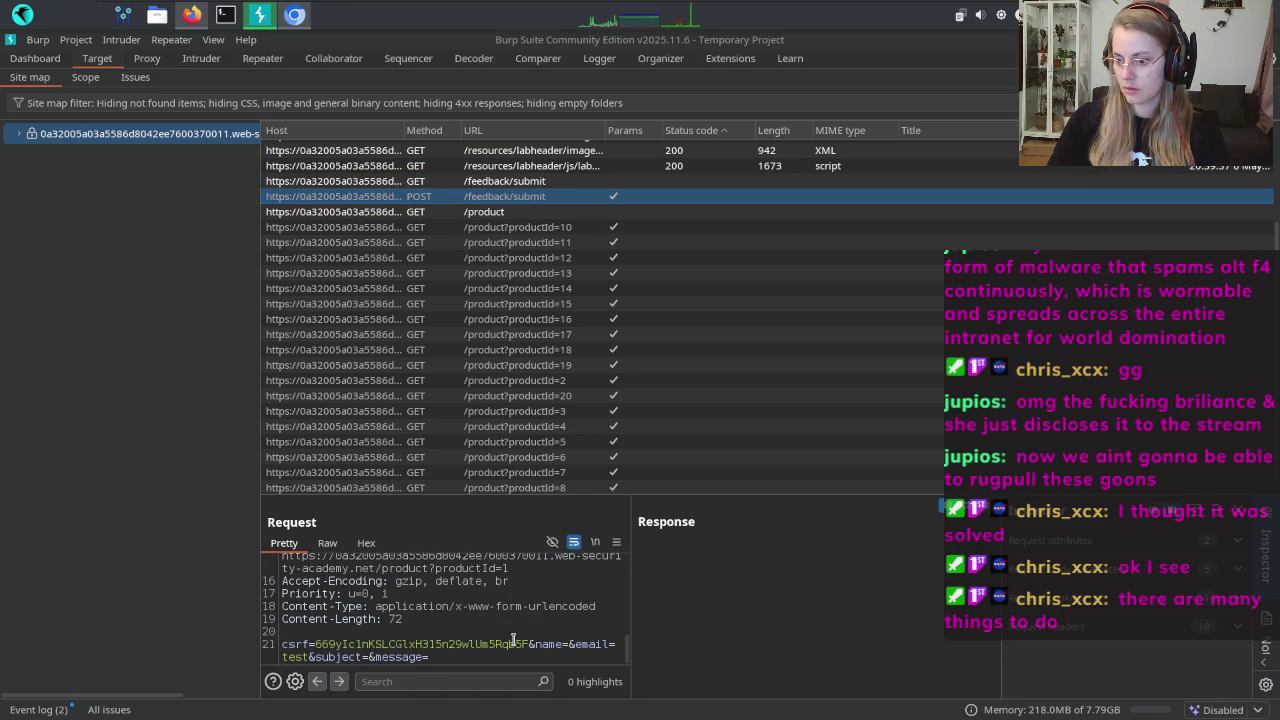
{"action": "scroll", "coordinate": [509, 212], "scroll_direction": "up", "scroll_amount": 3}
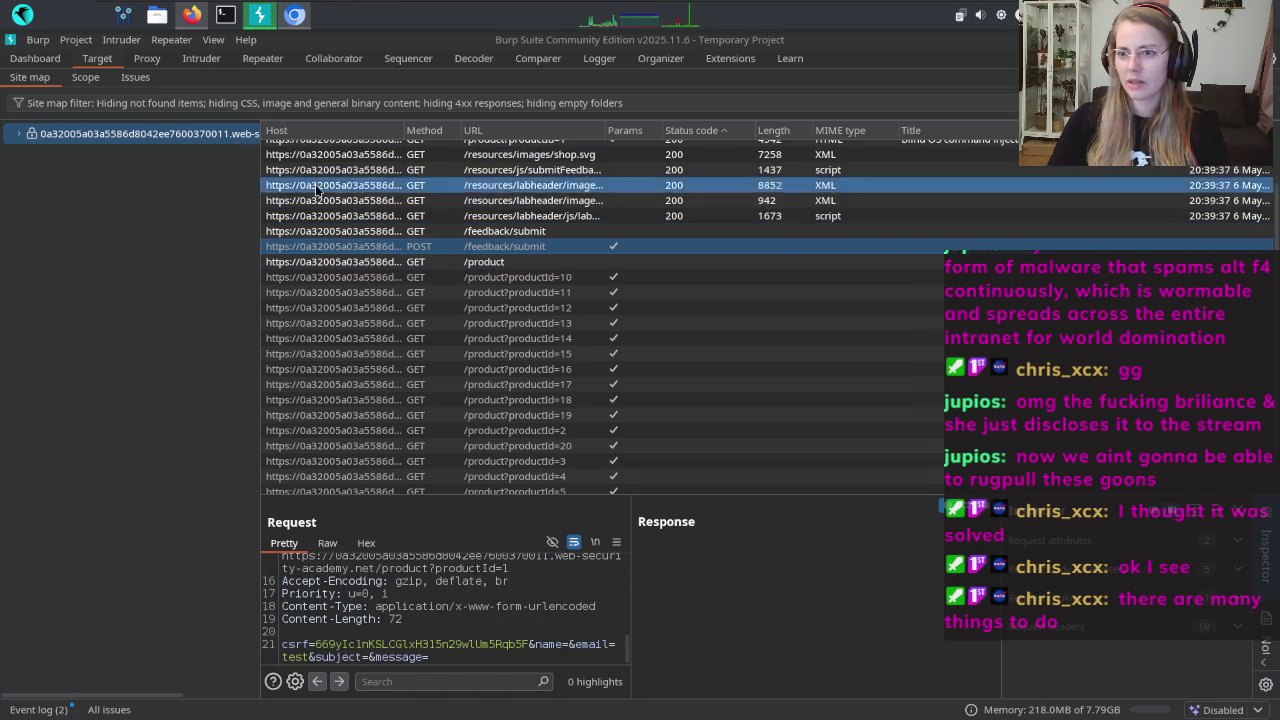
{"action": "scroll", "coordinate": [417, 246], "scroll_direction": "up", "scroll_amount": 4}
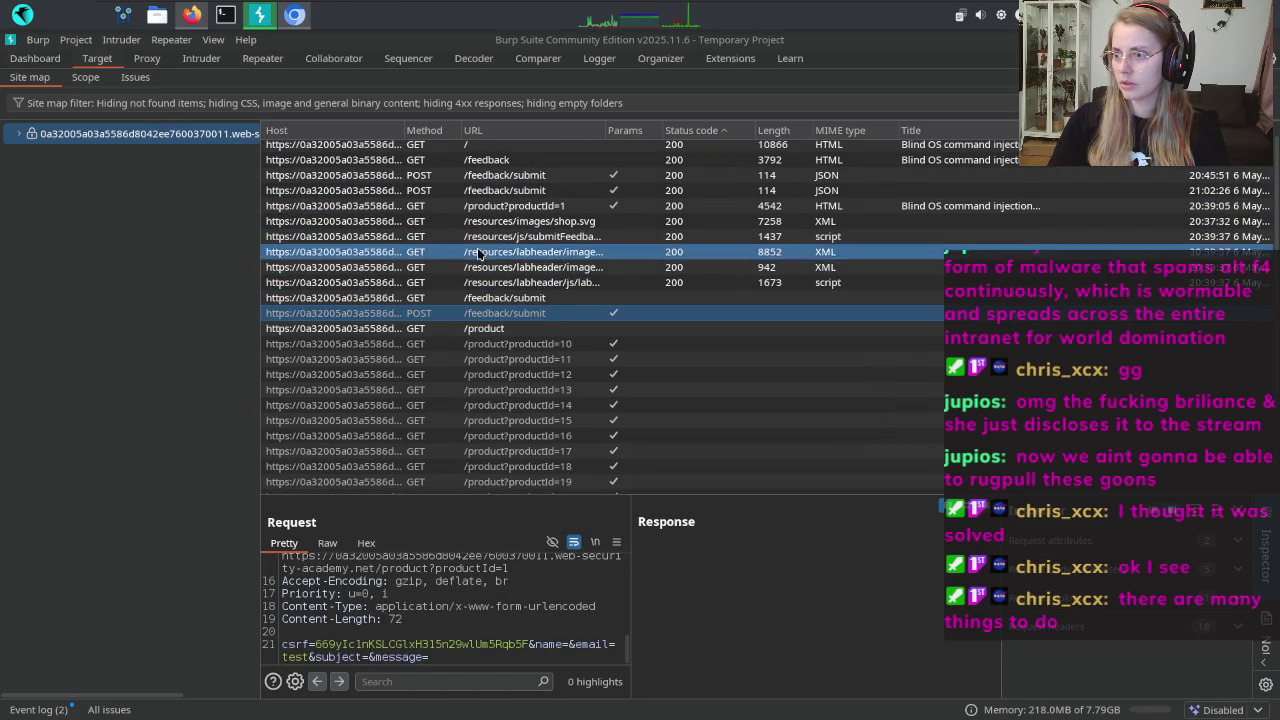
{"action": "scroll", "coordinate": [510, 245], "scroll_direction": "up", "scroll_amount": 1}
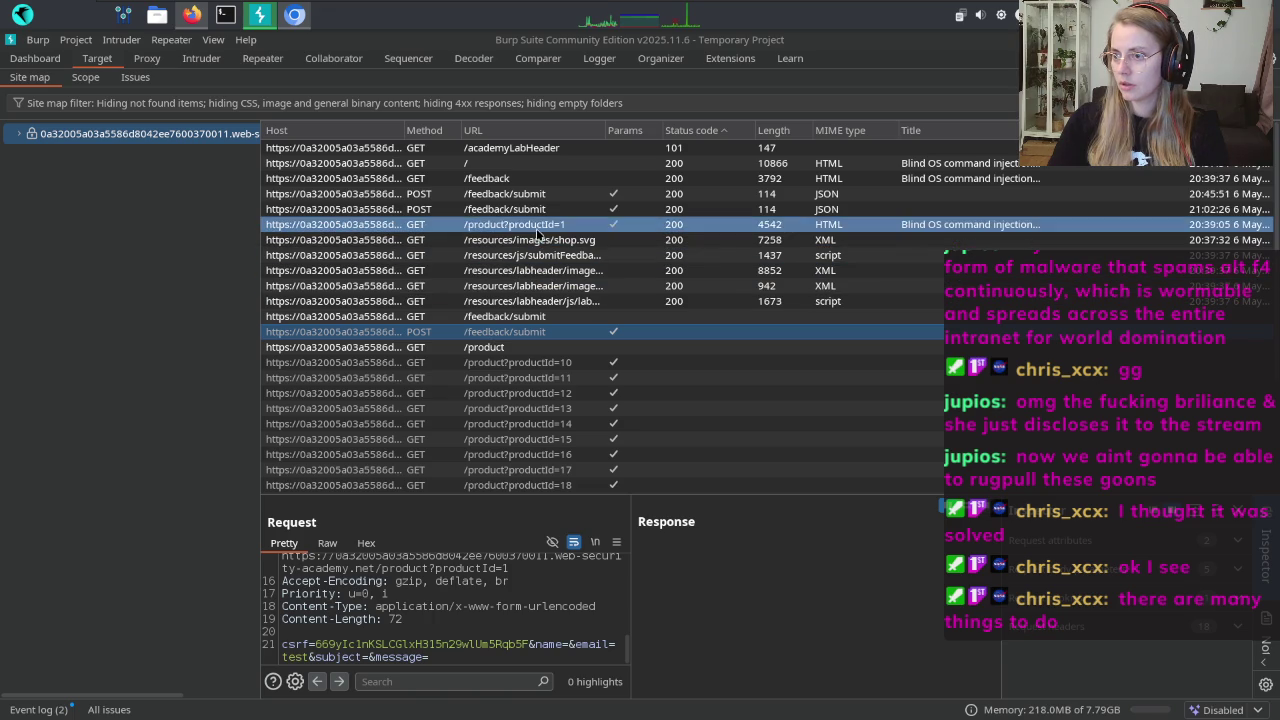
Step: Open the newest POST /feedback/submit and scroll its request body to the ping payloads
{"action": "left_click", "coordinate": [527, 194]}
{"action": "scroll", "coordinate": [522, 571], "scroll_direction": "down", "scroll_amount": 5}
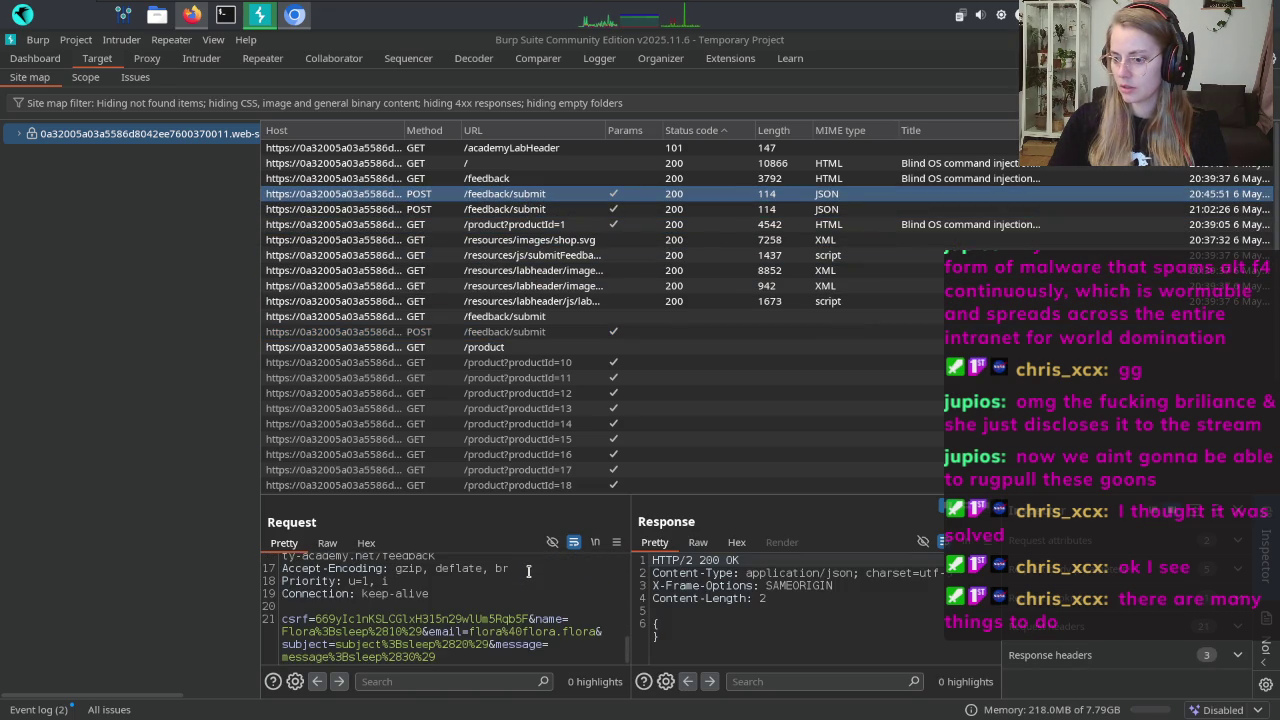
{"action": "scroll", "coordinate": [434, 336], "scroll_direction": "down", "scroll_amount": 1}
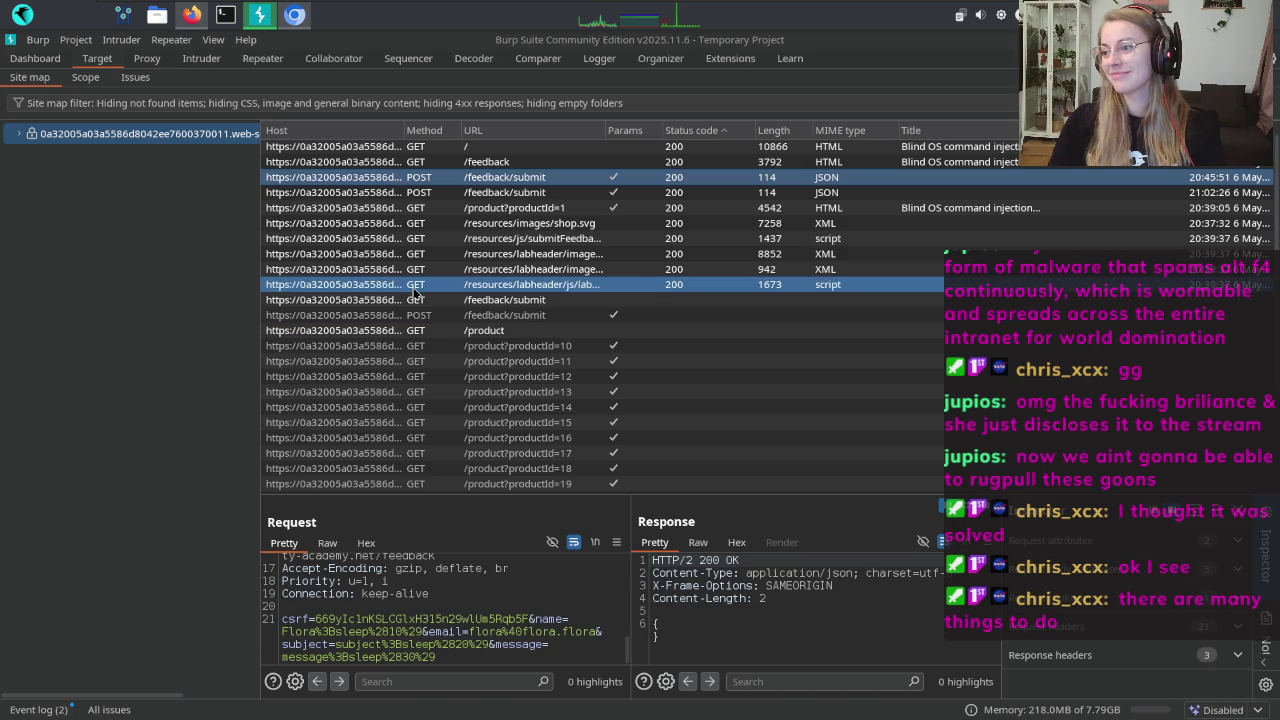
{"action": "left_click", "coordinate": [272, 192], "text": "shift"}
{"action": "left_click", "coordinate": [272, 192]}
{"action": "left_click", "coordinate": [272, 192]}
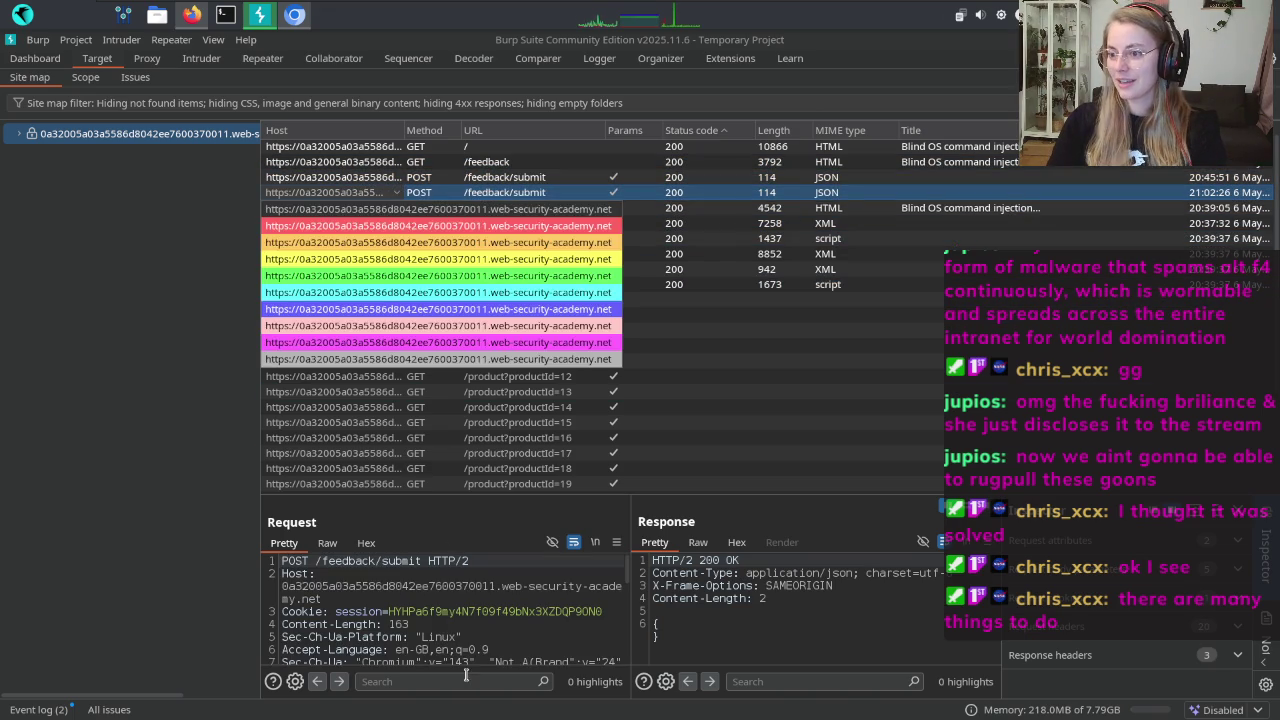
{"action": "scroll", "coordinate": [480, 610], "scroll_direction": "down", "scroll_amount": 5}
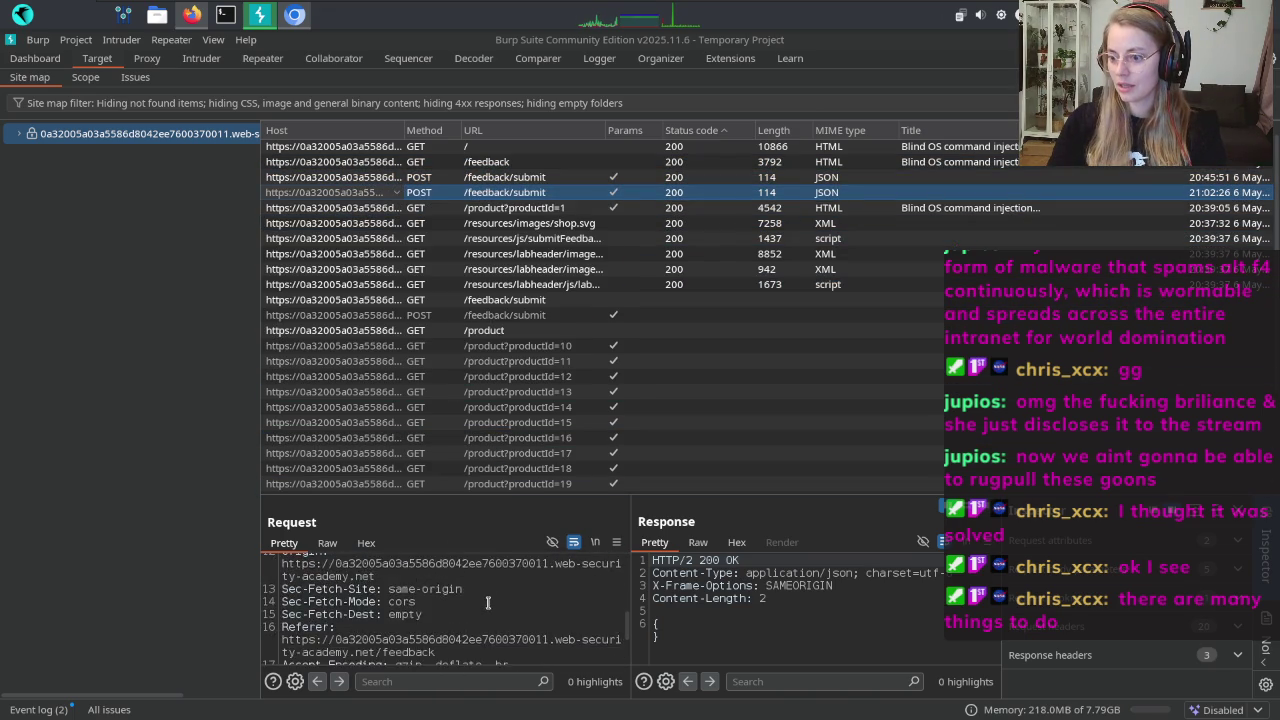
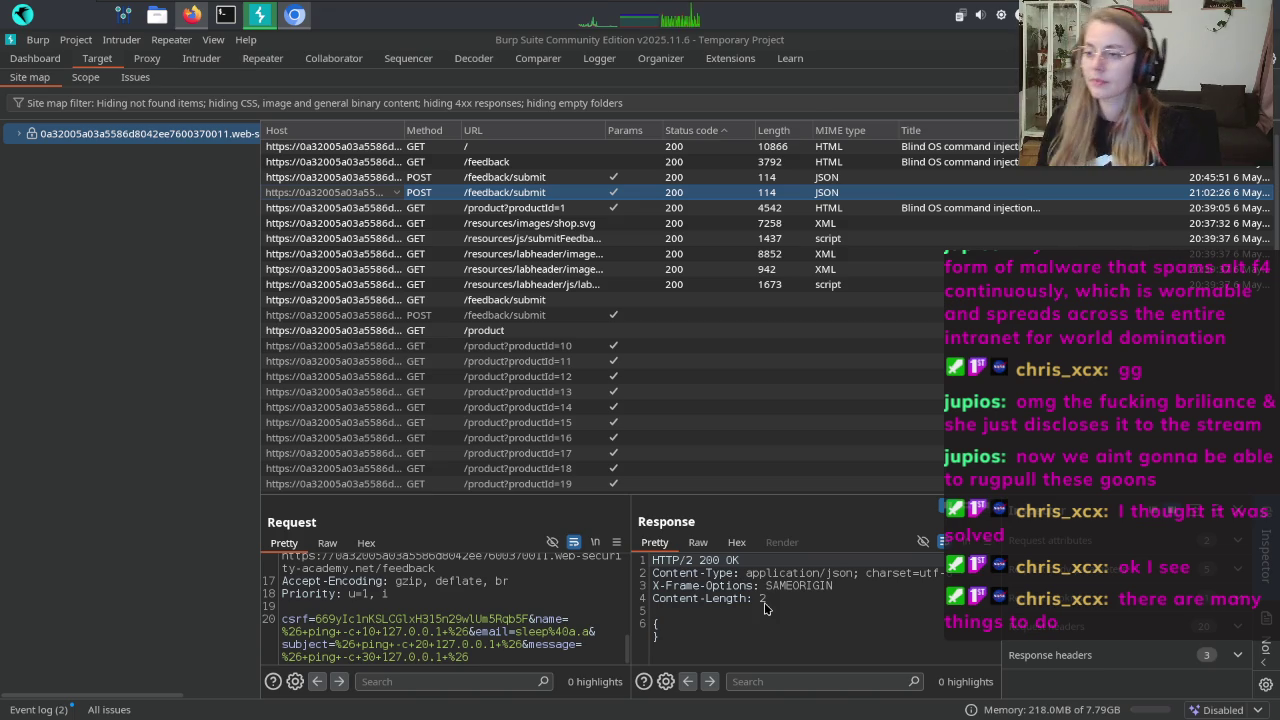
Step: Send the POST /feedback/submit request to Repeater
{"action": "right_click", "coordinate": [530, 618]}
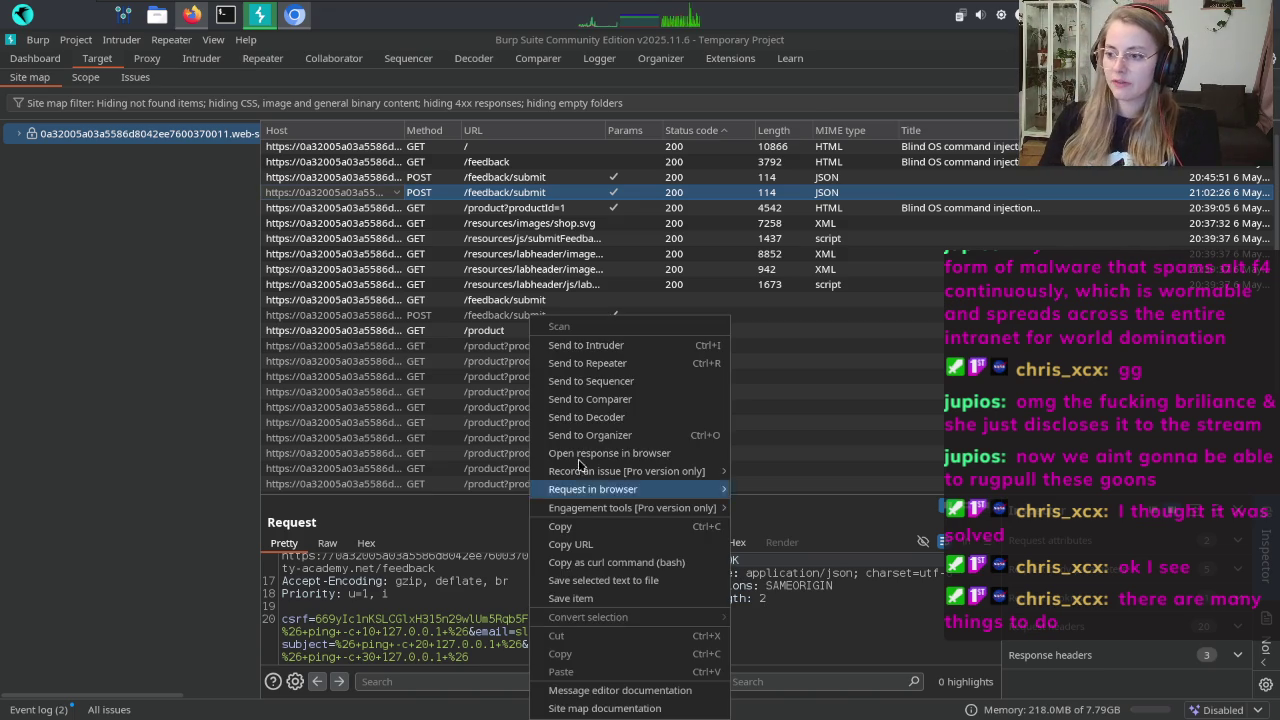
{"action": "left_click", "coordinate": [585, 381]}
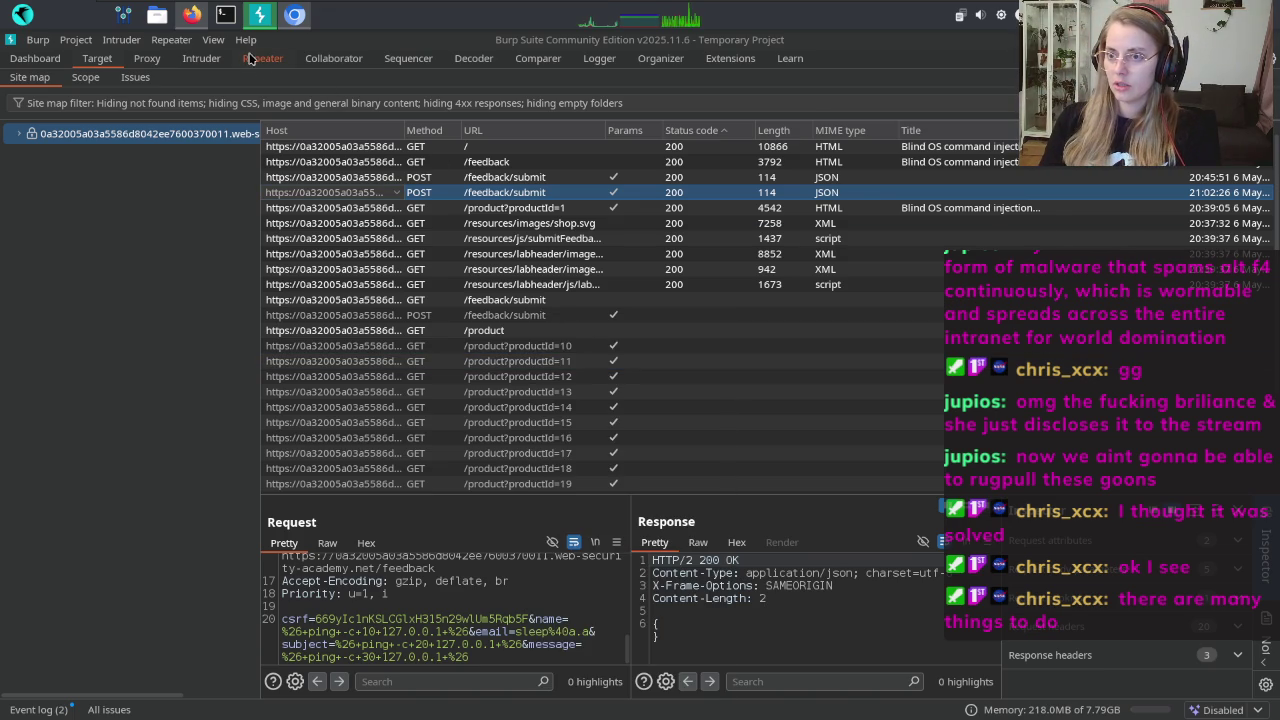
{"action": "left_click", "coordinate": [248, 58]}
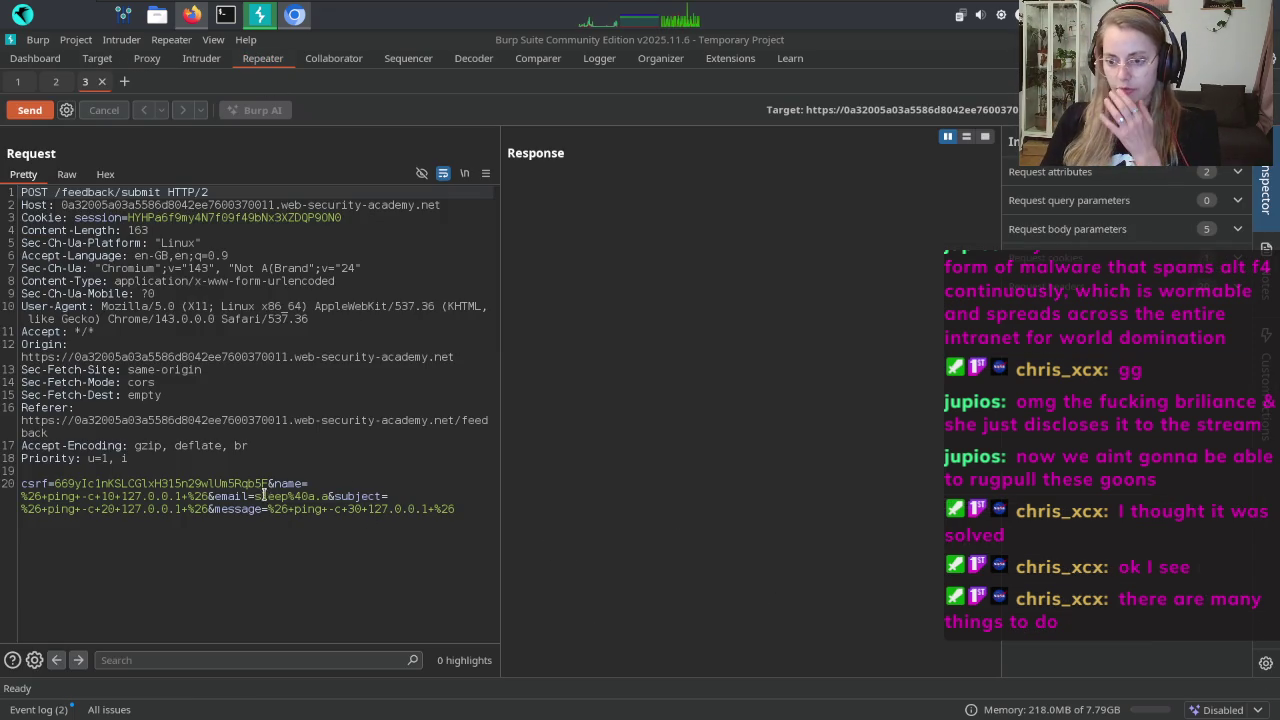
Step: Add %26 after the email value and resend, getting 500 'Could not save'
{"action": "mouse_move", "coordinate": [179, 496]}
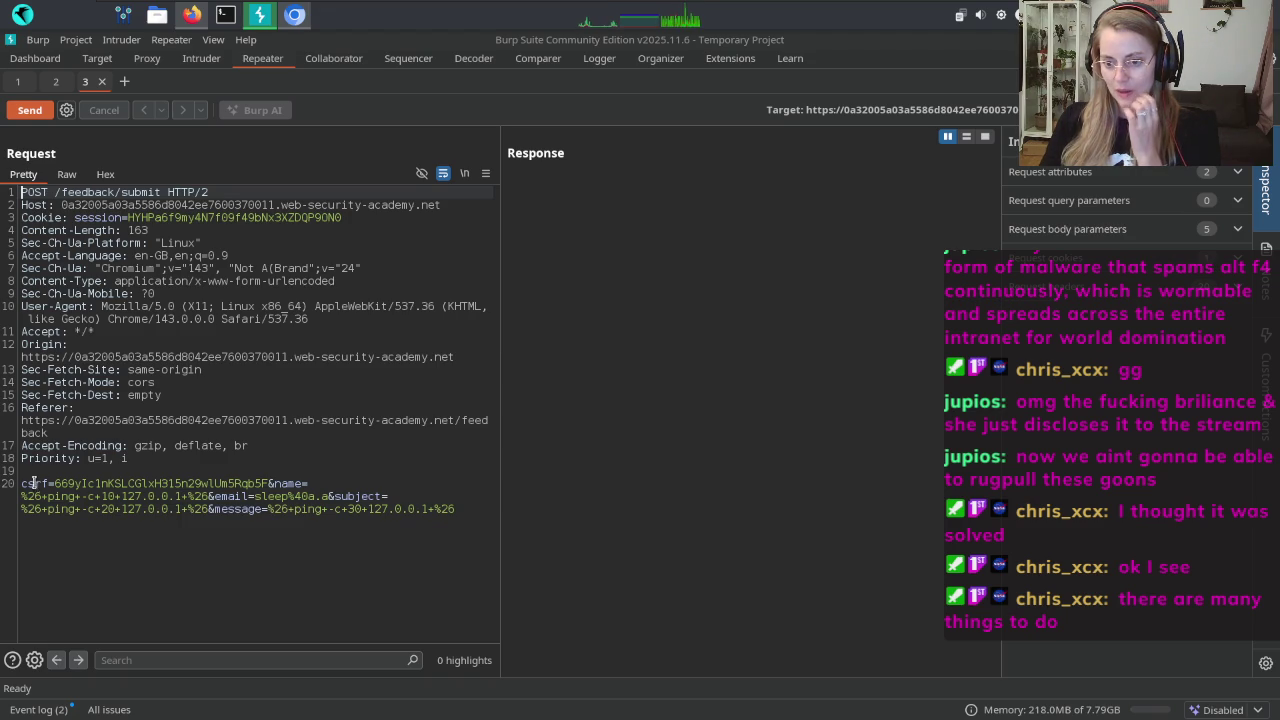
{"action": "left_click_drag", "start_coordinate": [41, 496], "coordinate": [21, 496]}
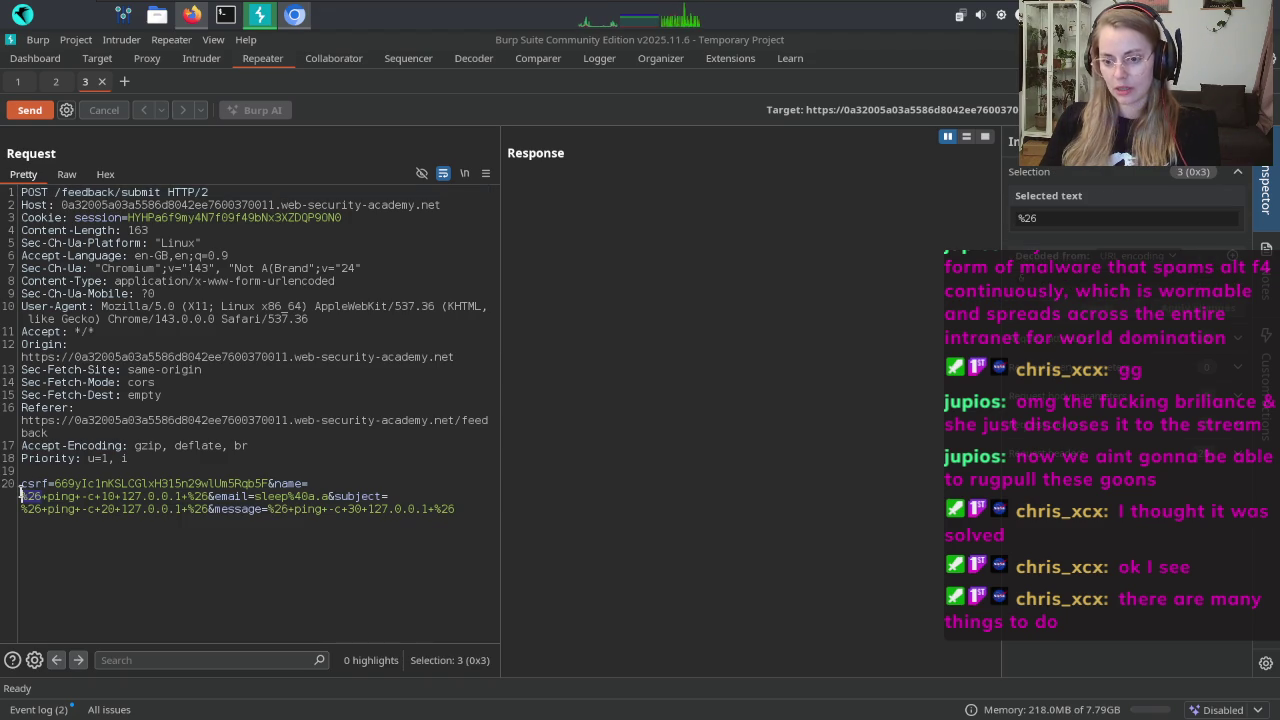
{"action": "left_click", "coordinate": [328, 496]}
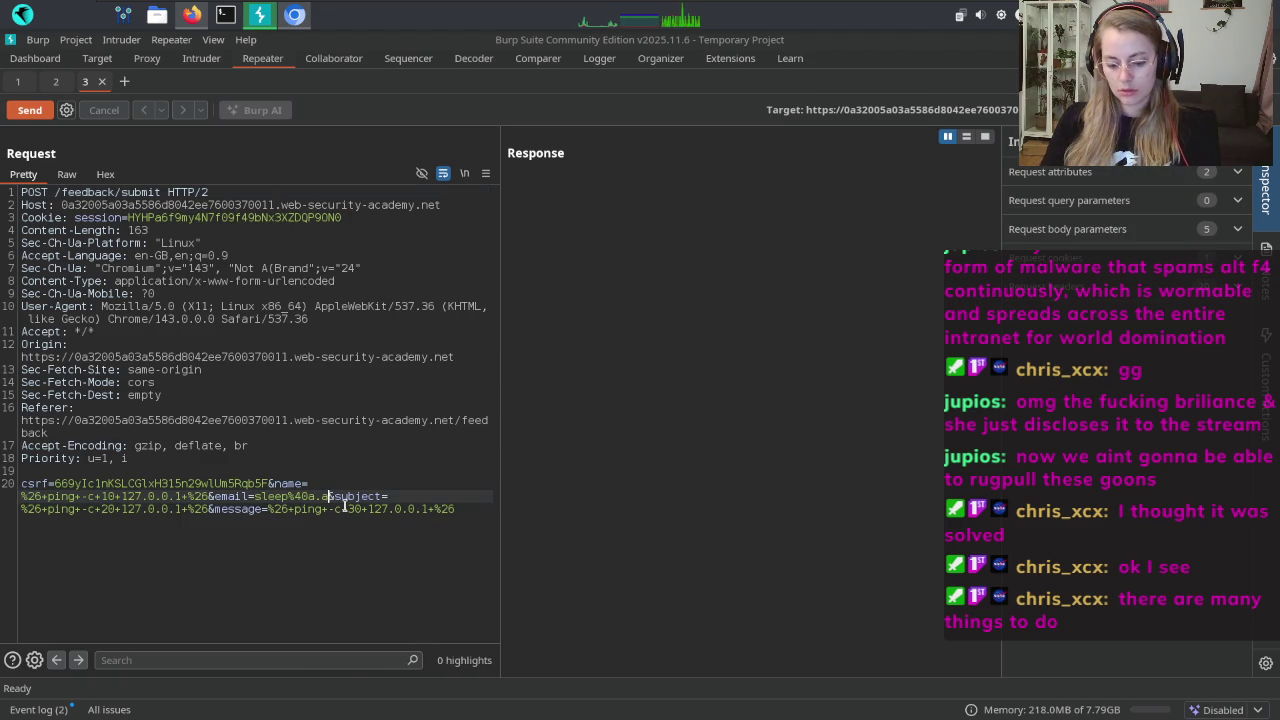
{"action": "type", "text": "%26"}
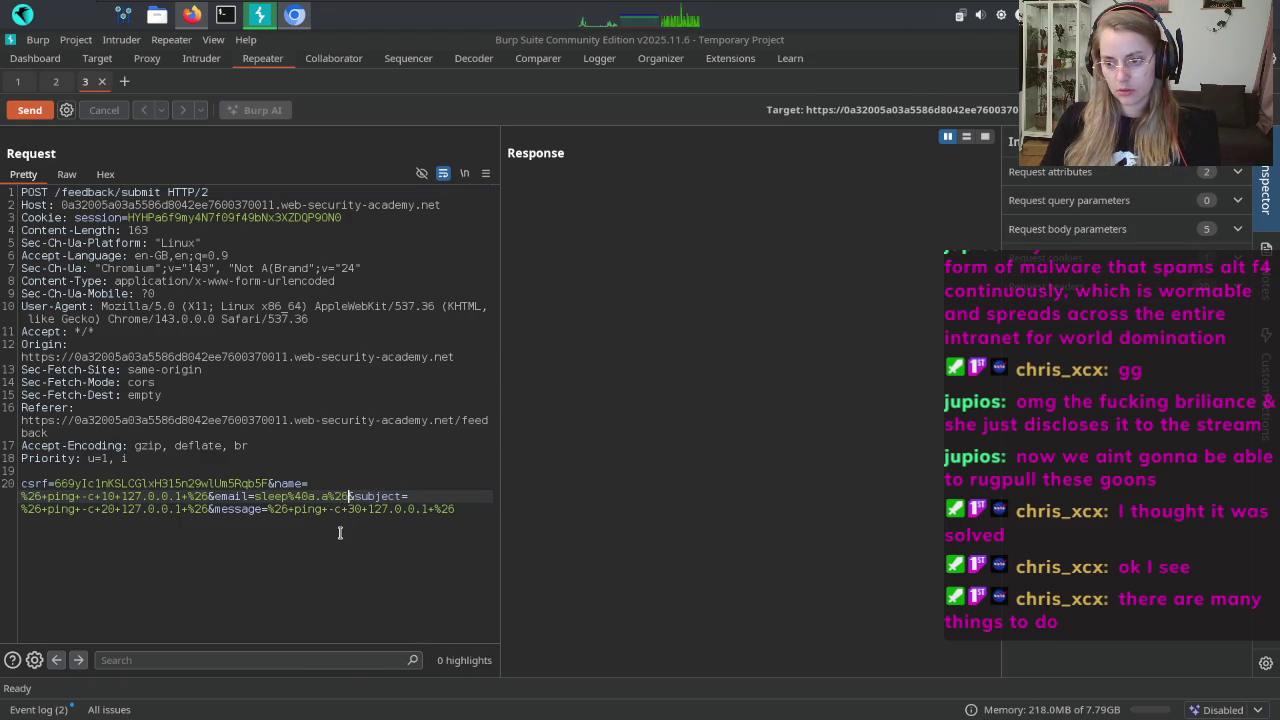
{"action": "left_click", "coordinate": [27, 112]}
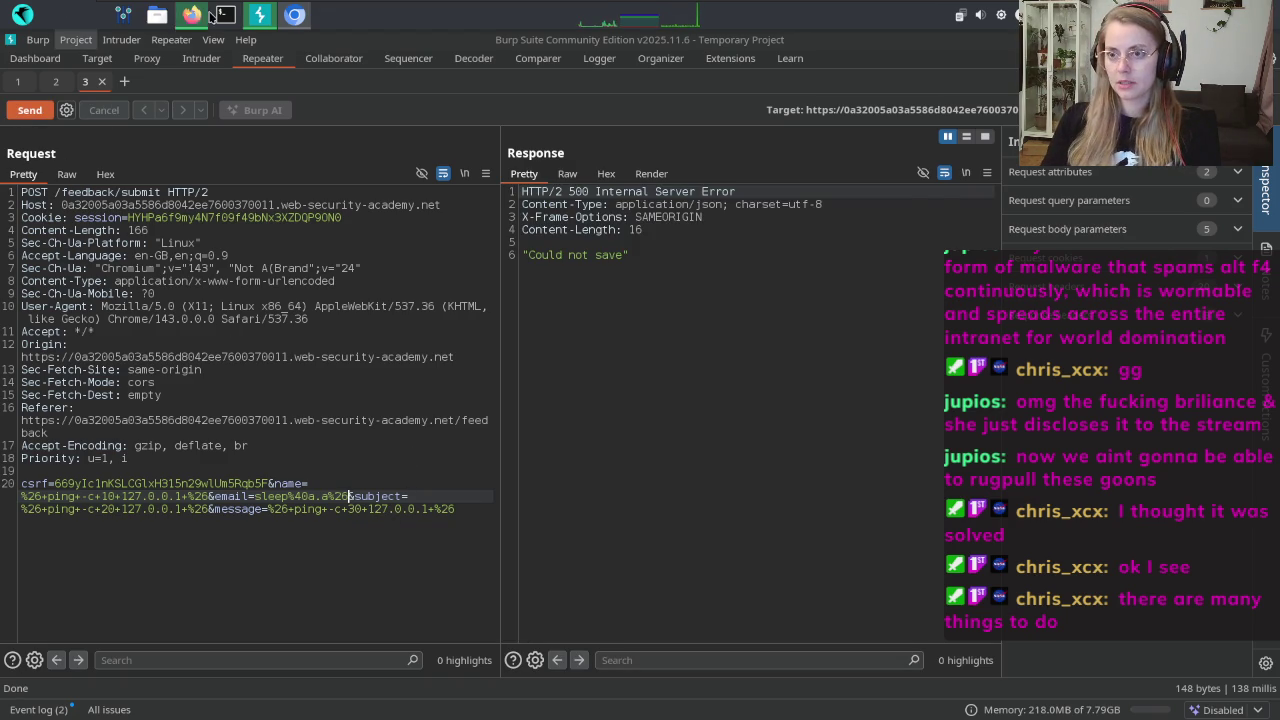
{"action": "left_click", "coordinate": [288, 15]}
{"action": "left_click", "coordinate": [334, 362]}
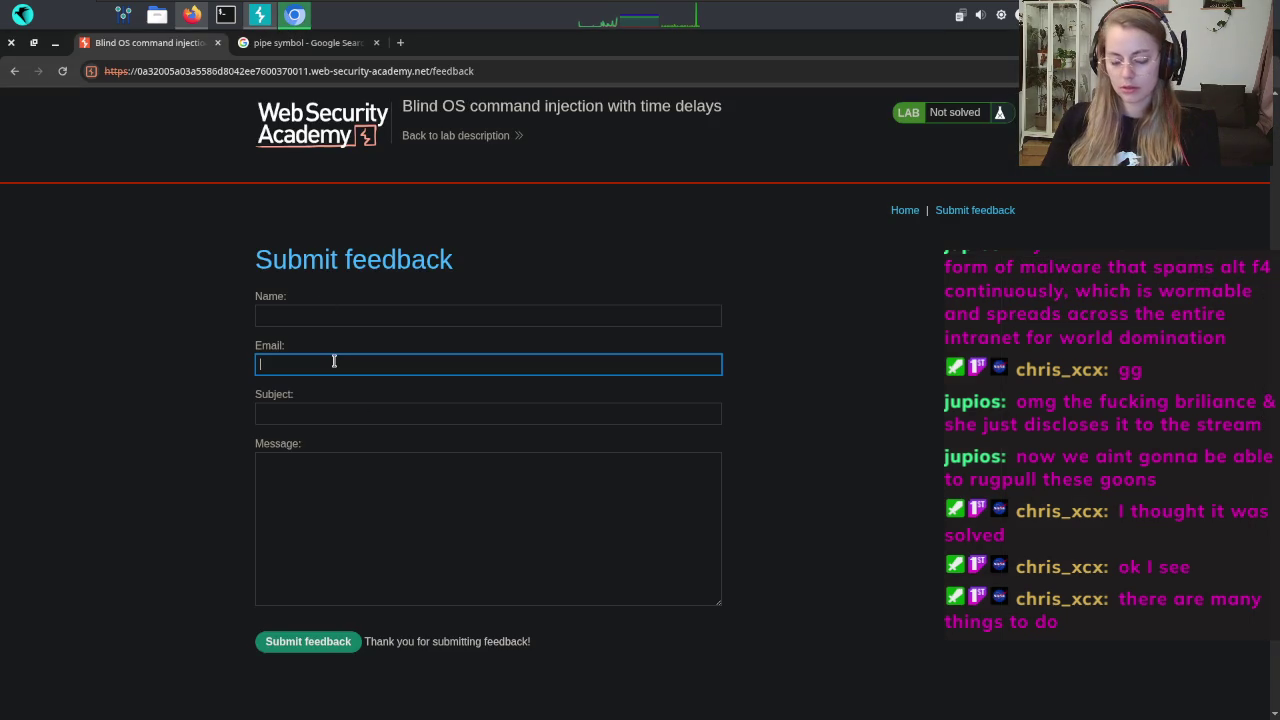
Step: Fill name qwrfwe, subject wefwfe, message wefwef and submit with a trailing ampersand in the email
{"action": "type", "text": "@a"}
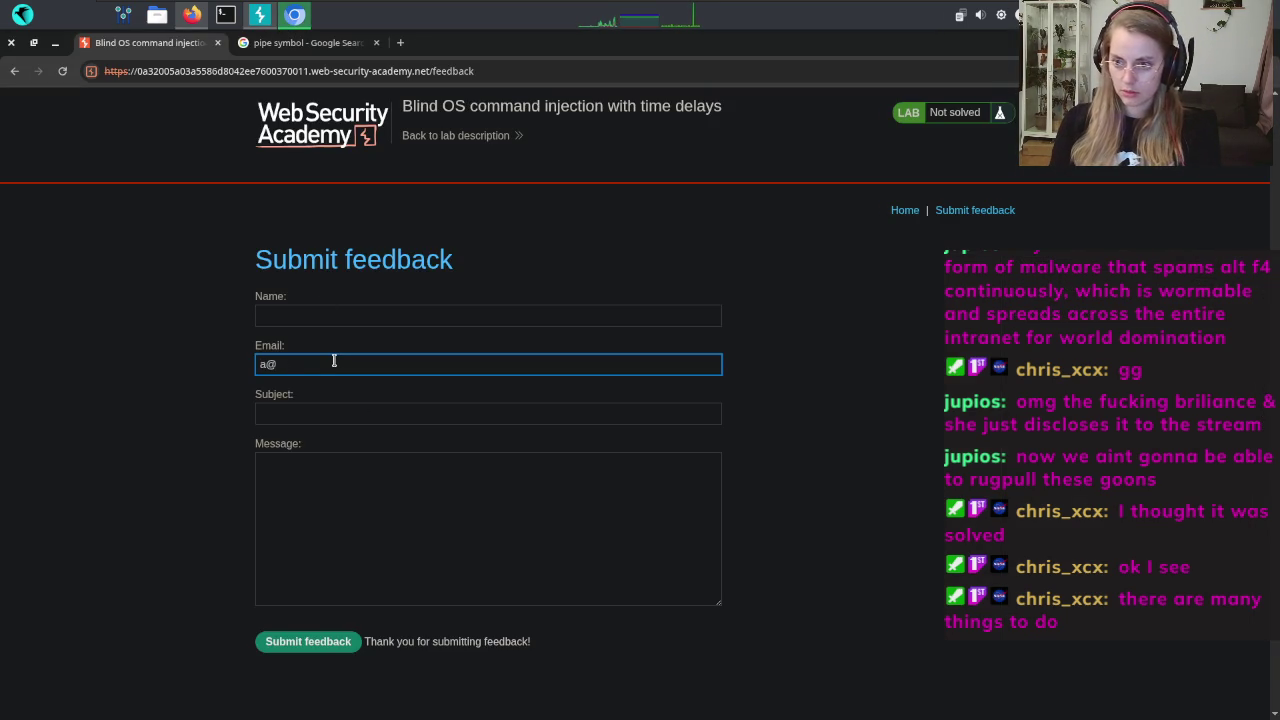
{"action": "type", "text": "a.a&"}
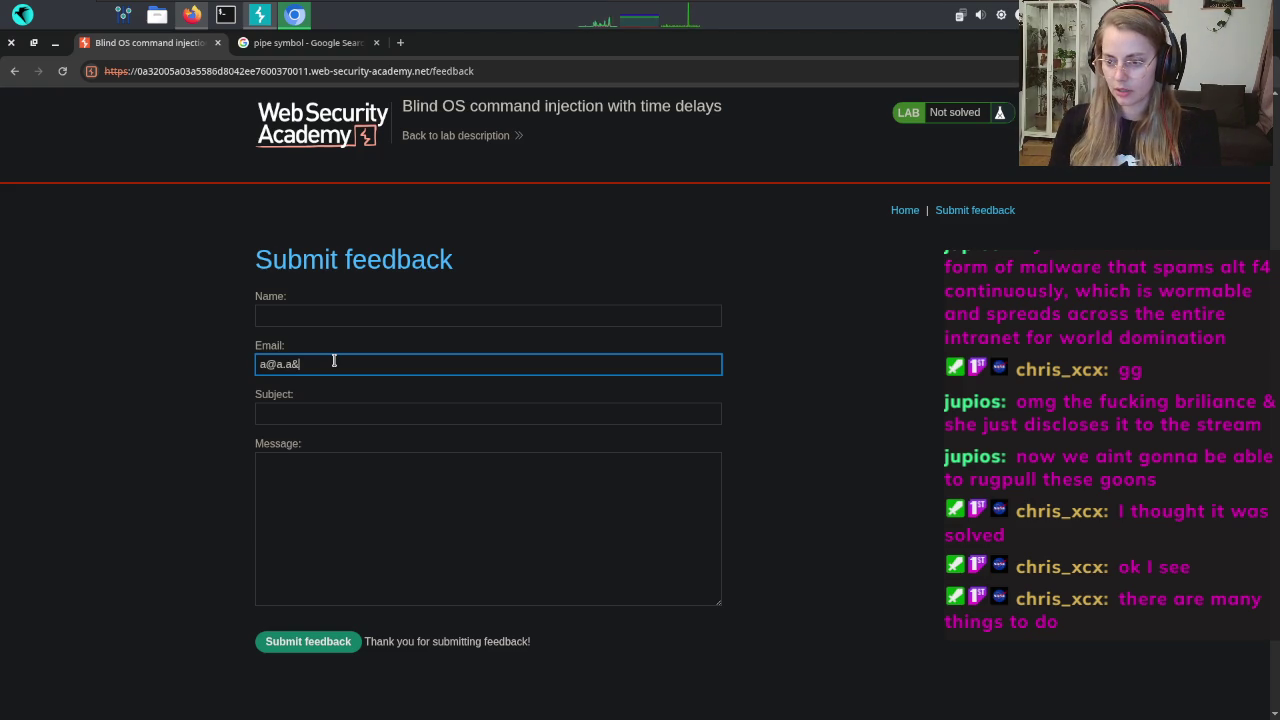
{"action": "left_click", "coordinate": [323, 645]}
{"action": "type", "text": "qwrfwe"}
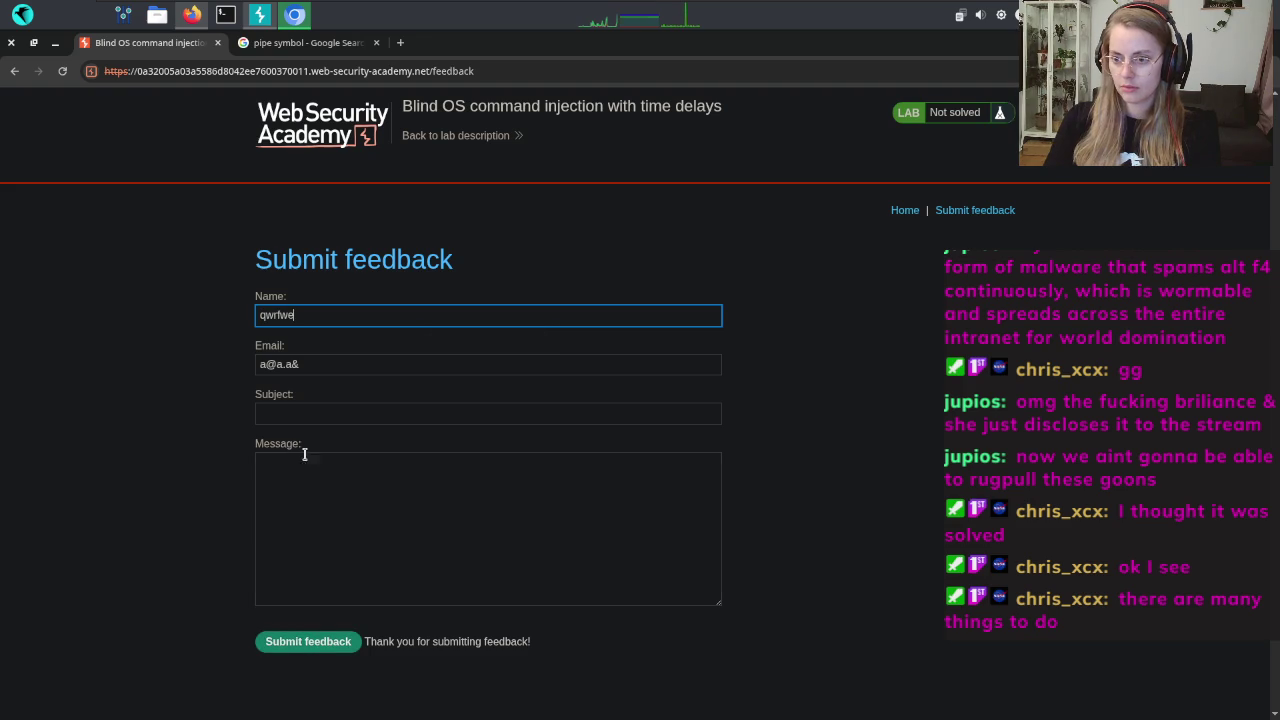
{"action": "left_click", "coordinate": [304, 415]}
{"action": "type", "text": "wefwfe"}
{"action": "left_click", "coordinate": [316, 490]}
{"action": "type", "text": "wefwef"}
{"action": "left_click", "coordinate": [288, 648]}
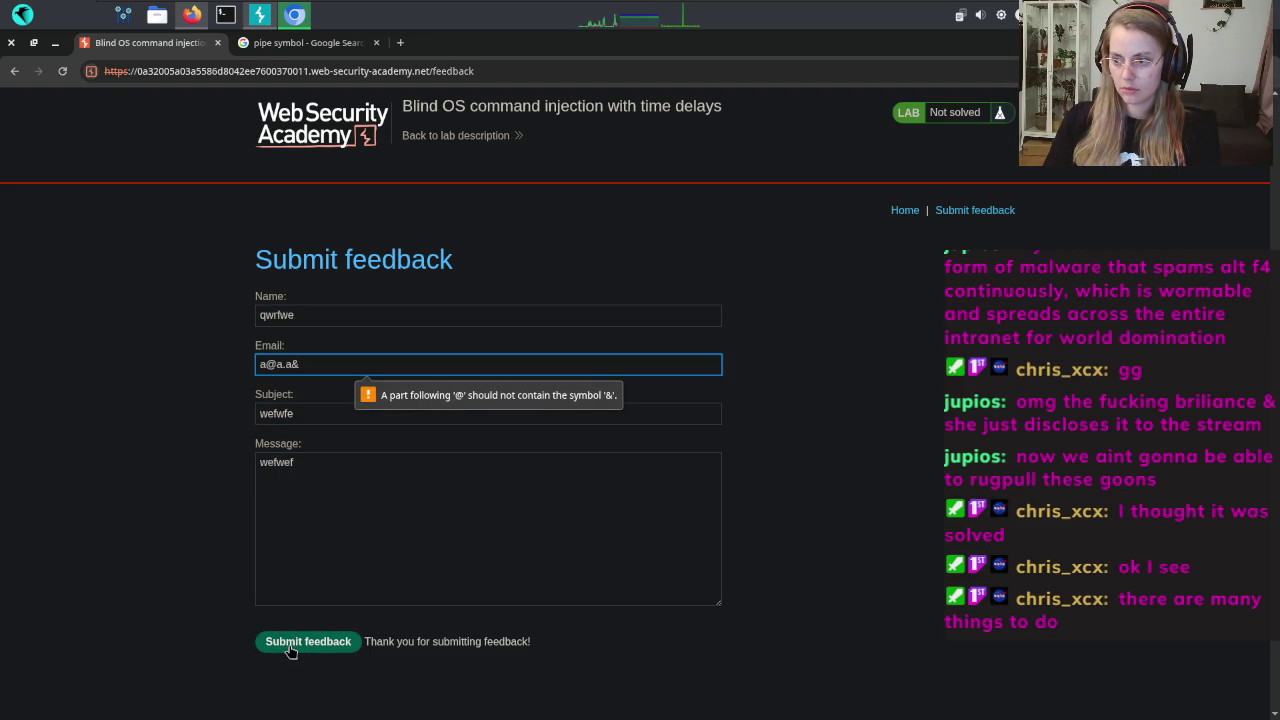
Step: Move the ampersand to the start of the email and resubmit, failing with 'Could not save'
{"action": "double_click", "coordinate": [292, 363]}
{"action": "key", "text": "BackSpace"}
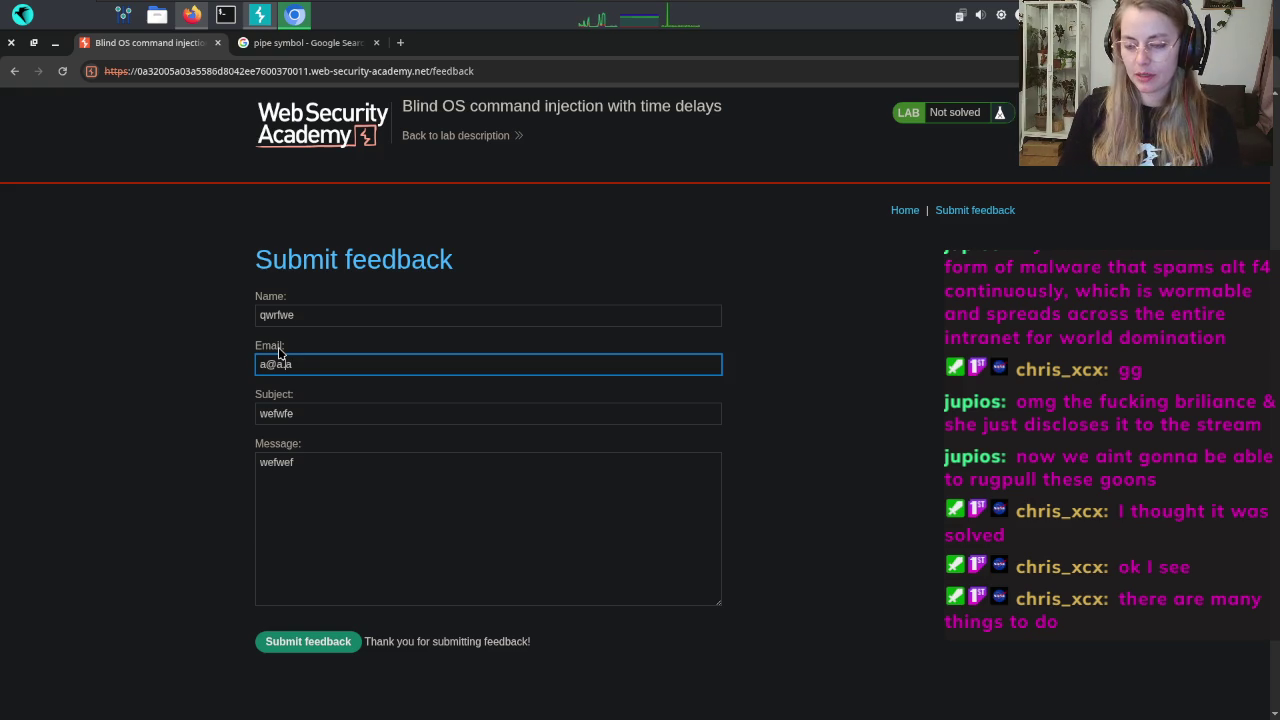
{"action": "type", "text": "&"}
{"action": "left_click", "coordinate": [306, 650]}
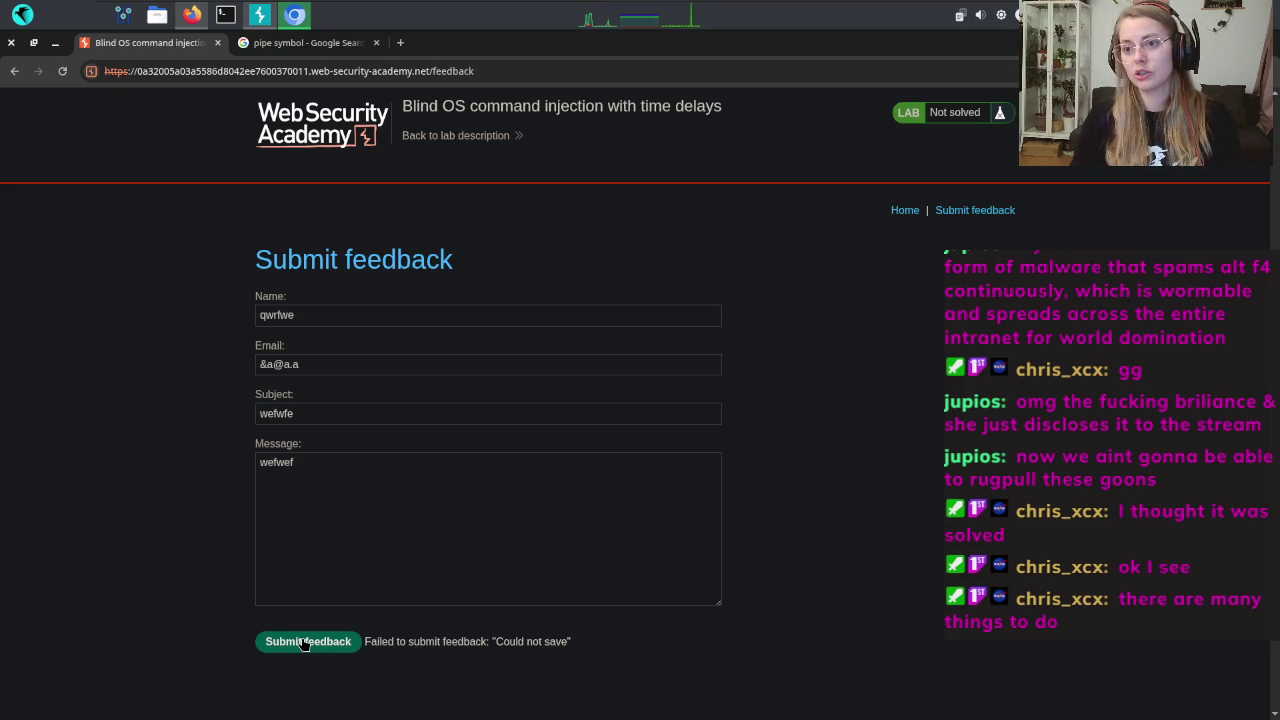
{"action": "left_click", "coordinate": [266, 364]}
{"action": "key", "text": "BackSpace"}
{"action": "type", "text": "%26"}
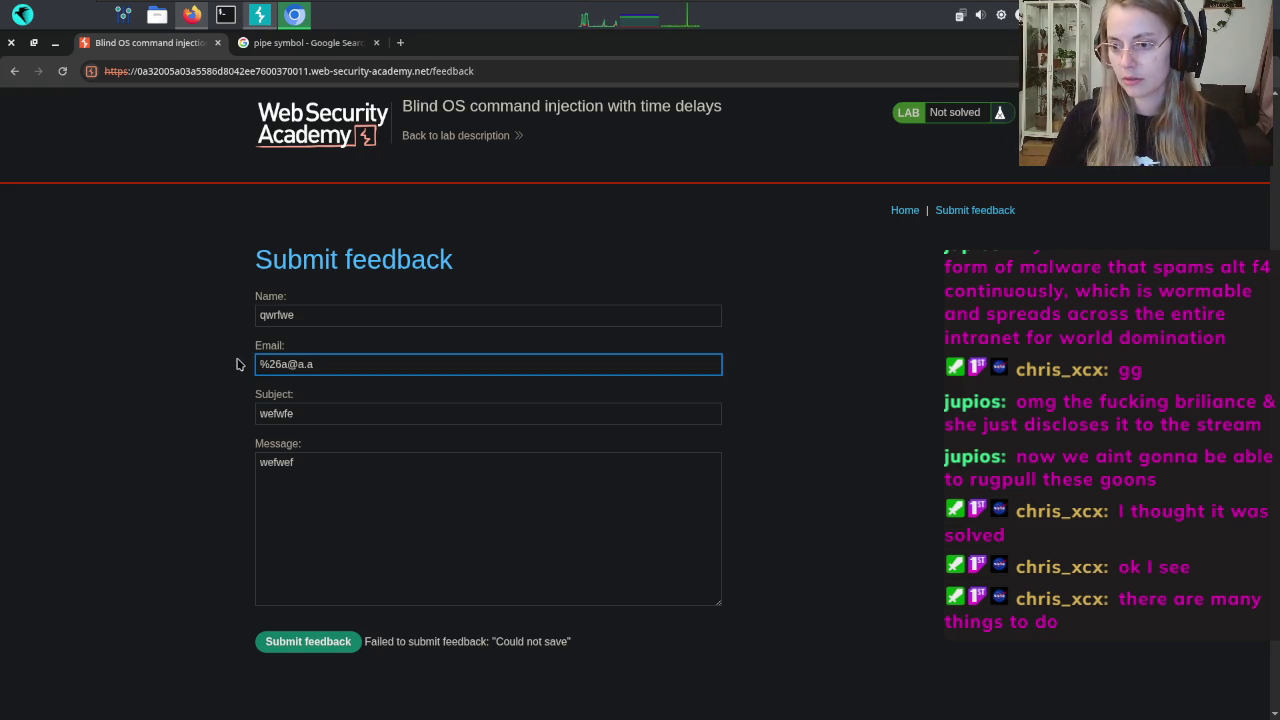
{"action": "key", "text": "BackSpace"}
{"action": "key", "text": "BackSpace"}
{"action": "key", "text": "BackSpace"}
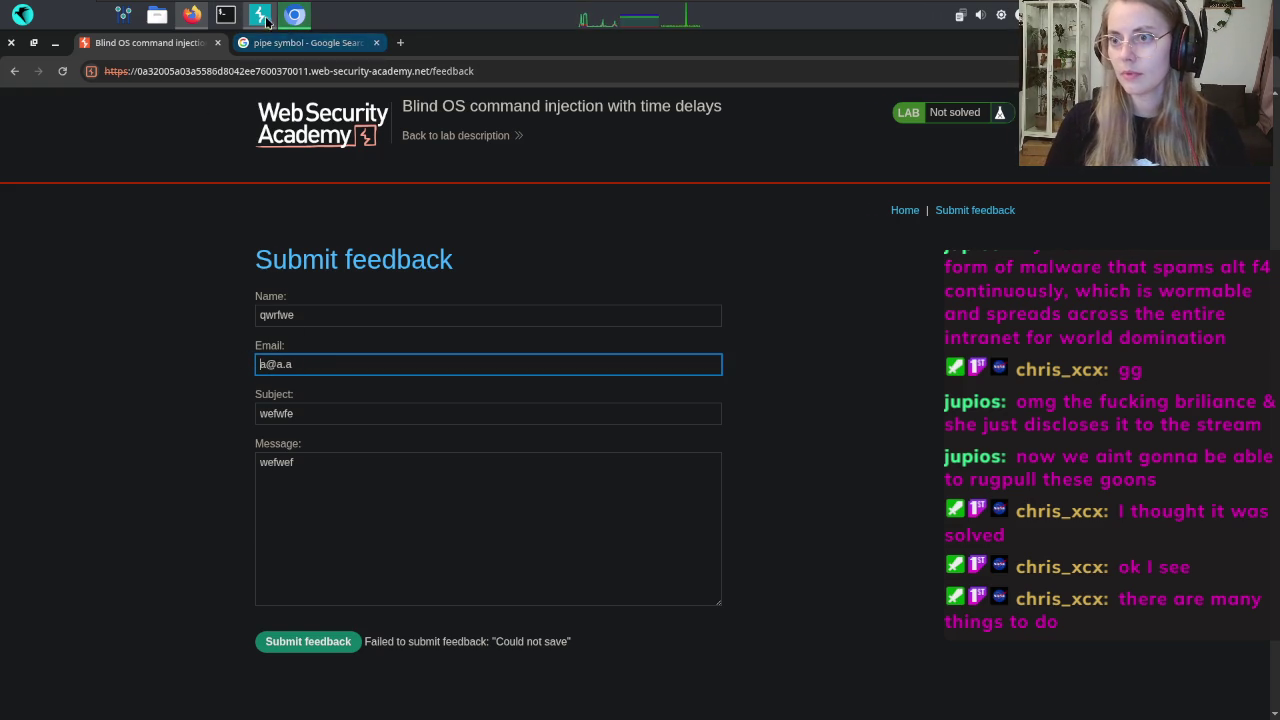
{"action": "left_click", "coordinate": [191, 15]}
Step: Paste the article's ping delay payload before the email and submit the form
{"action": "right_click", "coordinate": [480, 433]}
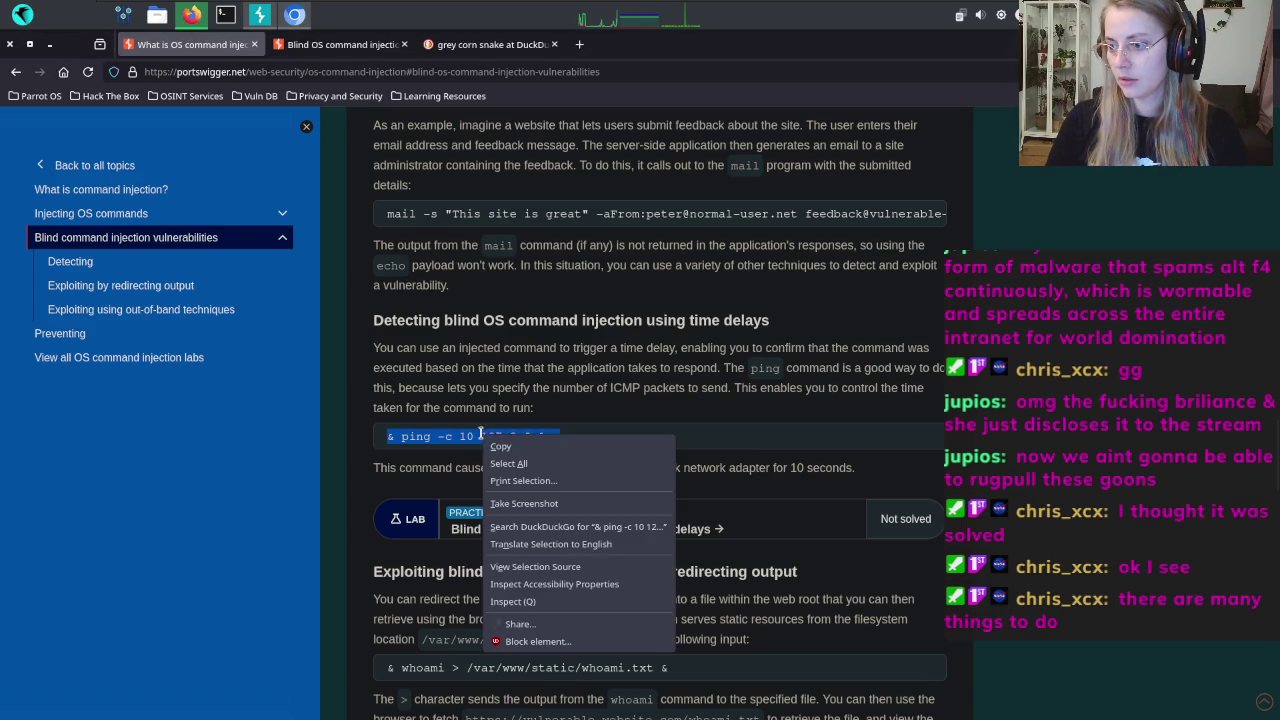
{"action": "left_click", "coordinate": [505, 446]}
{"action": "left_click", "coordinate": [294, 15]}
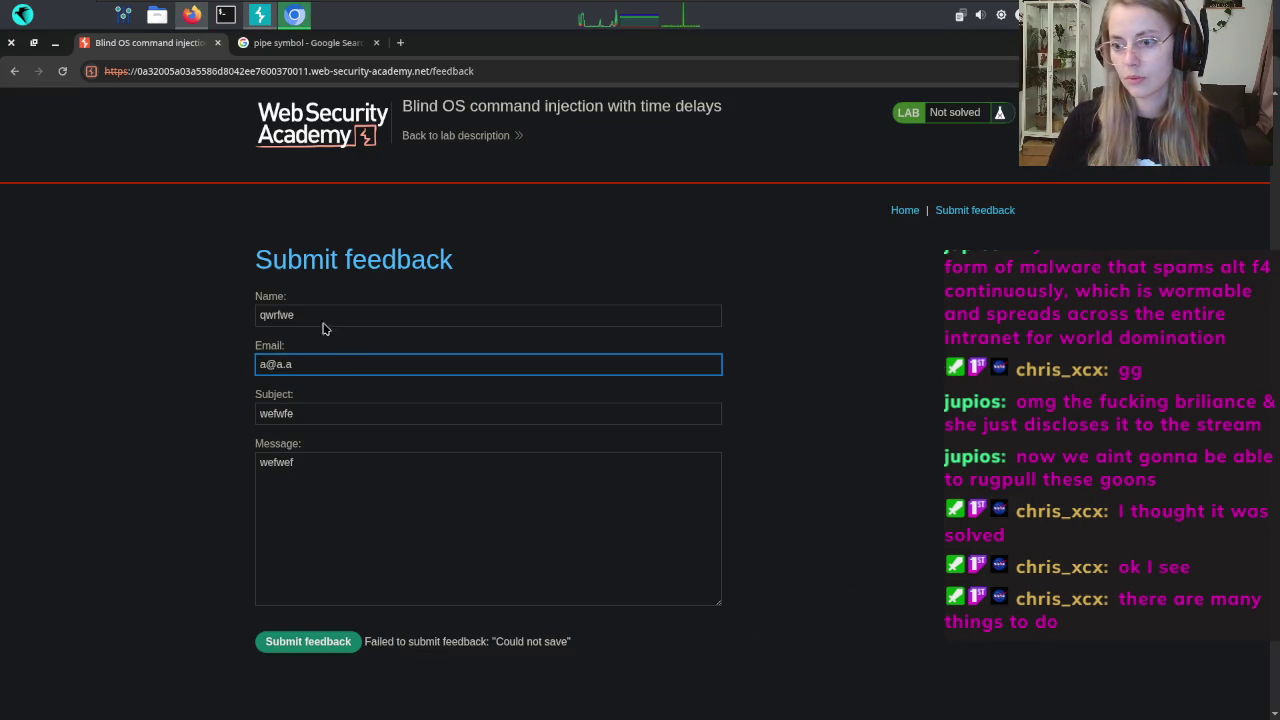
{"action": "key", "text": "ctrl+v"}
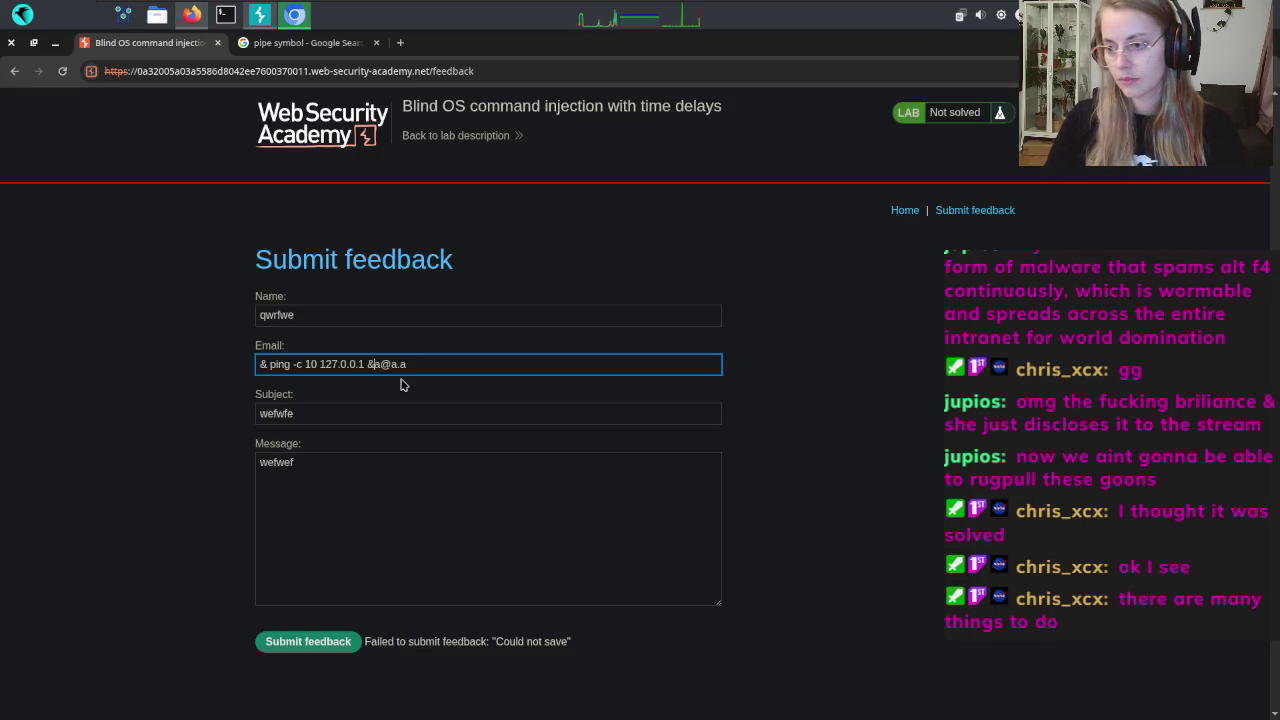
{"action": "left_click", "coordinate": [287, 641]}
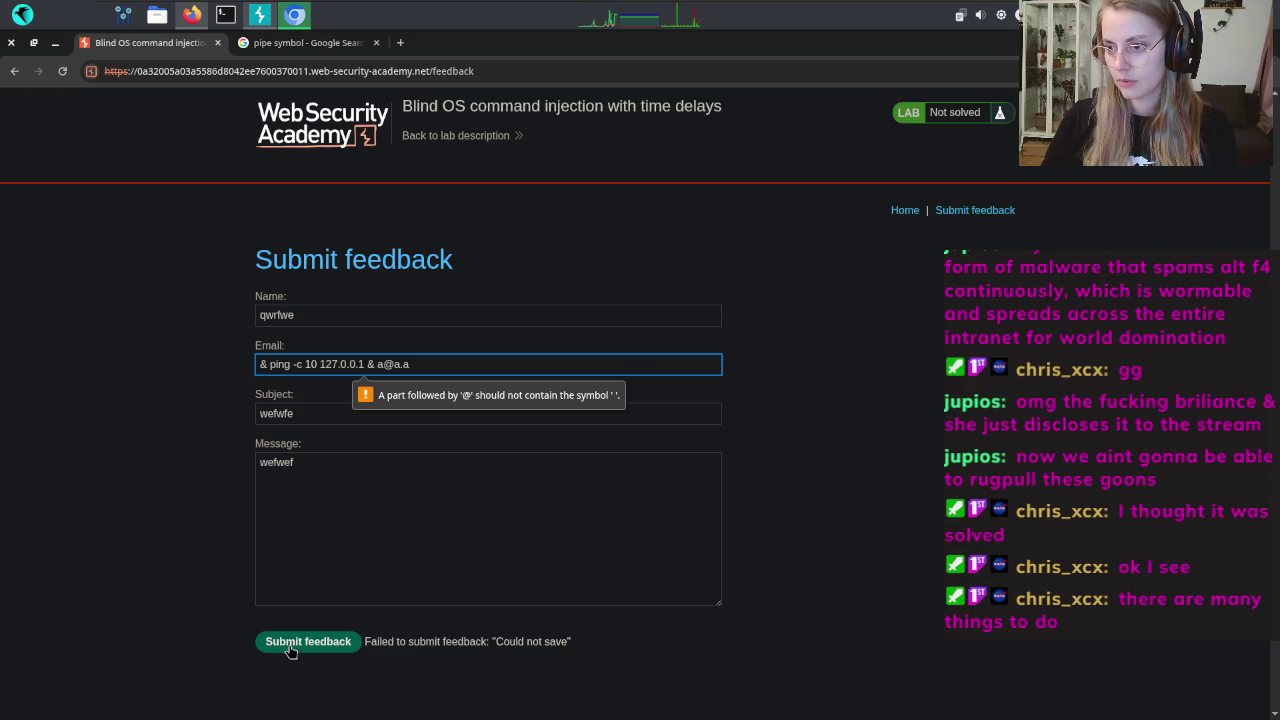
{"action": "key", "text": "BackSpace"}
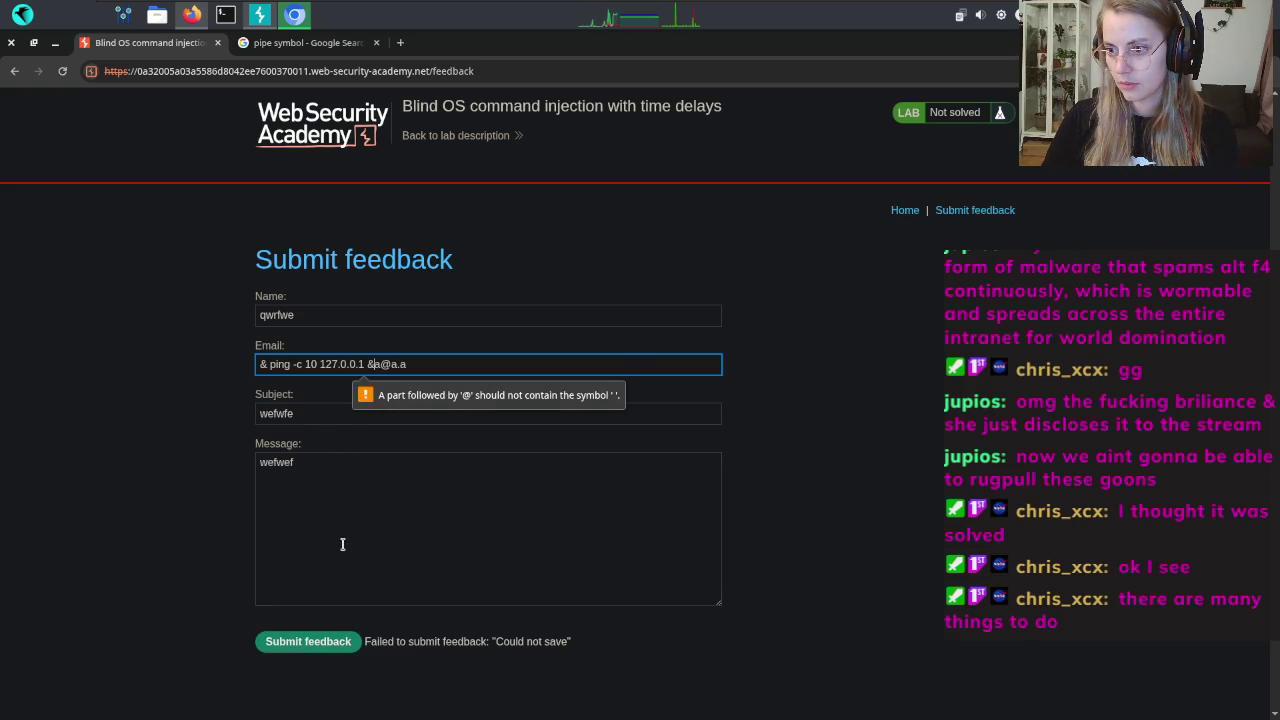
Step: Replace the ping command with sleep(12) and resubmit, which browser validation rejects
{"action": "left_click", "coordinate": [446, 361]}
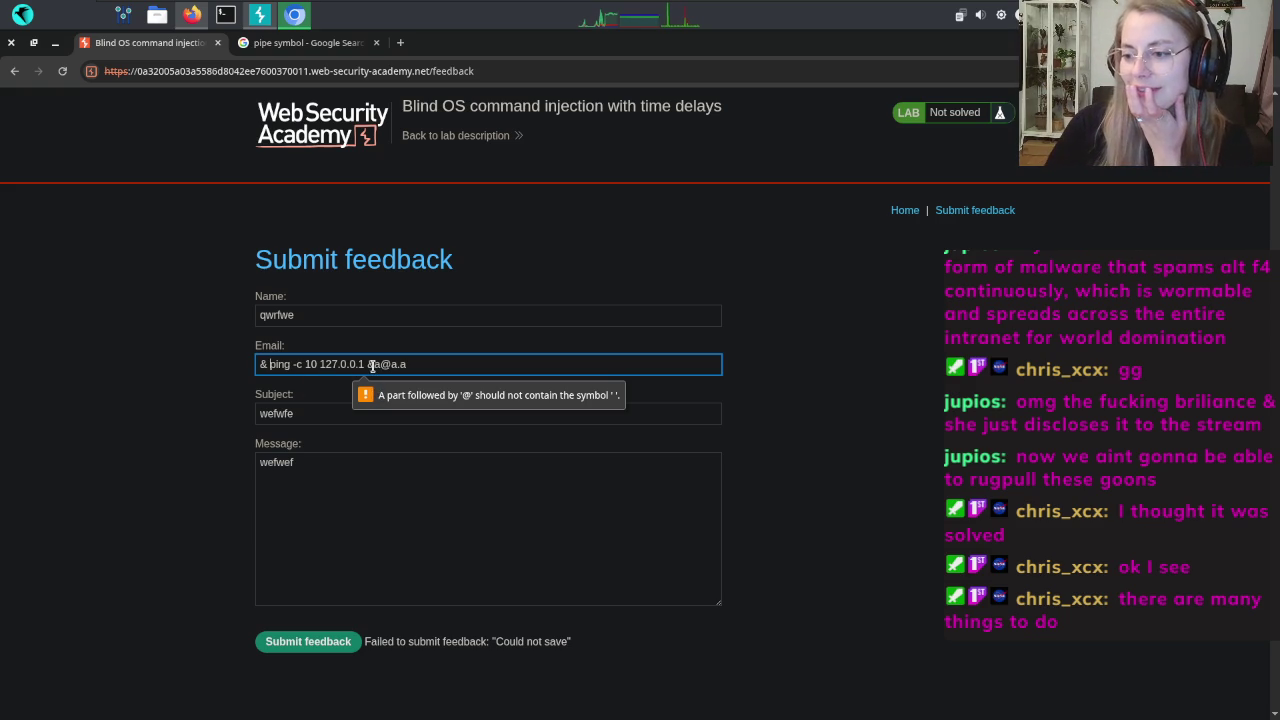
{"action": "mouse_move", "coordinate": [365, 364]}
{"action": "left_mouse_down"}
{"action": "mouse_move", "coordinate": [258, 364]}
{"action": "mouse_move", "coordinate": [270, 364]}
{"action": "left_mouse_up"}
{"action": "key", "text": "BackSpace"}
{"action": "type", "text": "sleep"}
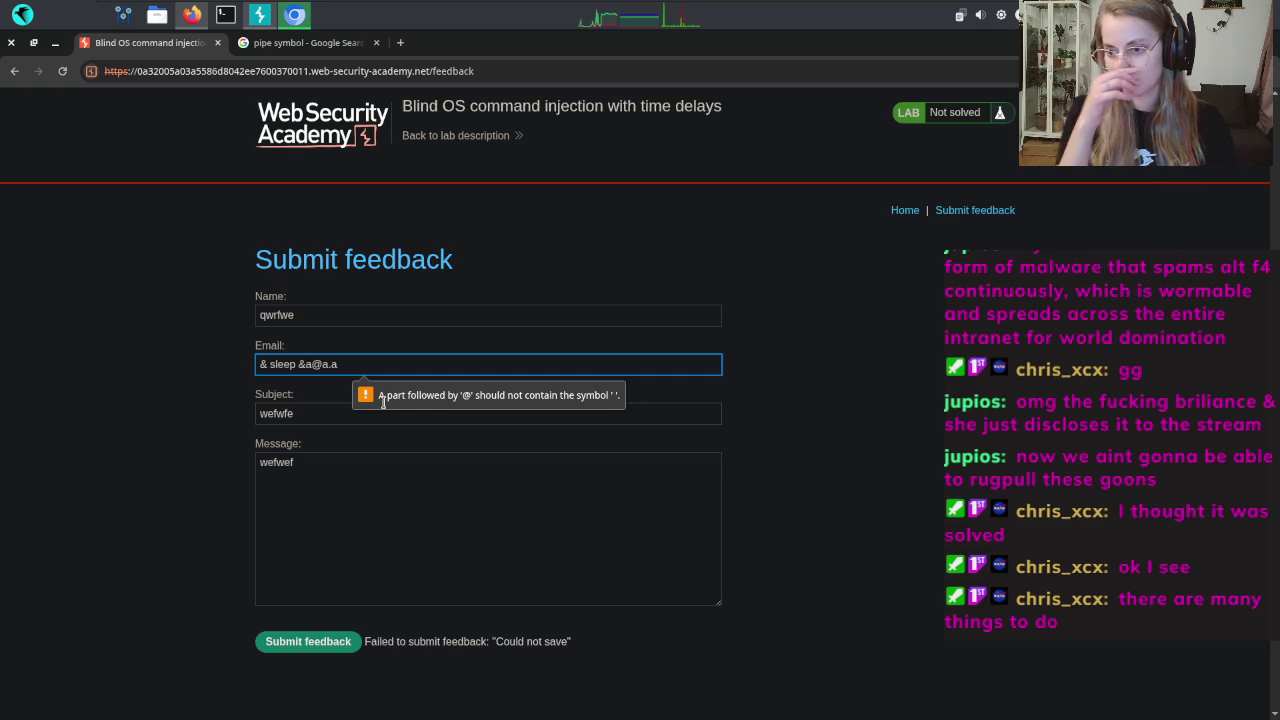
{"action": "type", "text": "()"}
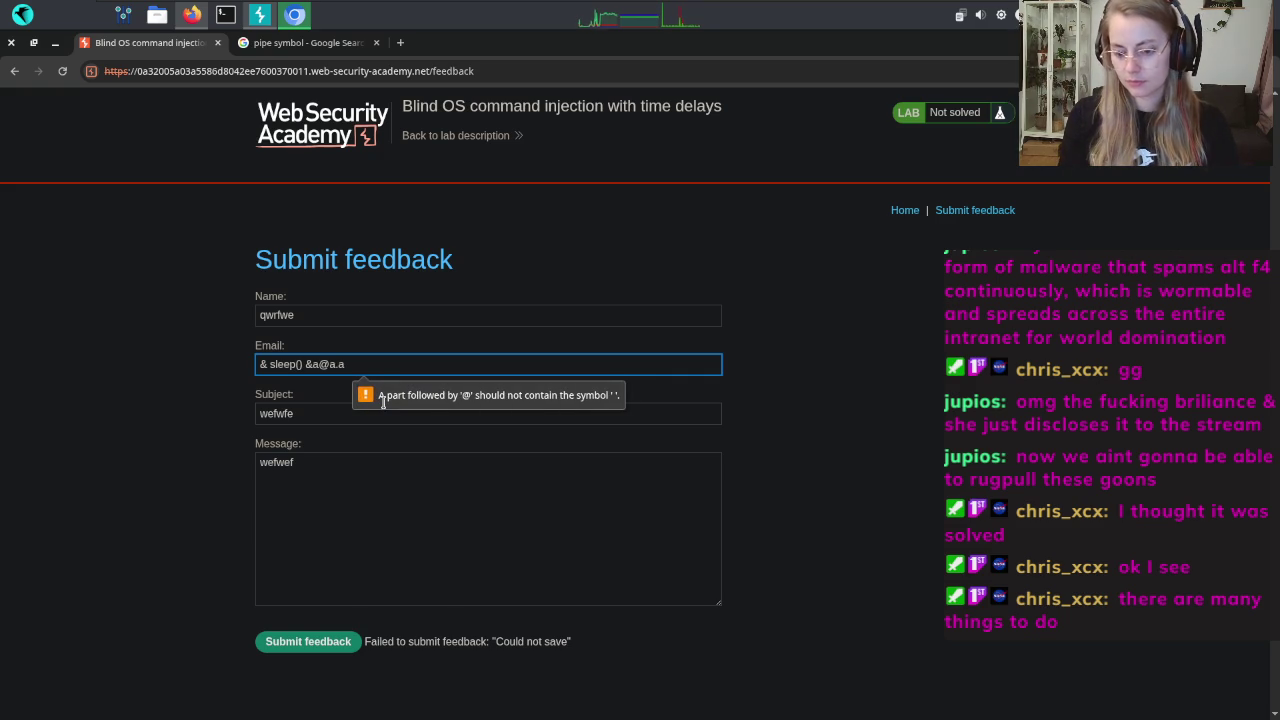
{"action": "type", "text": "12"}
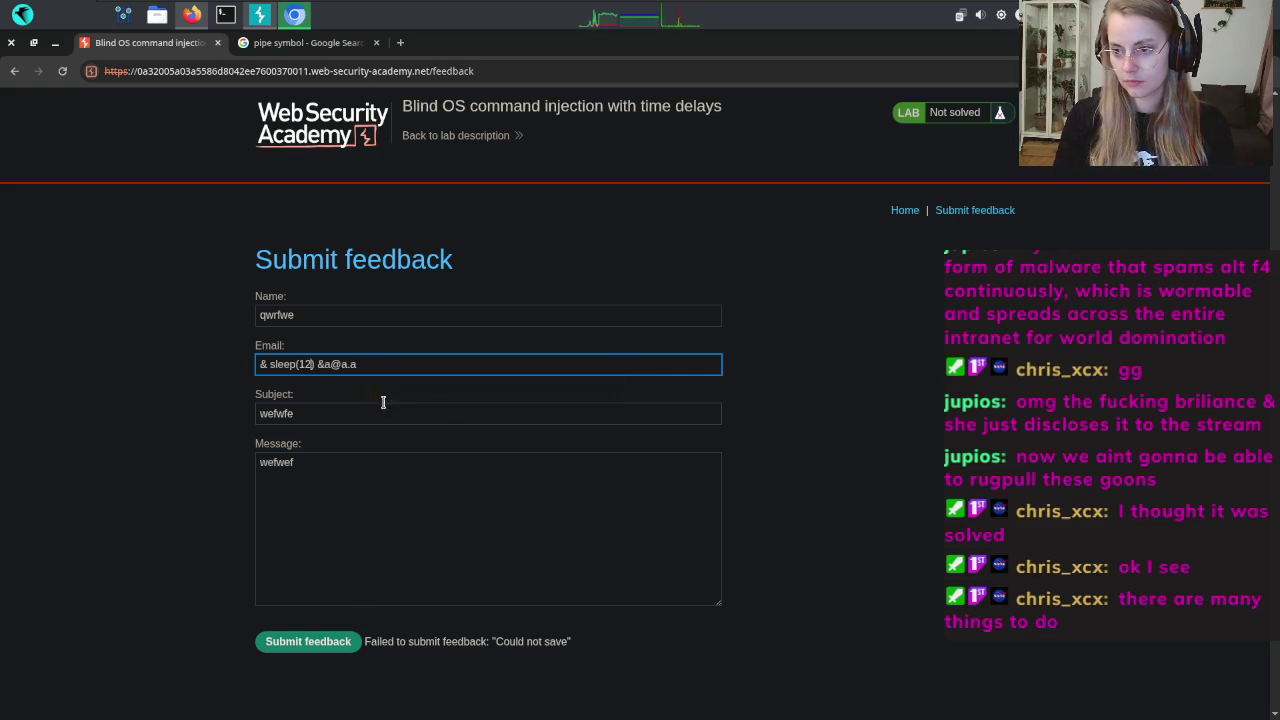
{"action": "key", "text": "Left"}
{"action": "key", "text": "Left"}
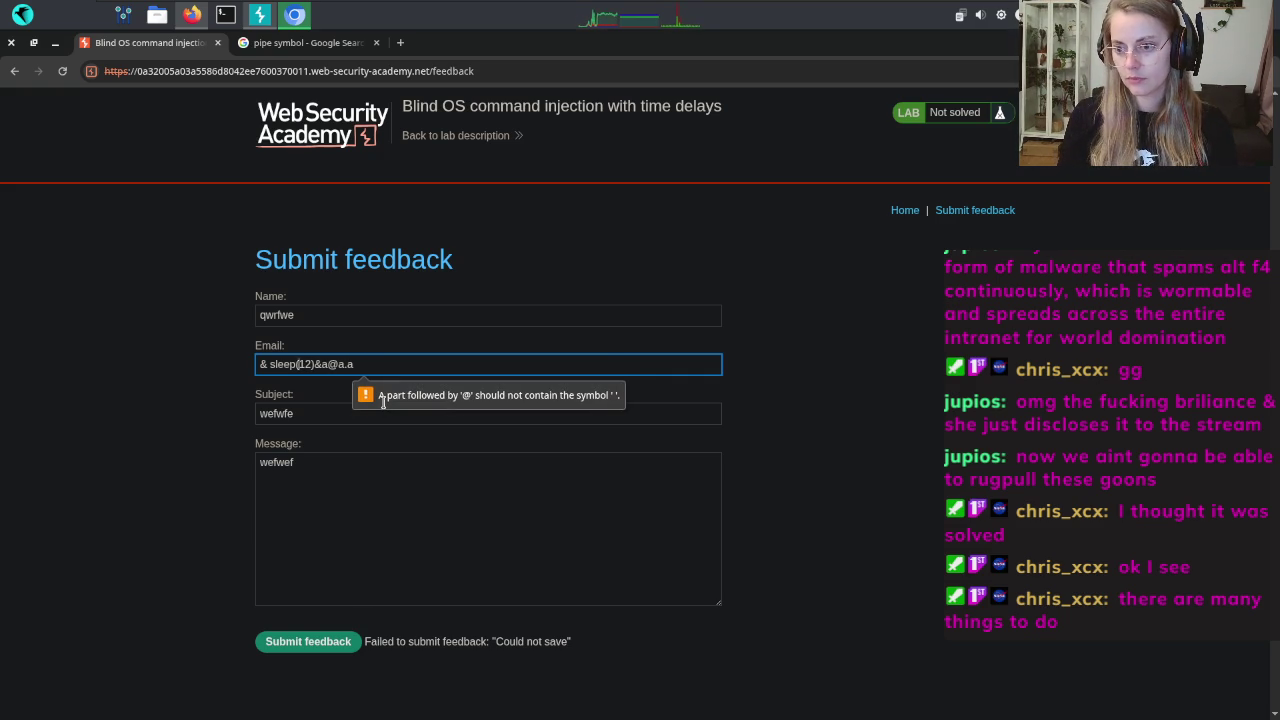
{"action": "key", "text": "BackSpace"}
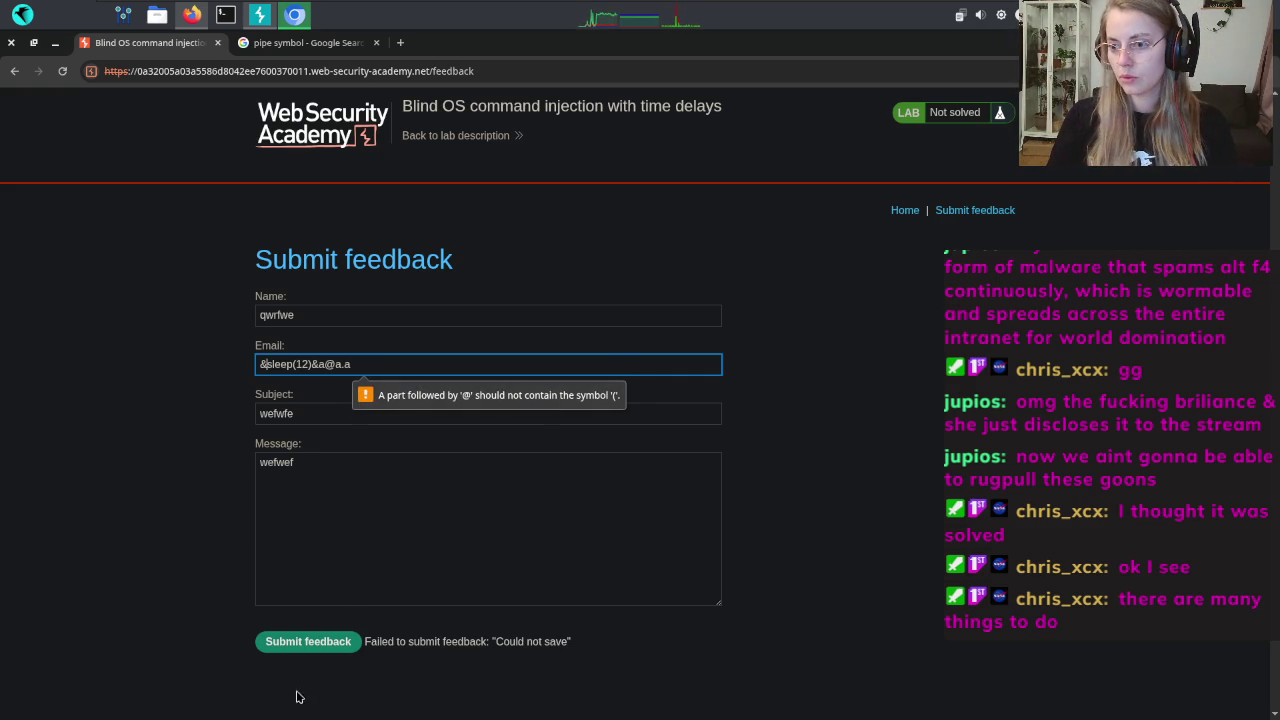
{"action": "left_click", "coordinate": [338, 648]}
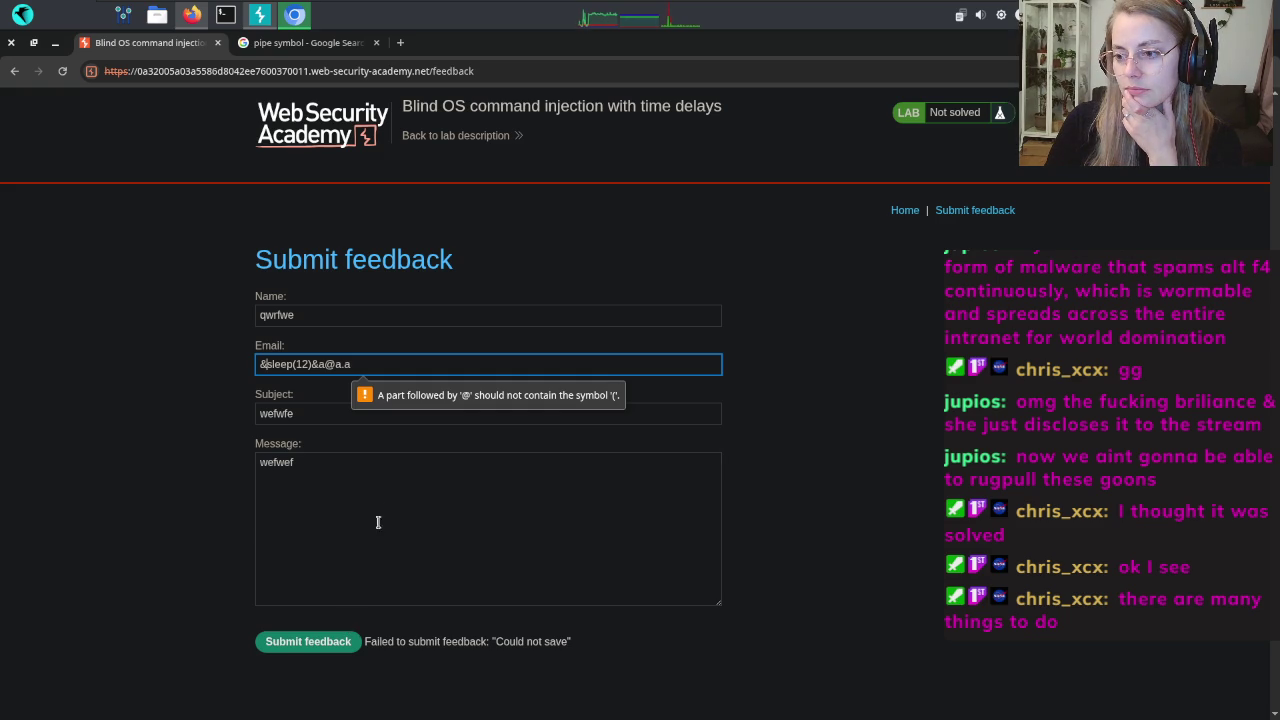
{"action": "type", "text": "@"}
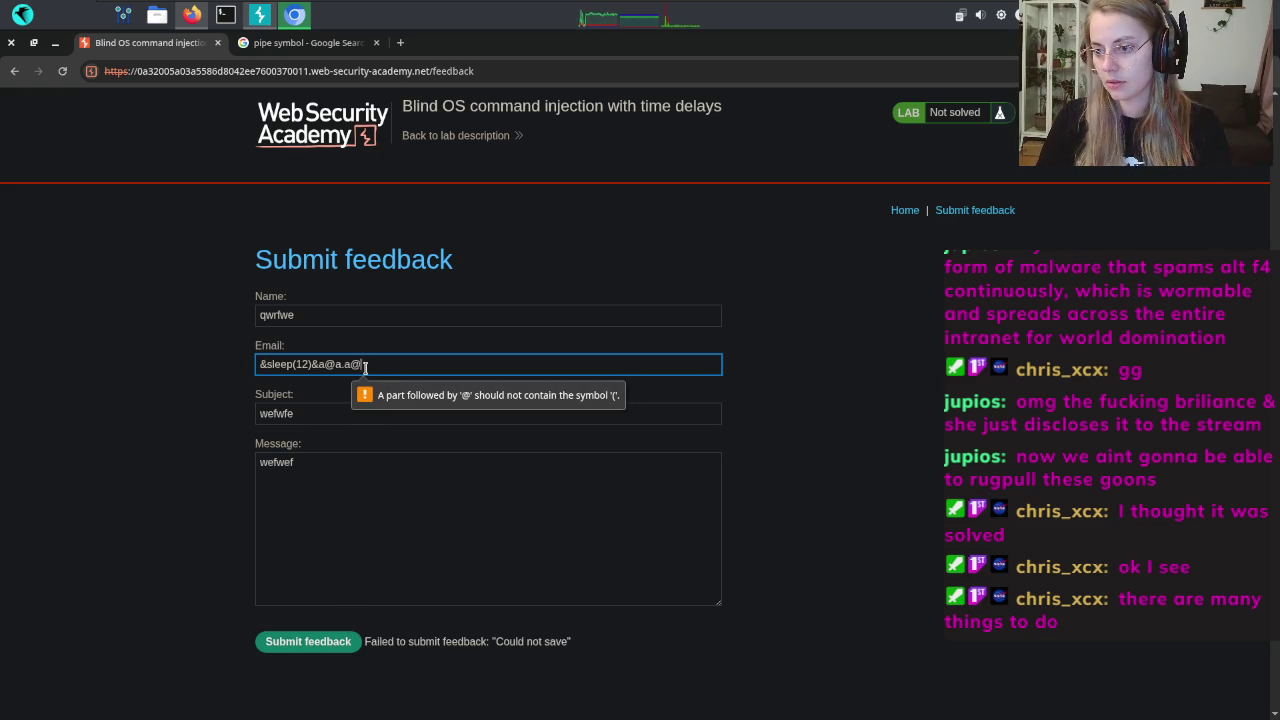
{"action": "left_click", "coordinate": [258, 364]}
{"action": "type", "text": "@"}
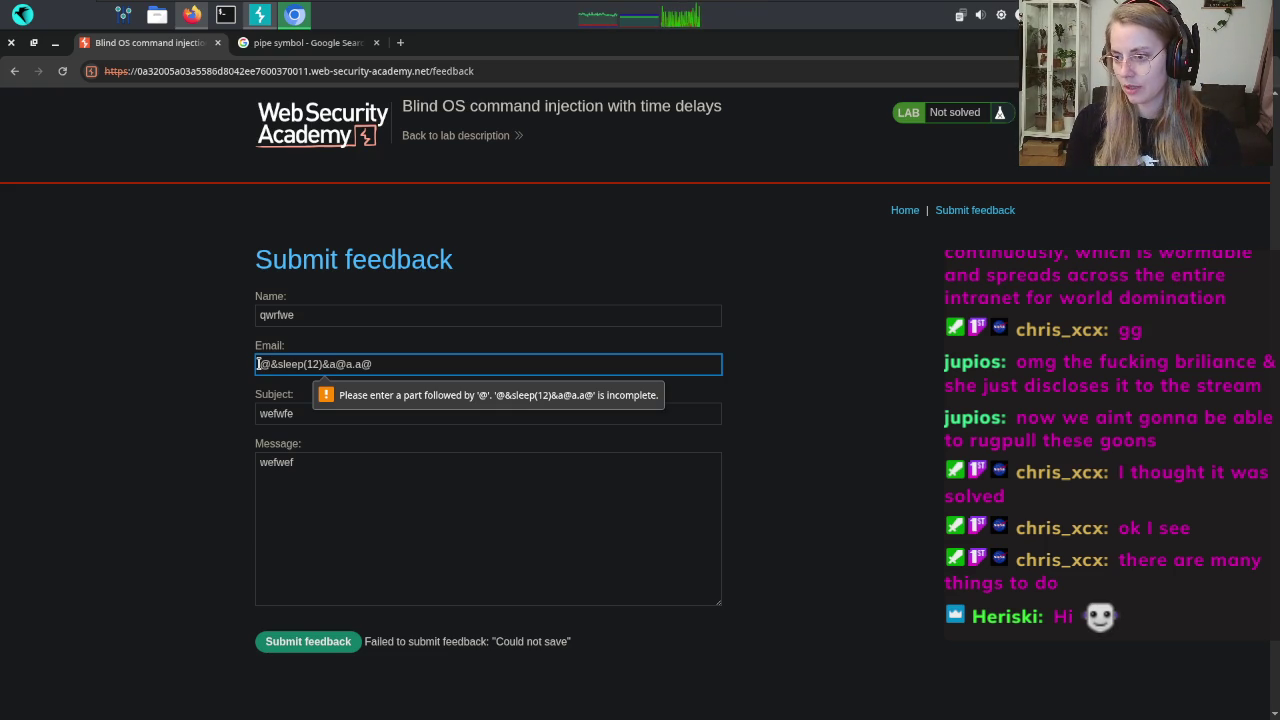
{"action": "type", "text": "."}
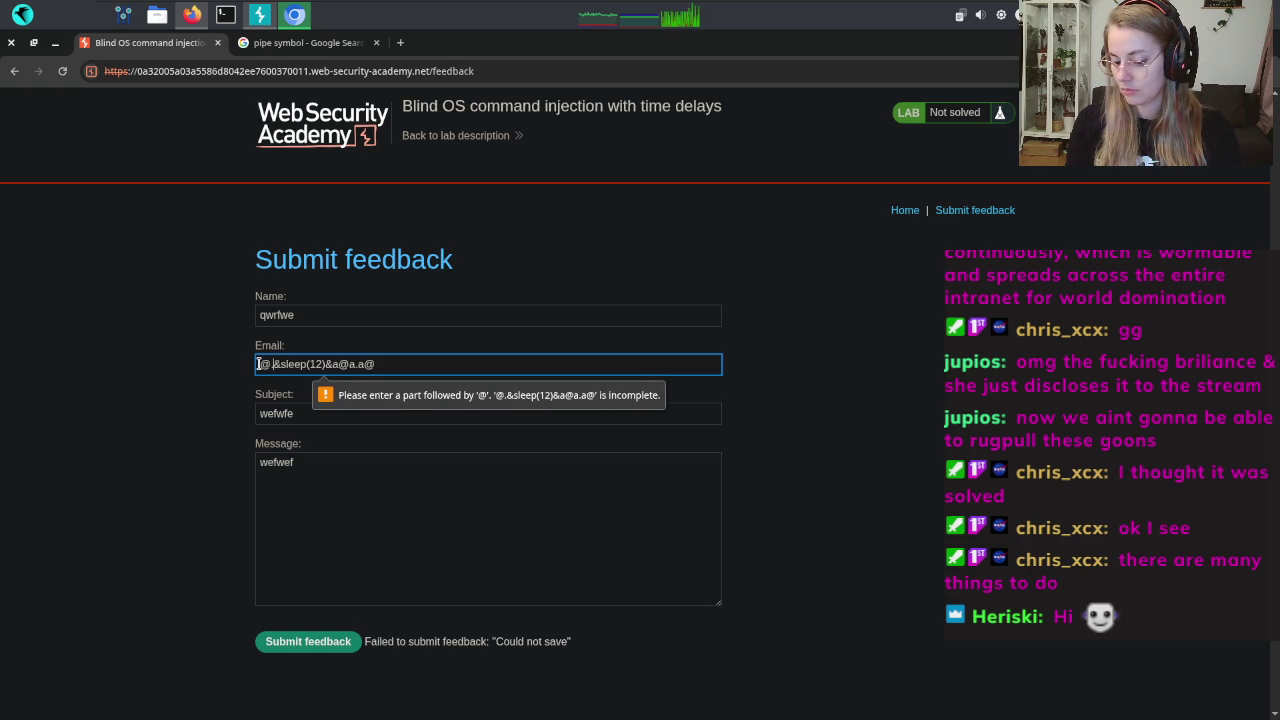
{"action": "type", "text": "a"}
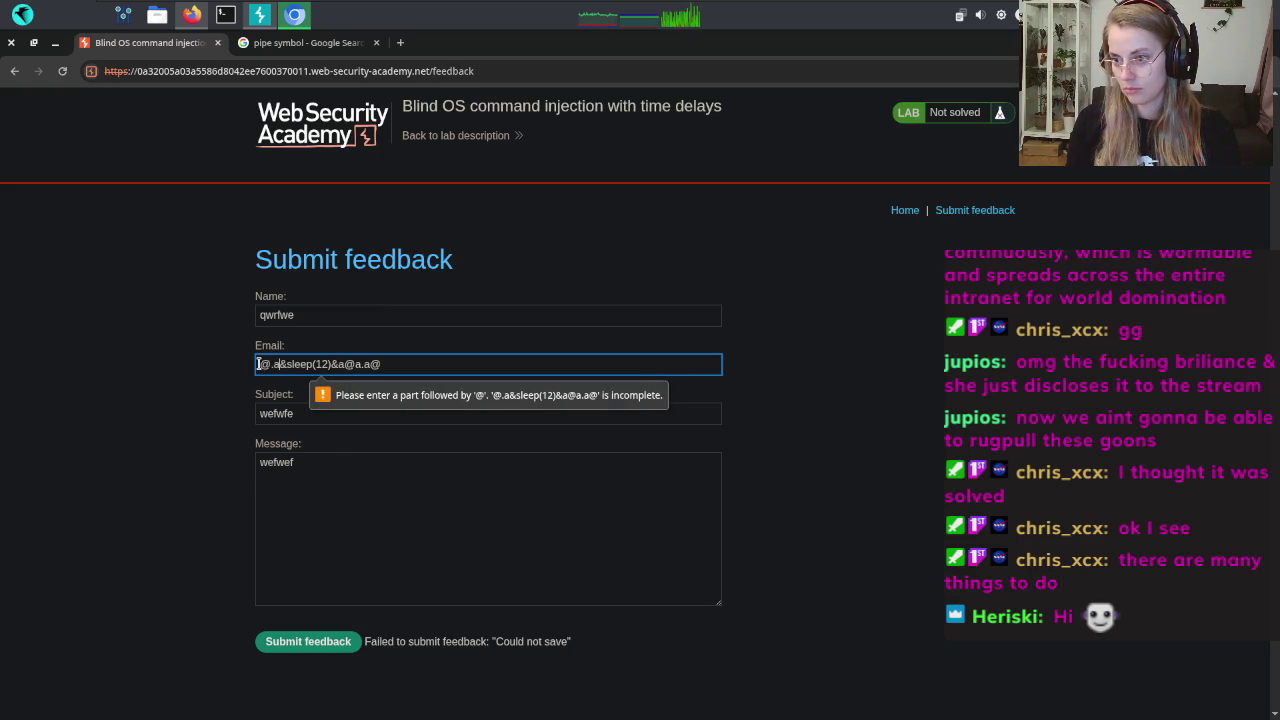
{"action": "type", "text": "a"}
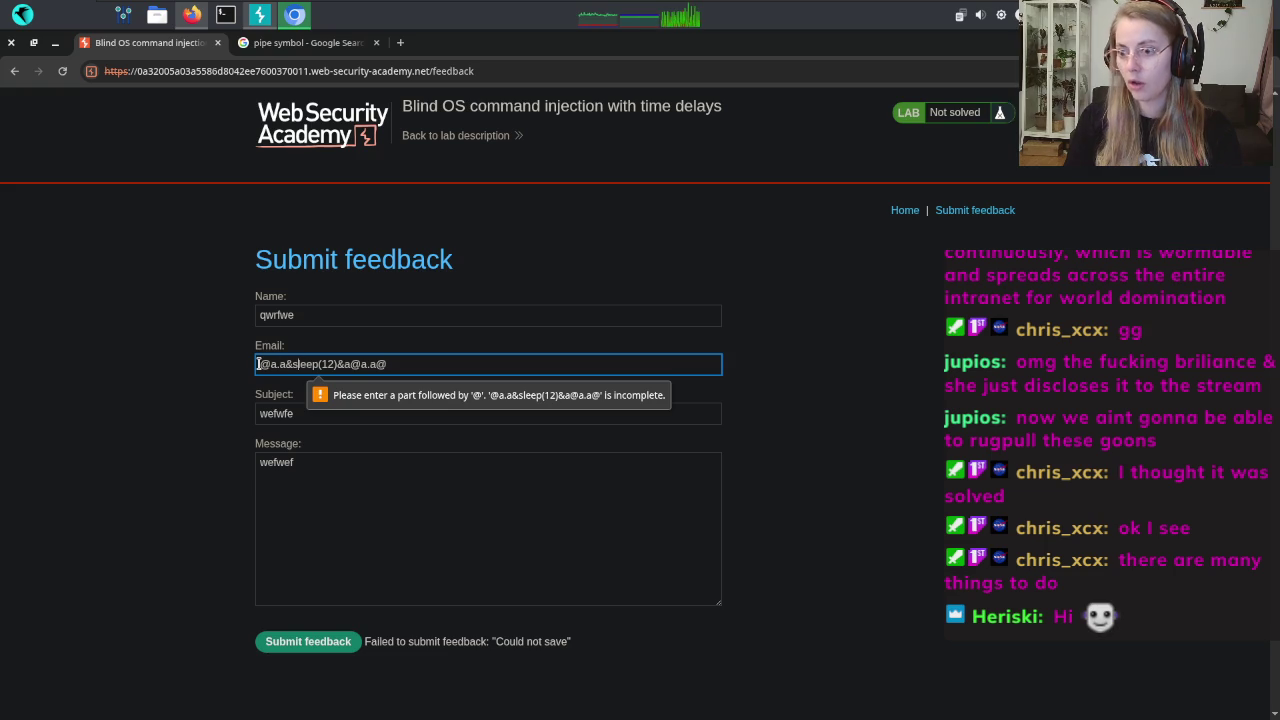
{"action": "key", "text": "End"}
{"action": "key", "text": "BackSpace"}
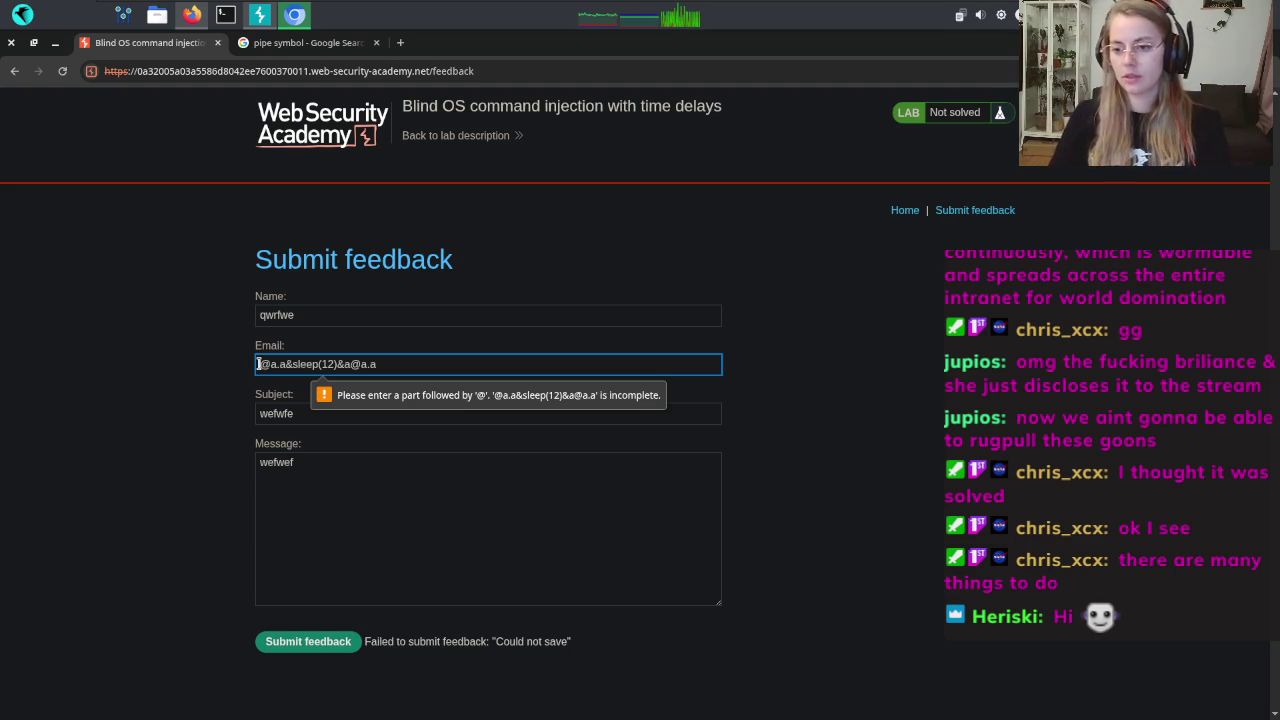
{"action": "type", "text": "a"}
{"action": "key", "text": "Return"}
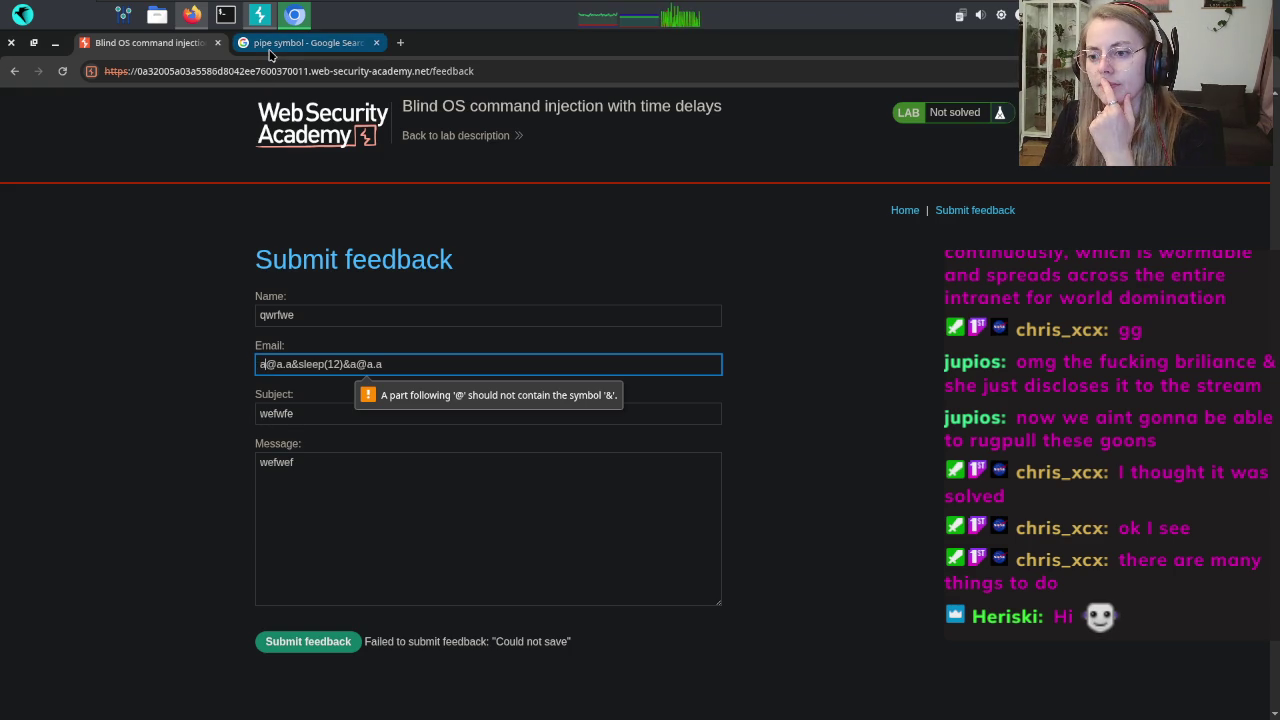
{"action": "left_click", "coordinate": [287, 645]}
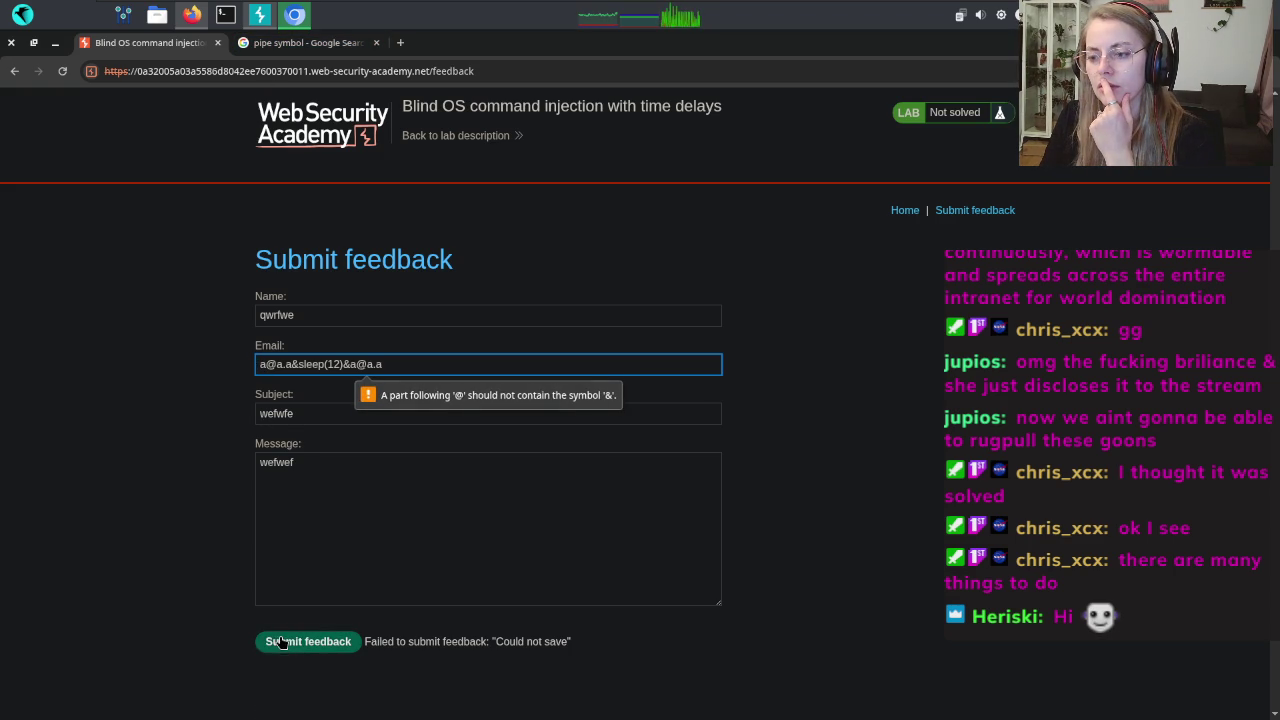
{"action": "left_click", "coordinate": [287, 48]}
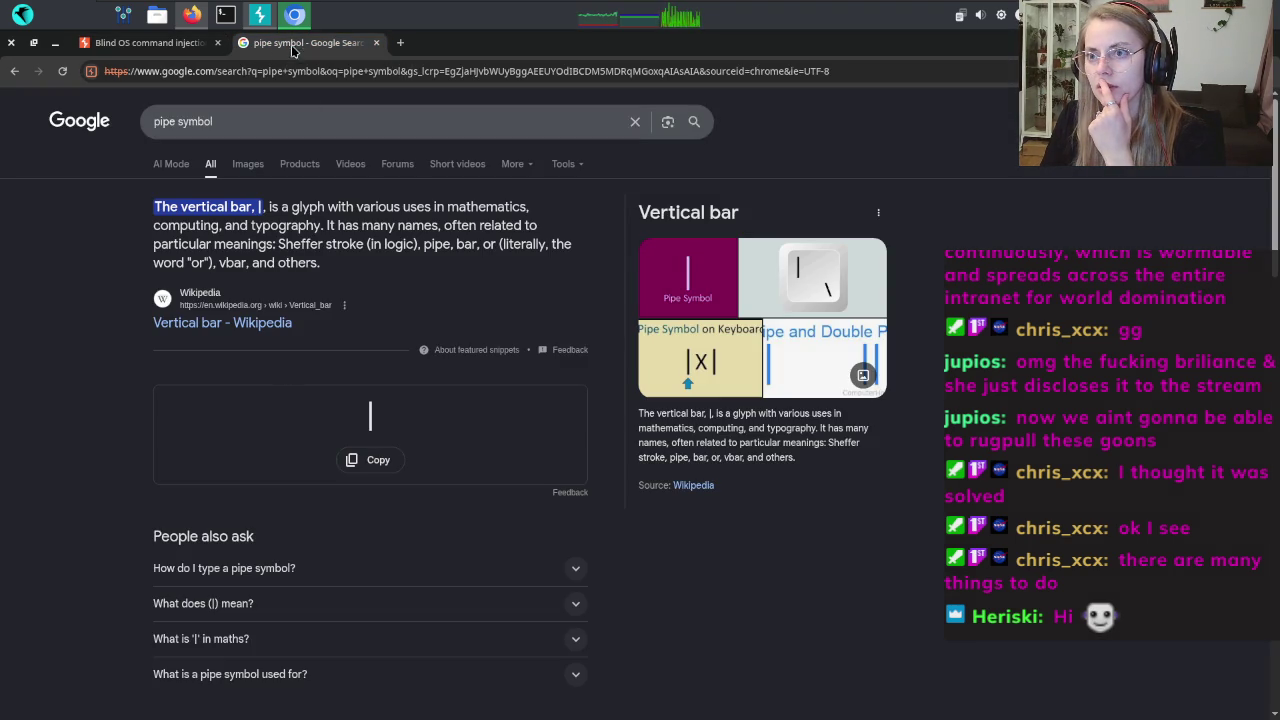
Step: Open the Target site map and inspect the POST /feedback/submit requests
{"action": "left_click", "coordinate": [266, 20]}
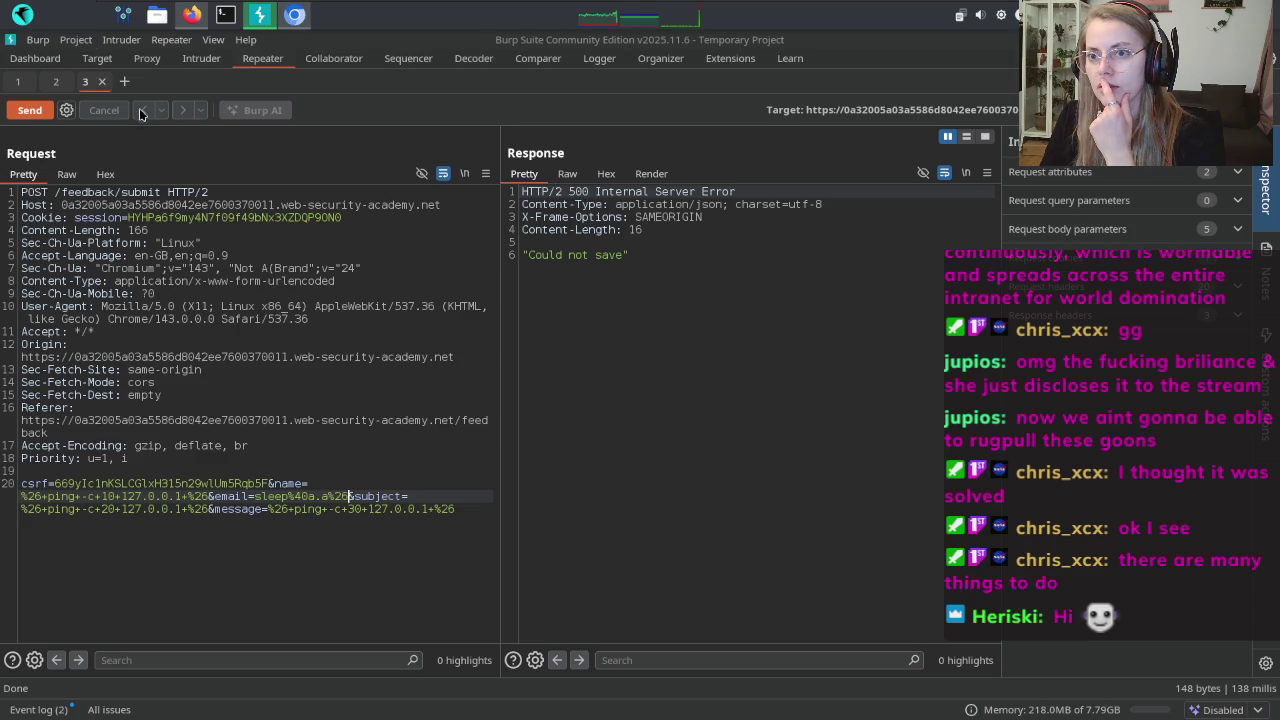
{"action": "left_click", "coordinate": [95, 59]}
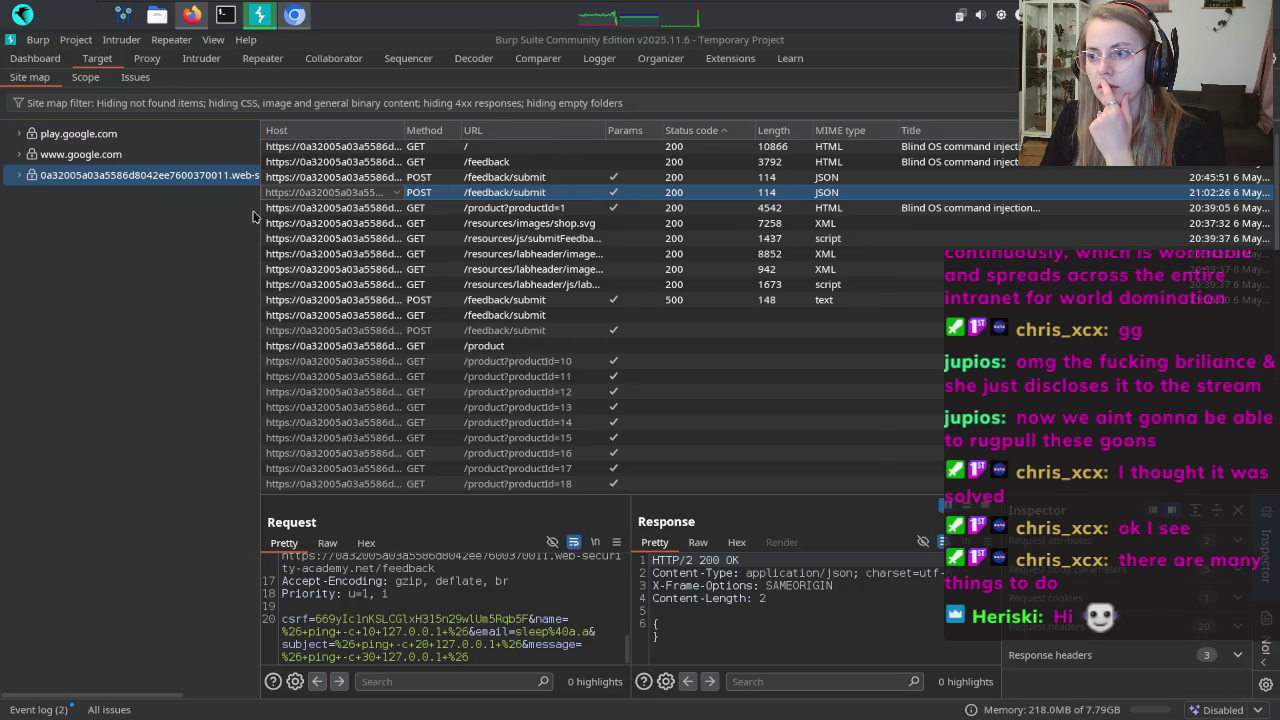
{"action": "left_click", "coordinate": [412, 177]}
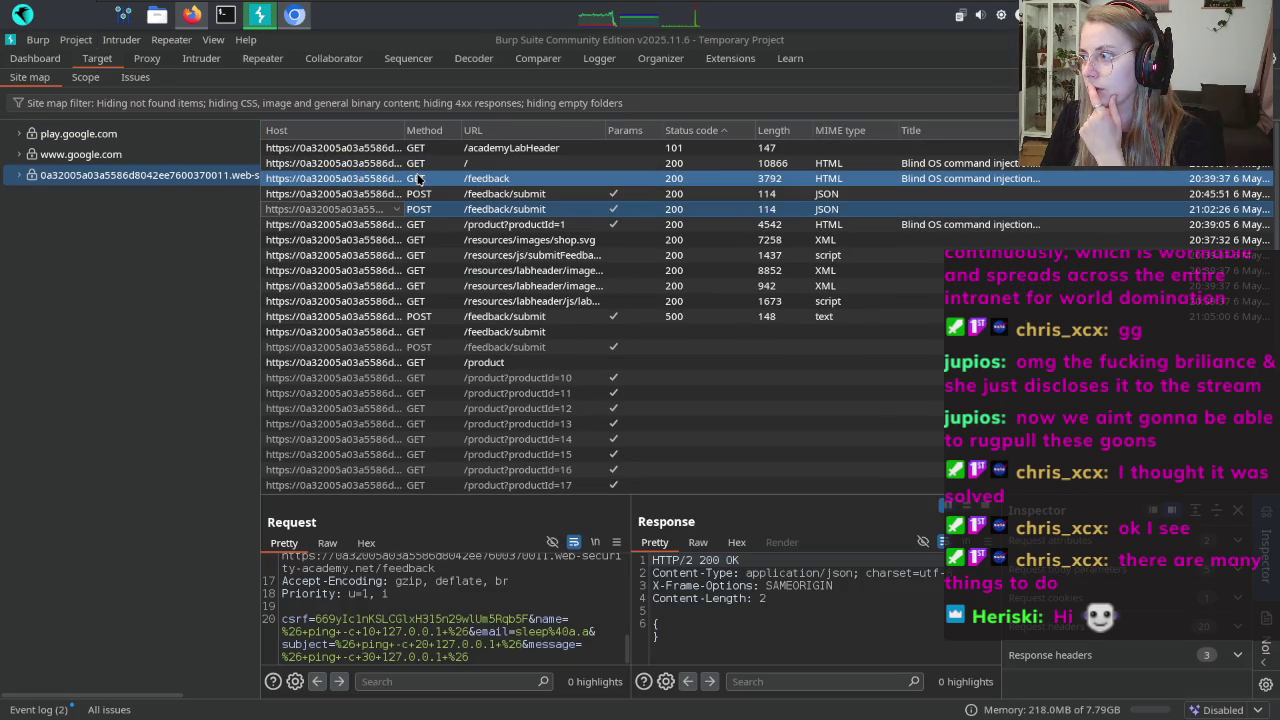
{"action": "left_click_drag", "start_coordinate": [420, 178], "coordinate": [435, 333]}
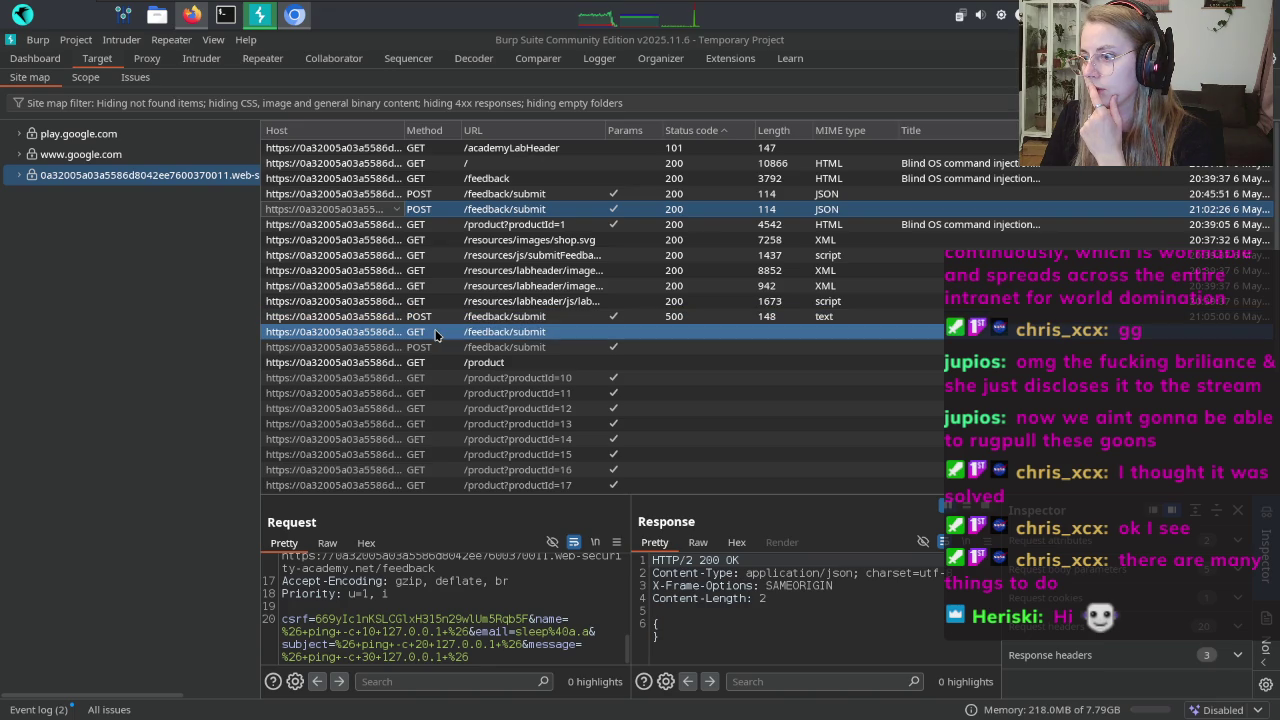
{"action": "left_click", "coordinate": [436, 347]}
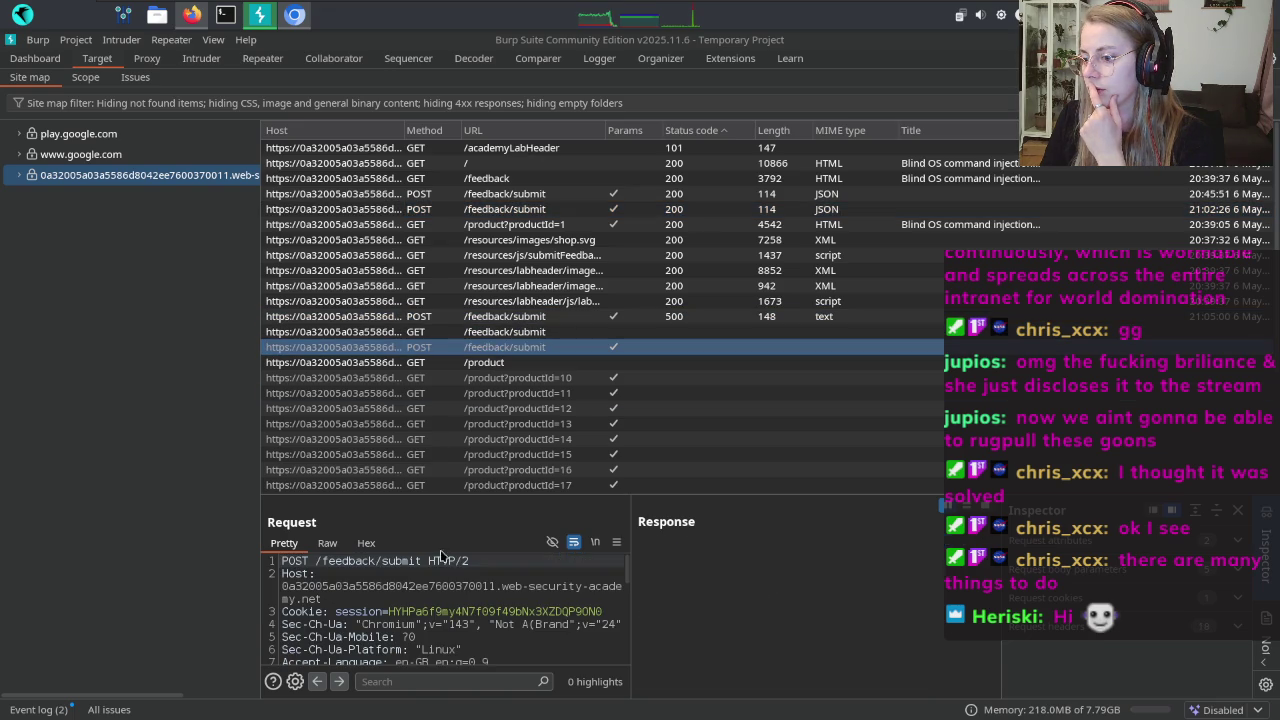
Step: Browse site map entries including labHeader.js and the failed 500 feedback submission
{"action": "scroll", "coordinate": [450, 620], "scroll_direction": "down", "scroll_amount": 3}
{"action": "scroll", "coordinate": [450, 627], "scroll_direction": "down", "scroll_amount": 5}
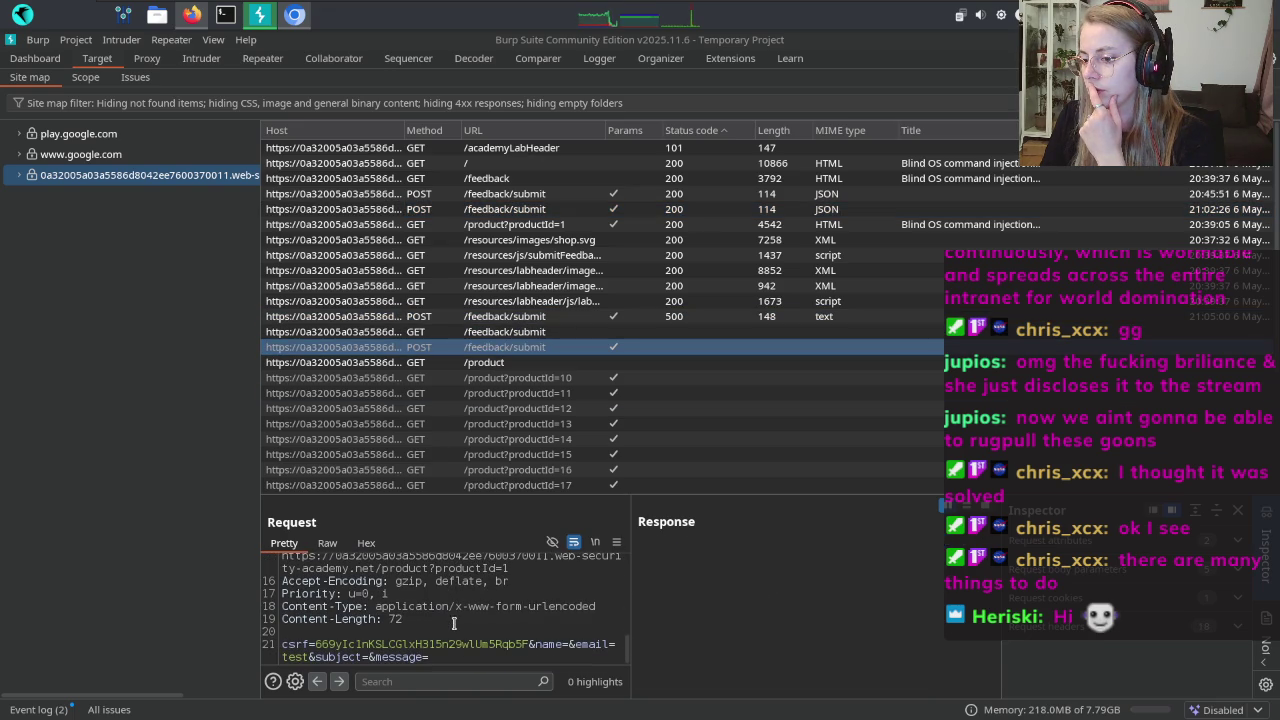
{"action": "left_click", "coordinate": [501, 393]}
{"action": "left_click_drag", "start_coordinate": [501, 395], "coordinate": [516, 310]}
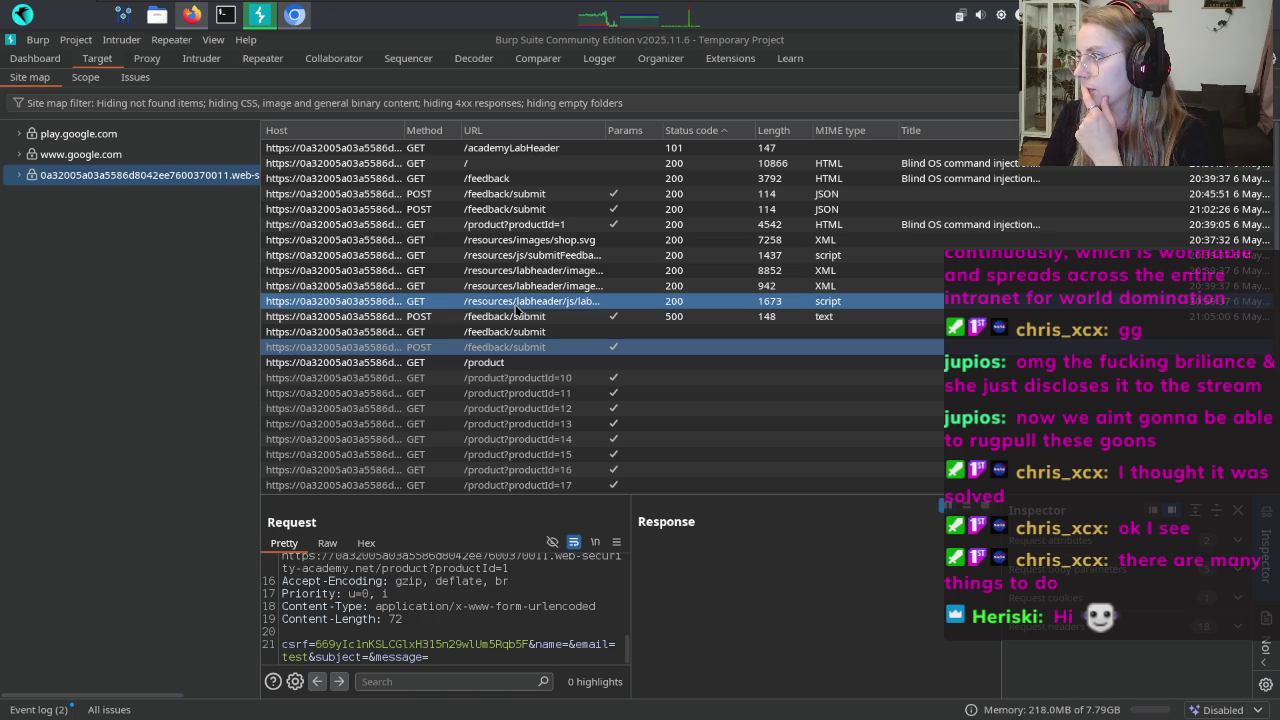
{"action": "left_click", "coordinate": [516, 310]}
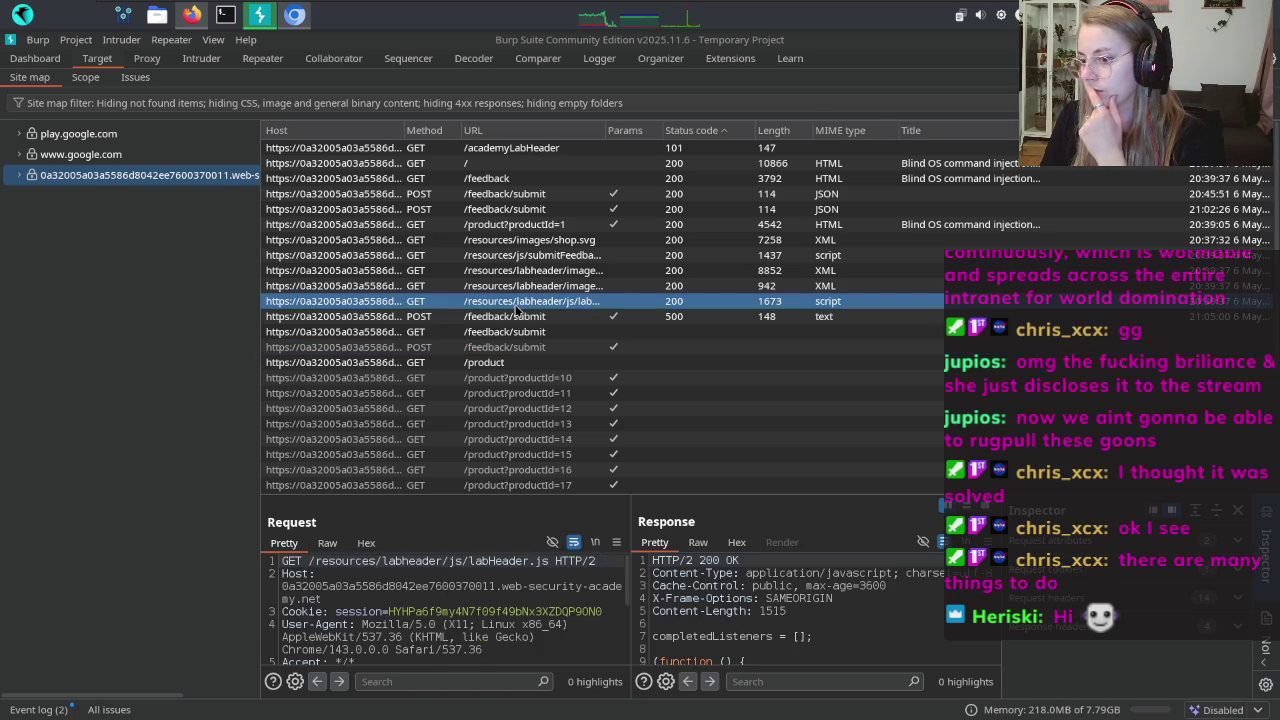
{"action": "scroll", "coordinate": [445, 610], "scroll_direction": "down", "scroll_amount": 2}
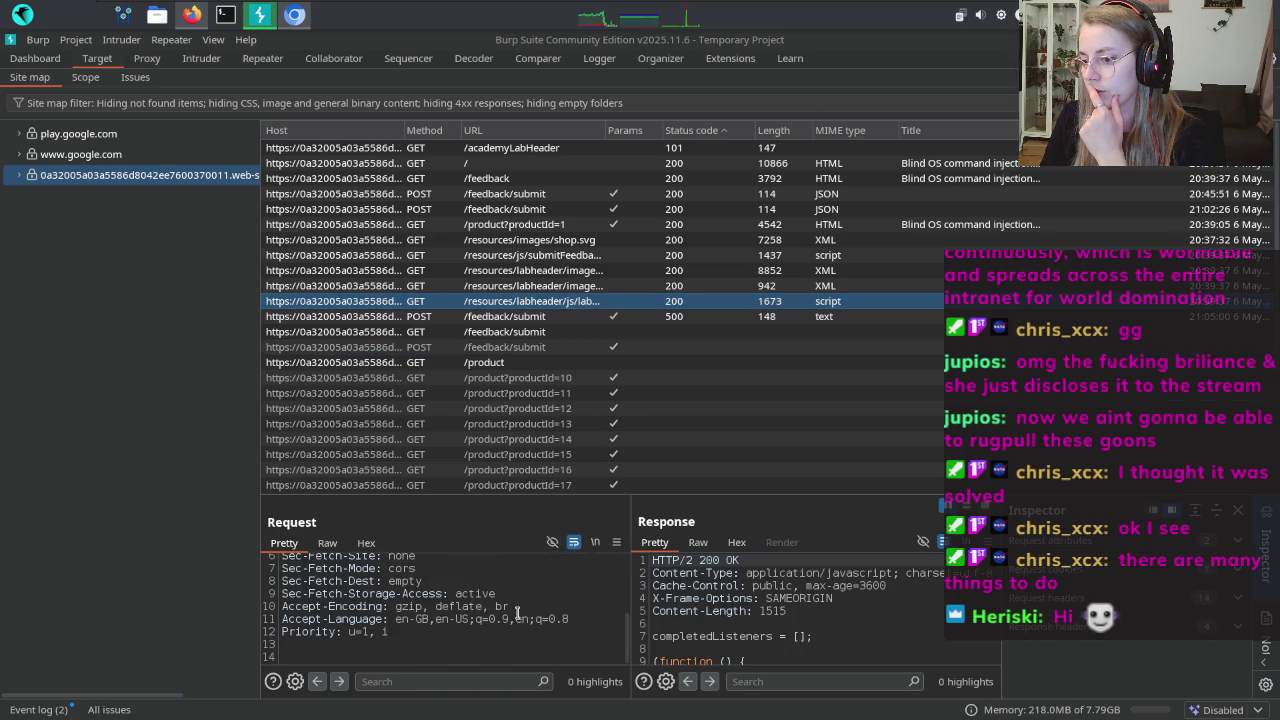
{"action": "scroll", "coordinate": [555, 396], "scroll_direction": "down", "scroll_amount": 3}
{"action": "left_click", "coordinate": [556, 400]}
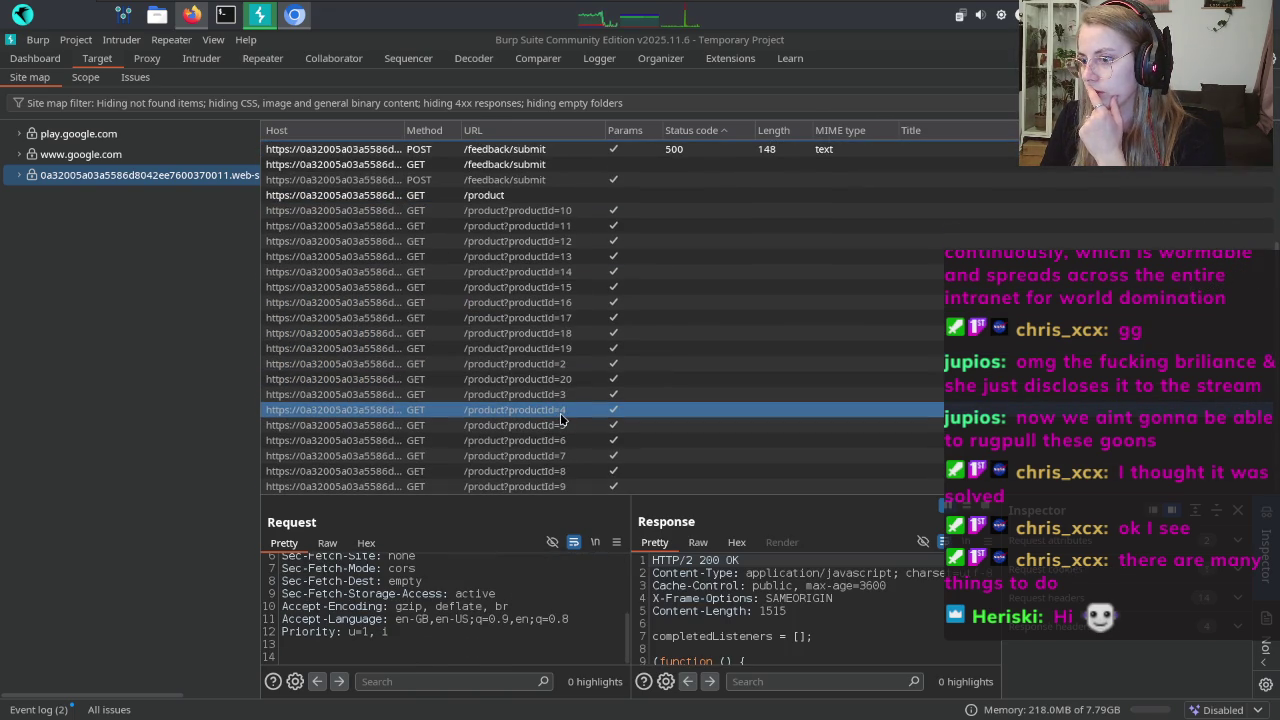
{"action": "scroll", "coordinate": [562, 430], "scroll_direction": "up", "scroll_amount": 3}
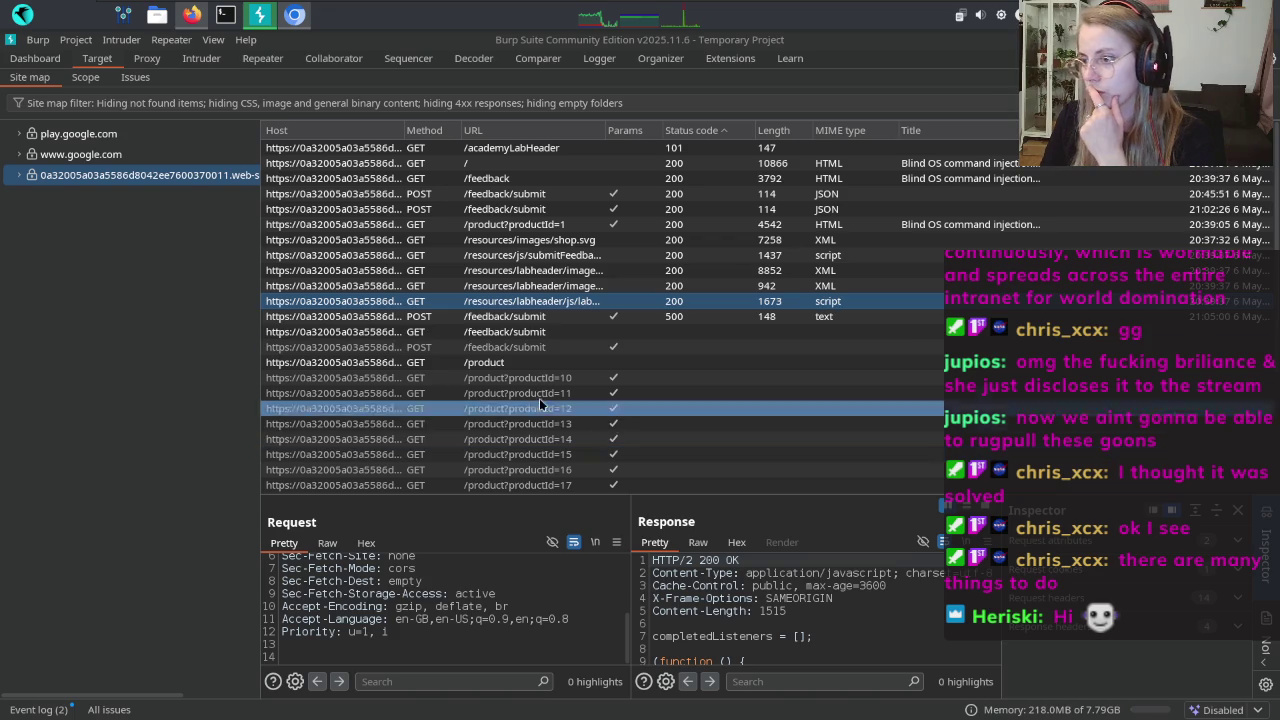
{"action": "left_click", "coordinate": [510, 342]}
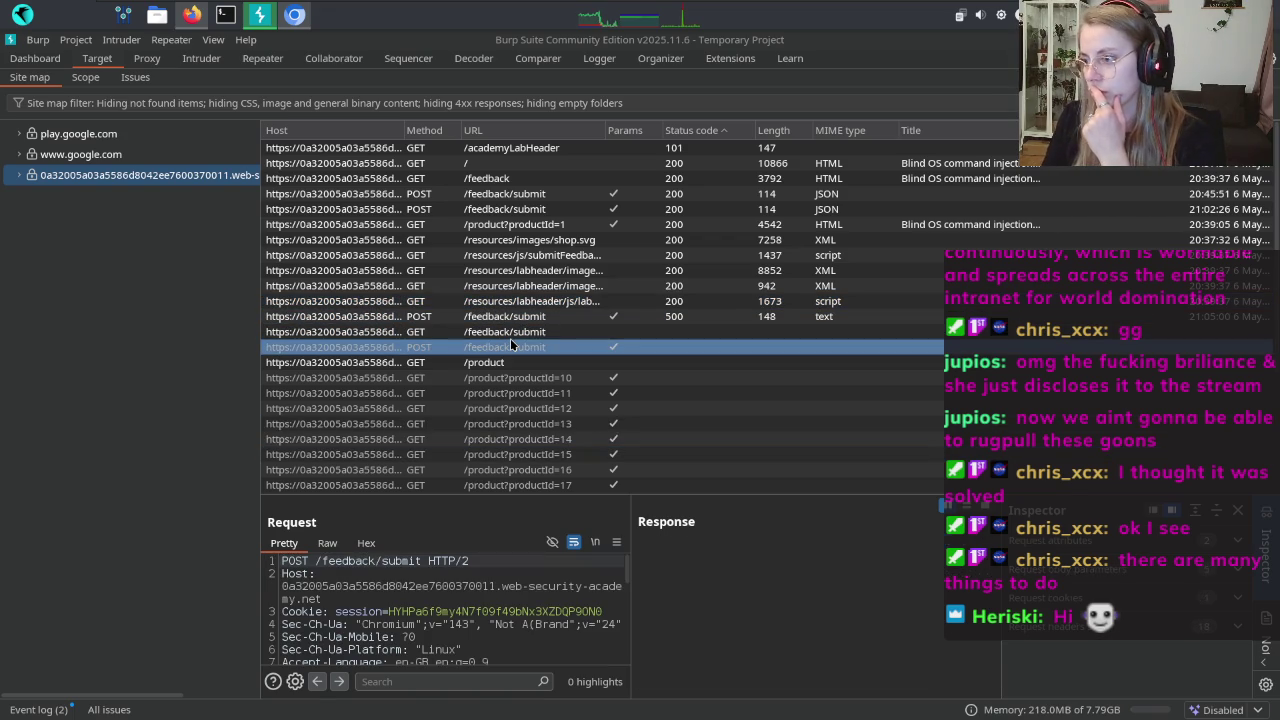
{"action": "scroll", "coordinate": [489, 580], "scroll_direction": "down", "scroll_amount": 2}
{"action": "scroll", "coordinate": [489, 580], "scroll_direction": "down", "scroll_amount": 4}
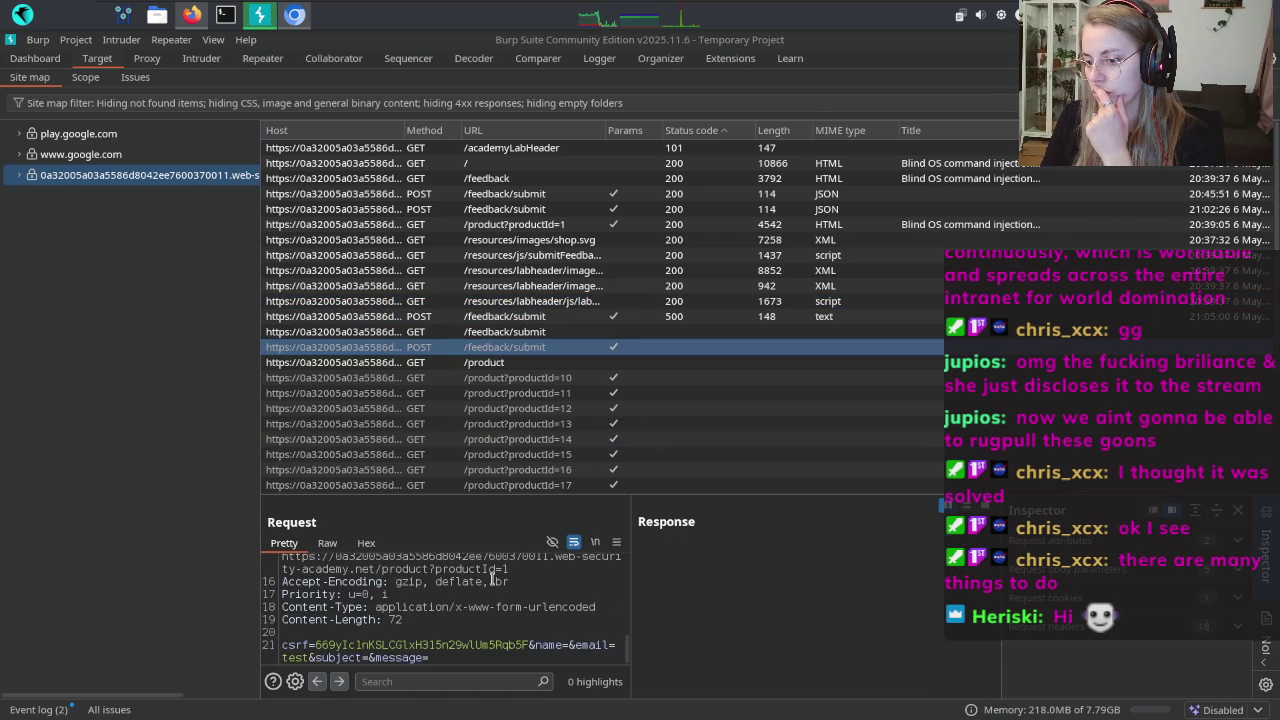
{"action": "left_click", "coordinate": [557, 318]}
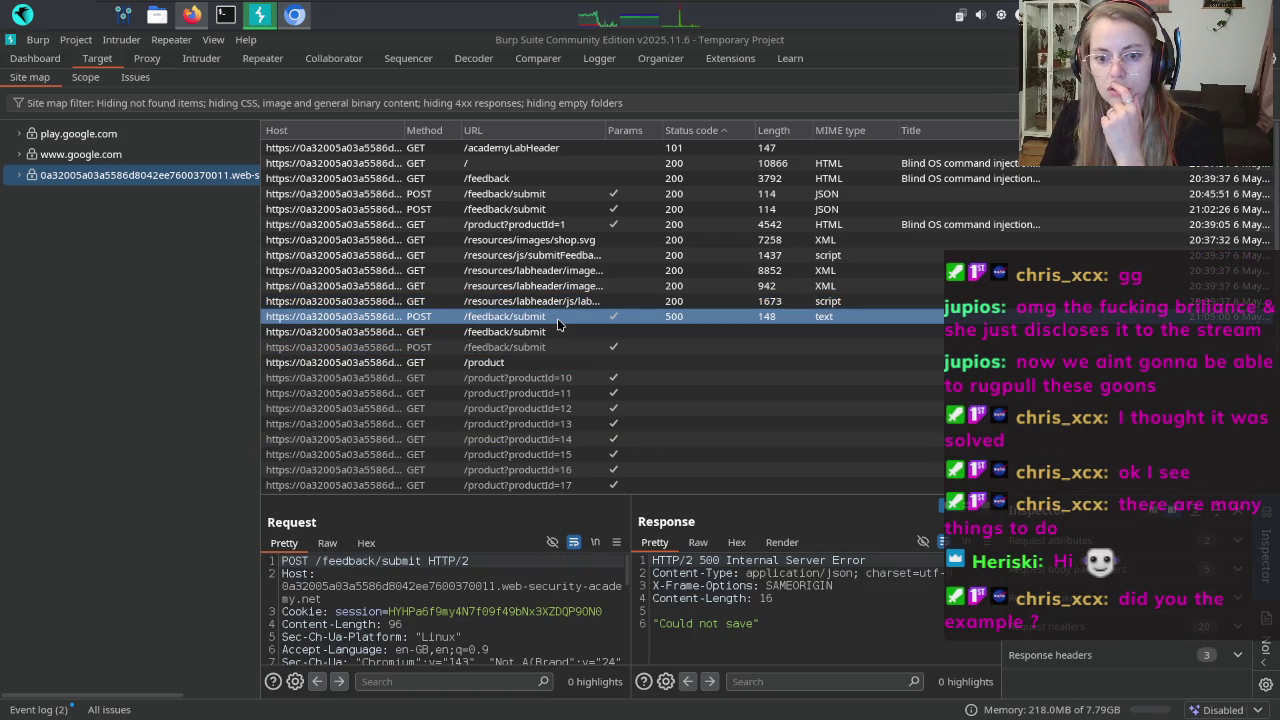
Step: Copy '& ping -c 10 127.0.0.1 &' from the article and return to Repeater
{"action": "left_click", "coordinate": [192, 14]}
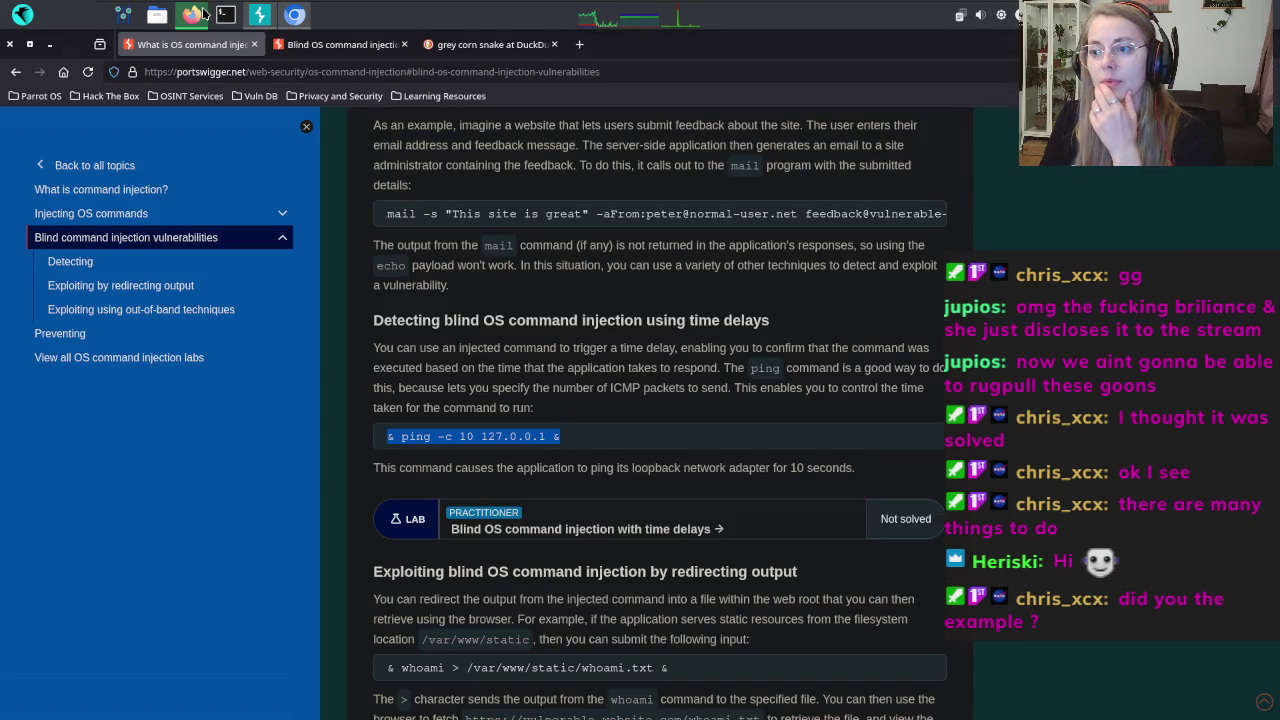
{"action": "right_click", "coordinate": [461, 439]}
{"action": "left_click", "coordinate": [487, 454]}
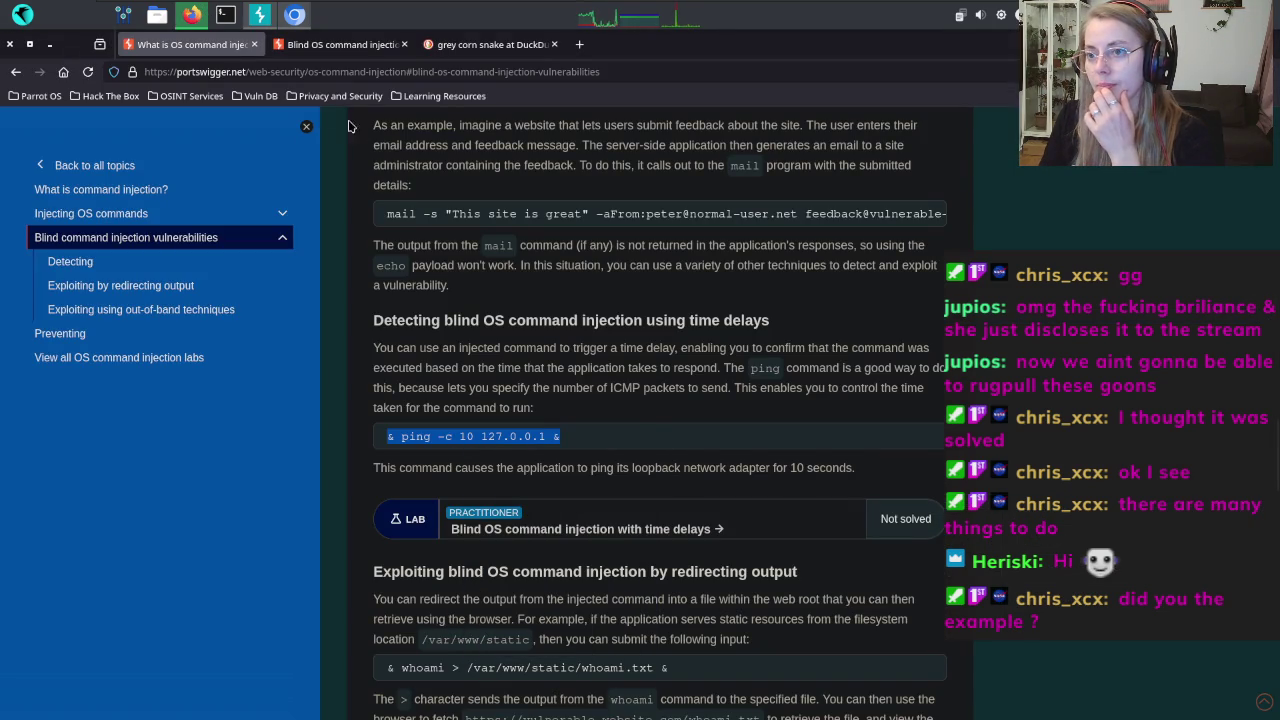
{"action": "left_click", "coordinate": [263, 17]}
{"action": "left_click", "coordinate": [268, 60]}
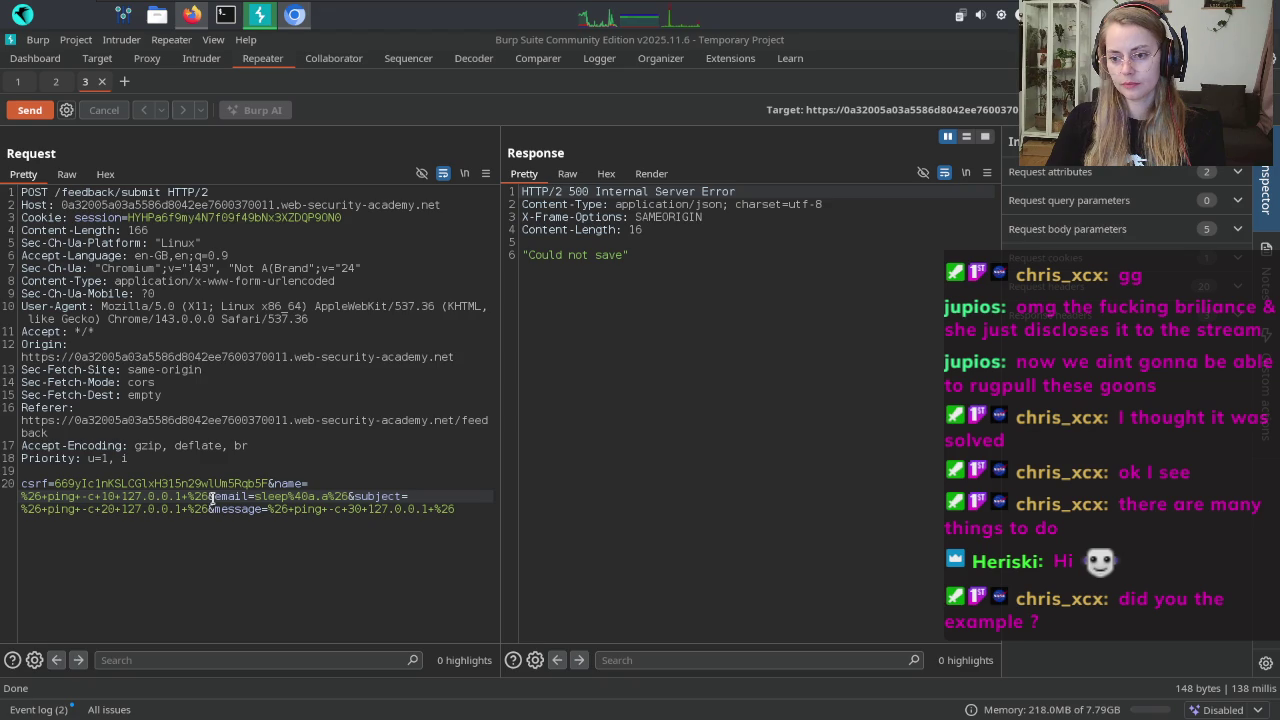
Step: Paste the ping -c 10 payload over the email value and resend, getting 400 Missing parameter
{"action": "left_click_drag", "start_coordinate": [347, 495], "coordinate": [255, 495]}
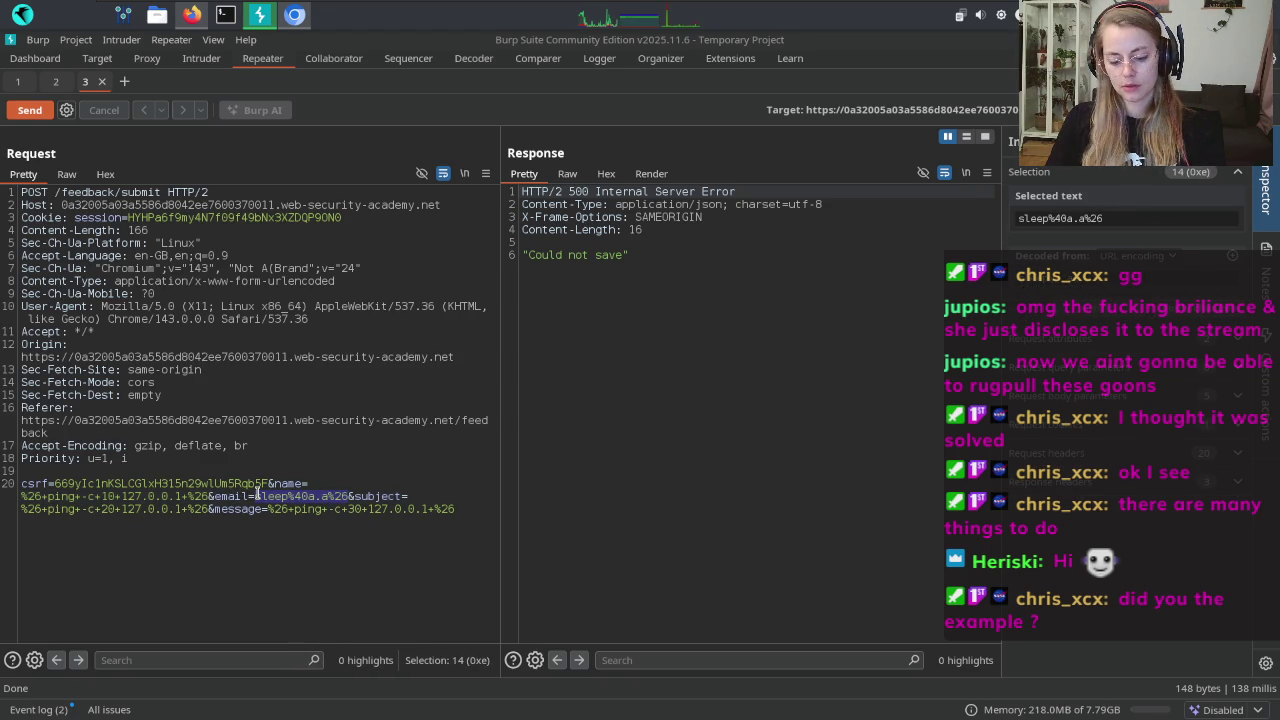
{"action": "key", "text": "ctrl+v"}
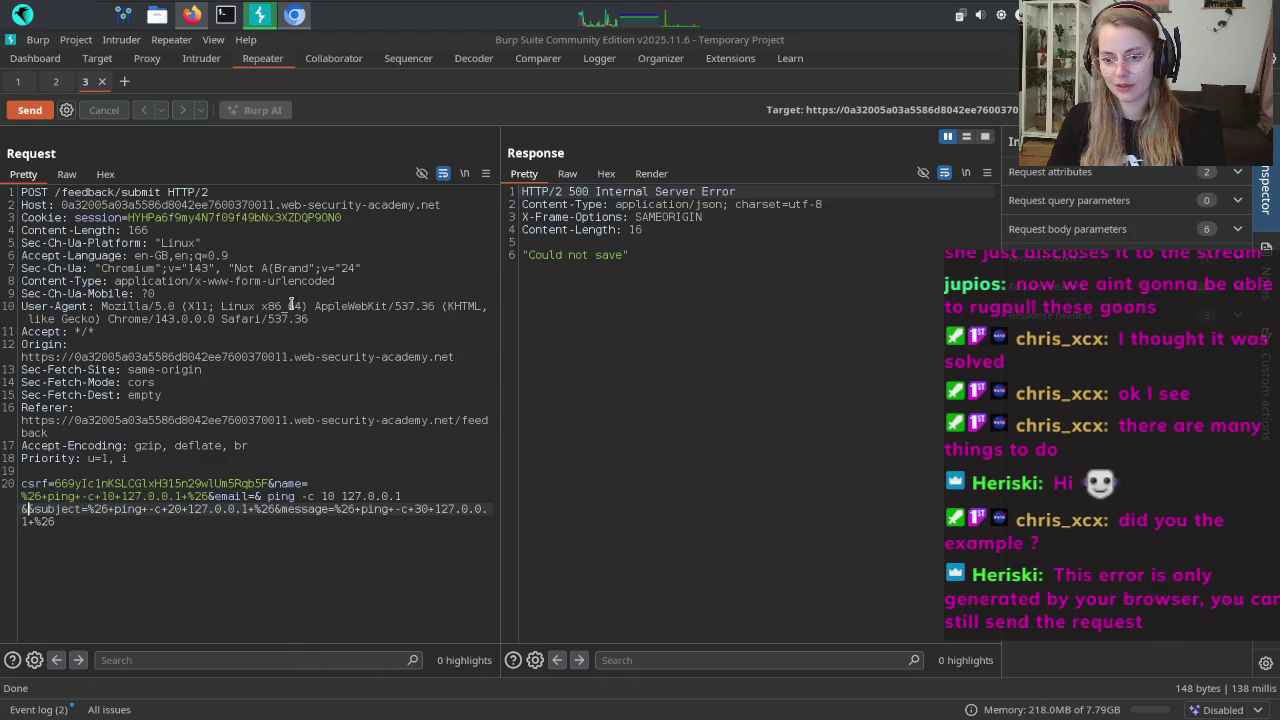
{"action": "key", "text": "BackSpace"}
{"action": "key", "text": "BackSpace"}
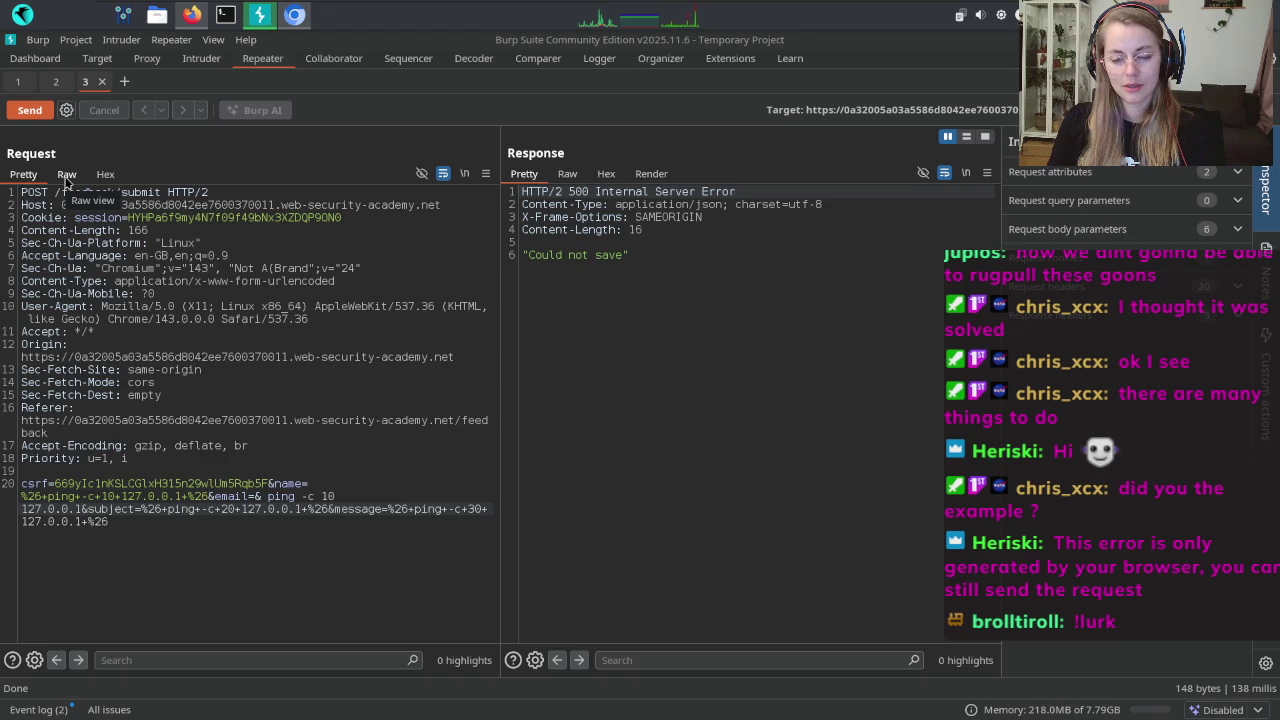
{"action": "left_click", "coordinate": [525, 253]}
{"action": "left_click_drag", "start_coordinate": [525, 254], "coordinate": [630, 255]}
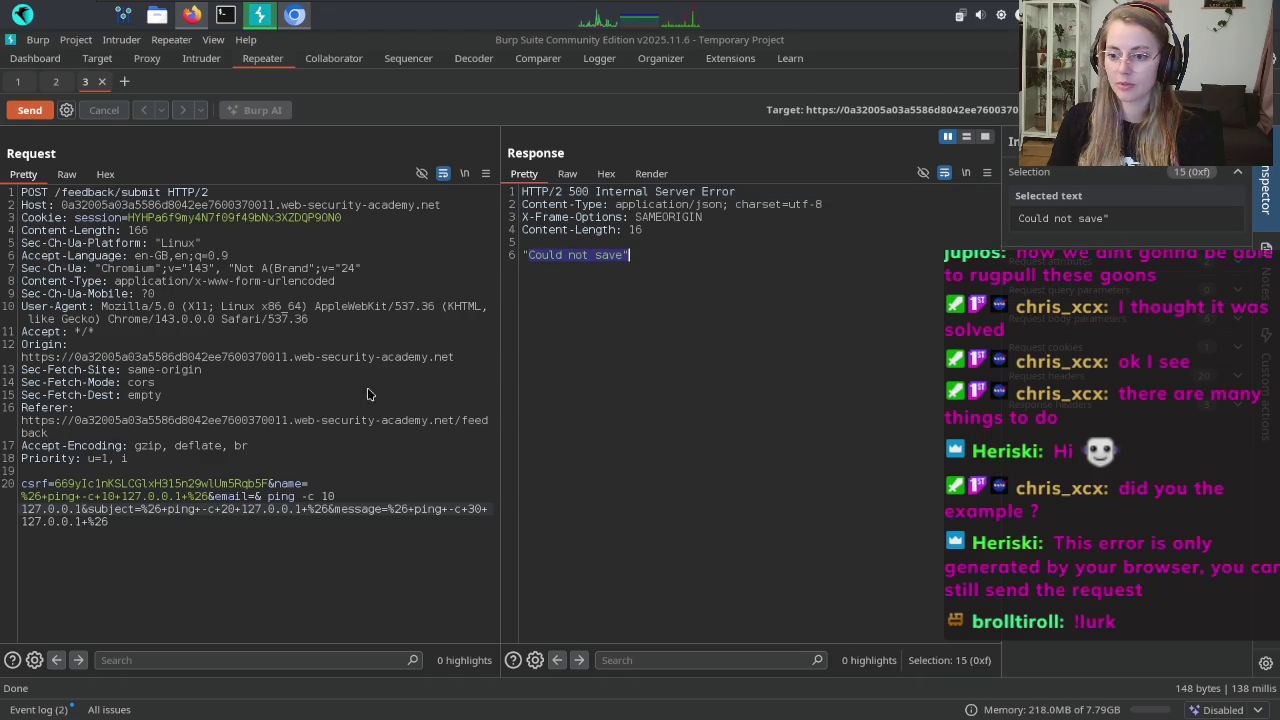
{"action": "left_click", "coordinate": [30, 110]}
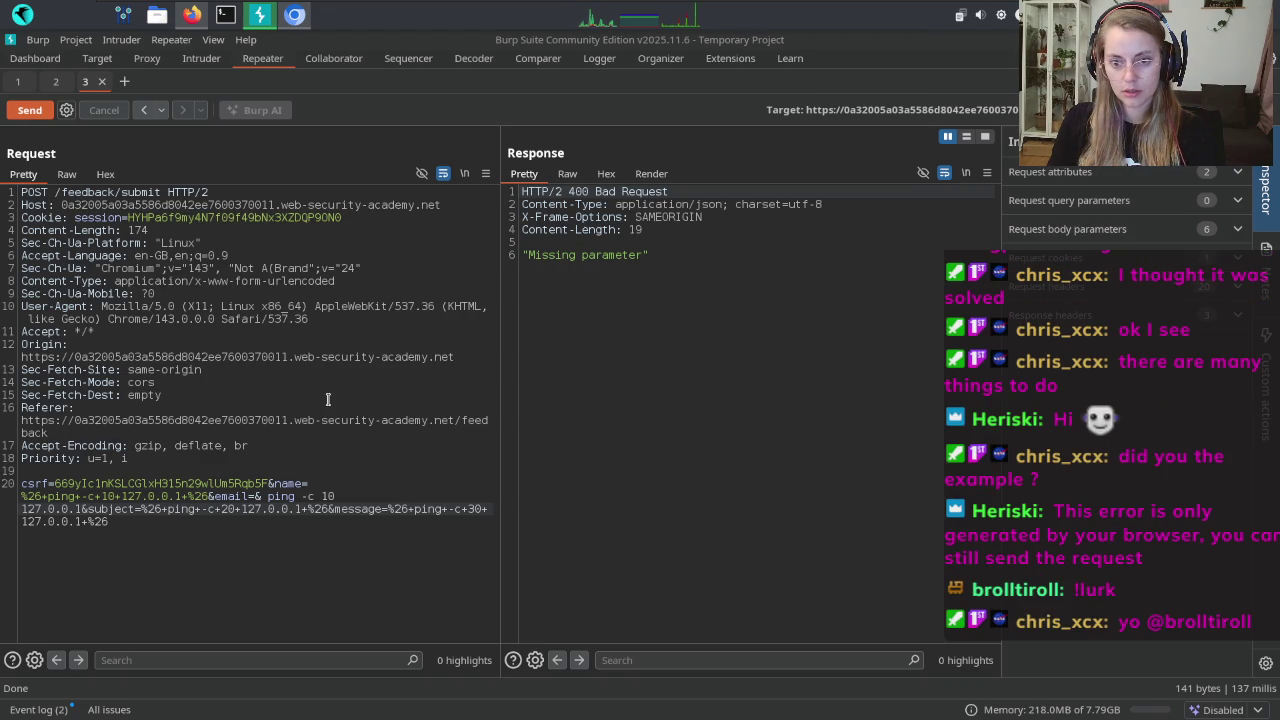
Step: Strip the stray & and spaces from the raw ping payload in the email parameter
{"action": "left_click", "coordinate": [255, 496]}
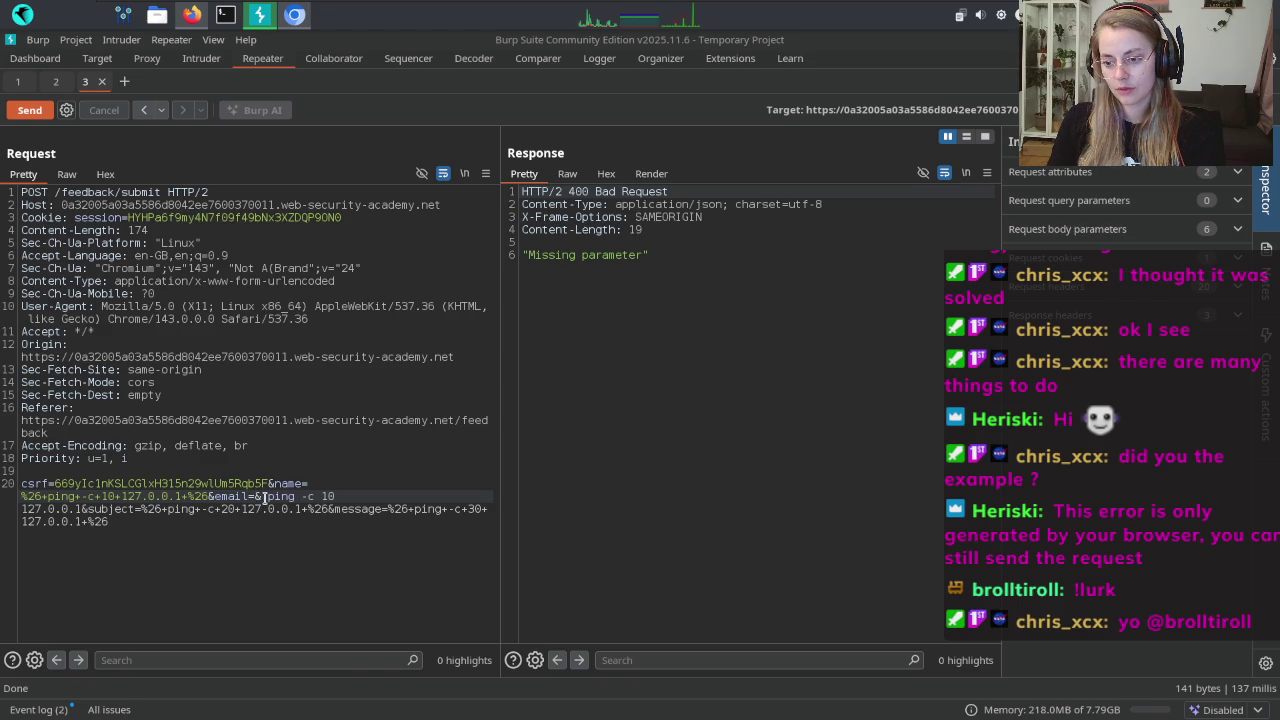
{"action": "left_click_drag", "start_coordinate": [264, 496], "coordinate": [253, 496]}
{"action": "key", "text": "BackSpace"}
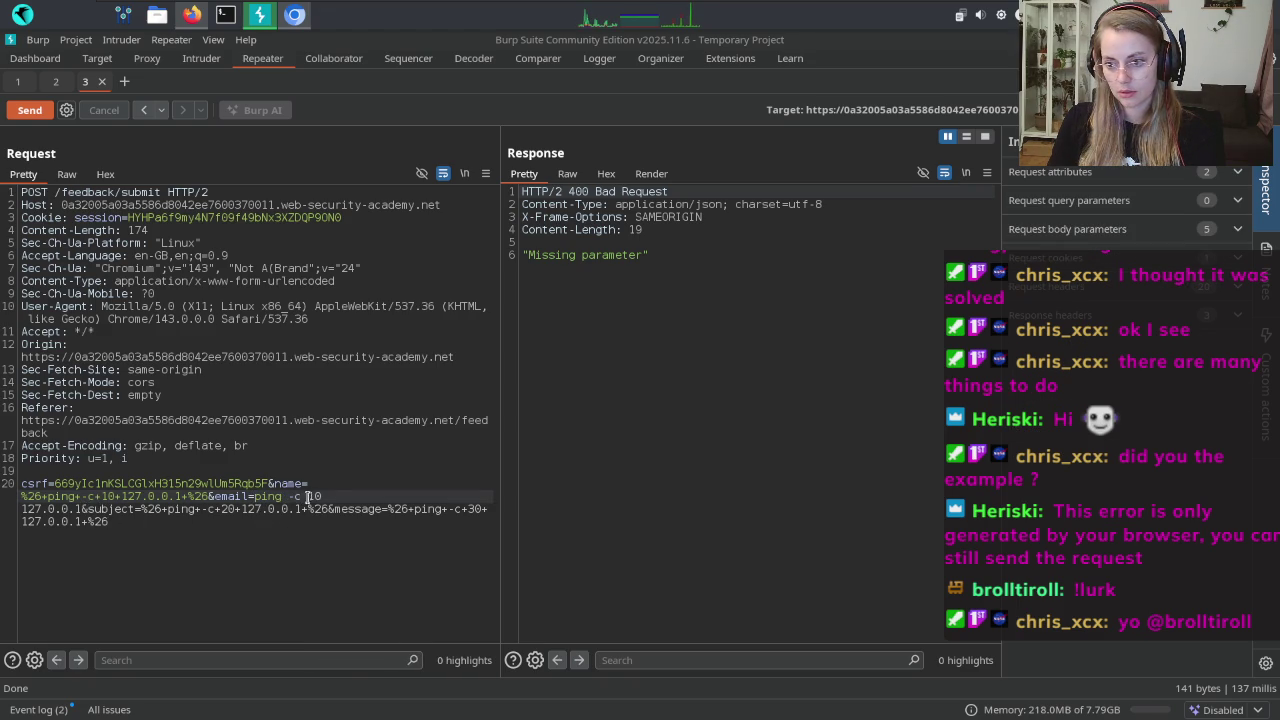
{"action": "key", "text": "Delete"}
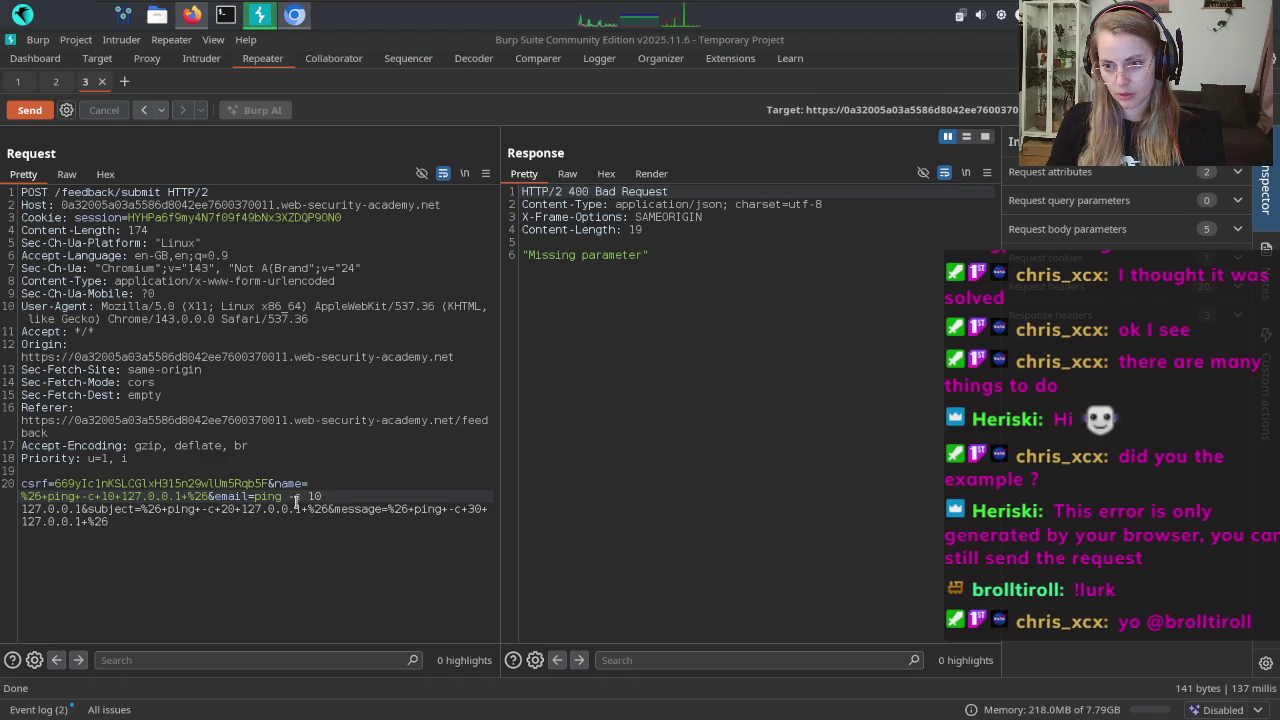
{"action": "key", "text": "BackSpace"}
{"action": "type", "text": "#"}
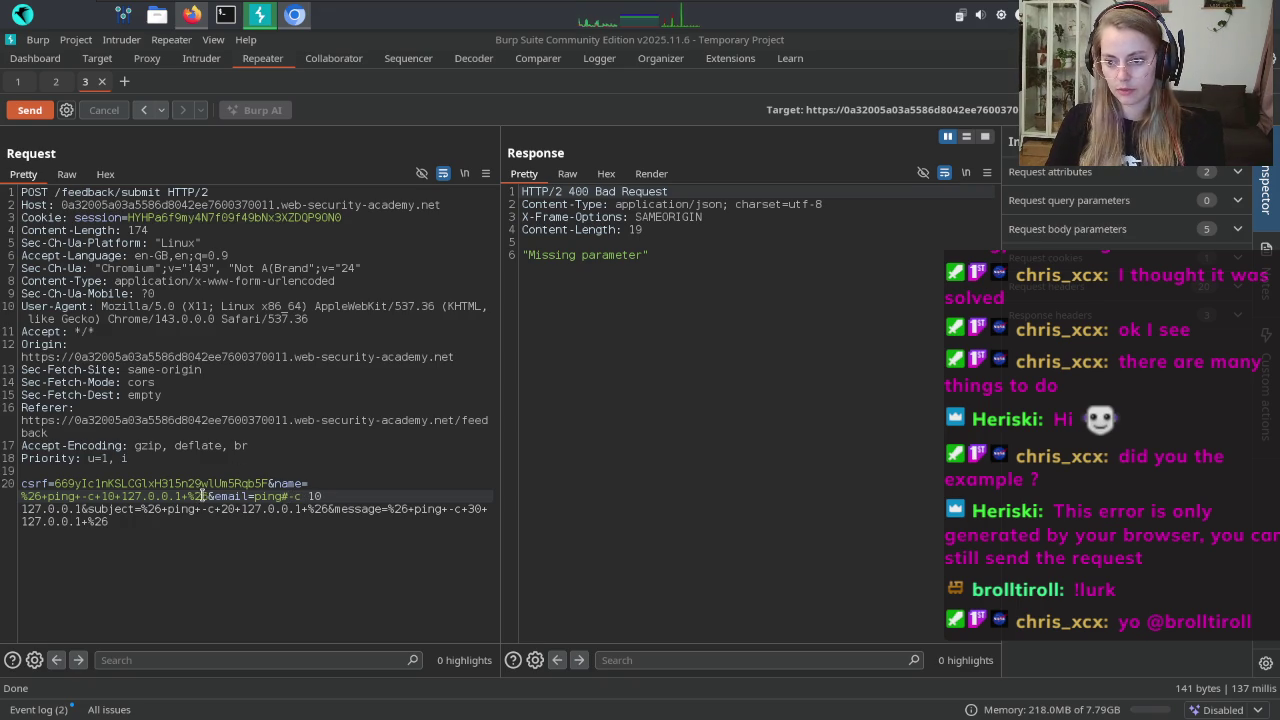
Step: Replace the email payload with %26+ping+-c+10+127.0.0.1+%26, add & before subject, and resend
{"action": "left_click_drag", "start_coordinate": [212, 496], "coordinate": [30, 494]}
{"action": "key", "text": "ctrl+c"}
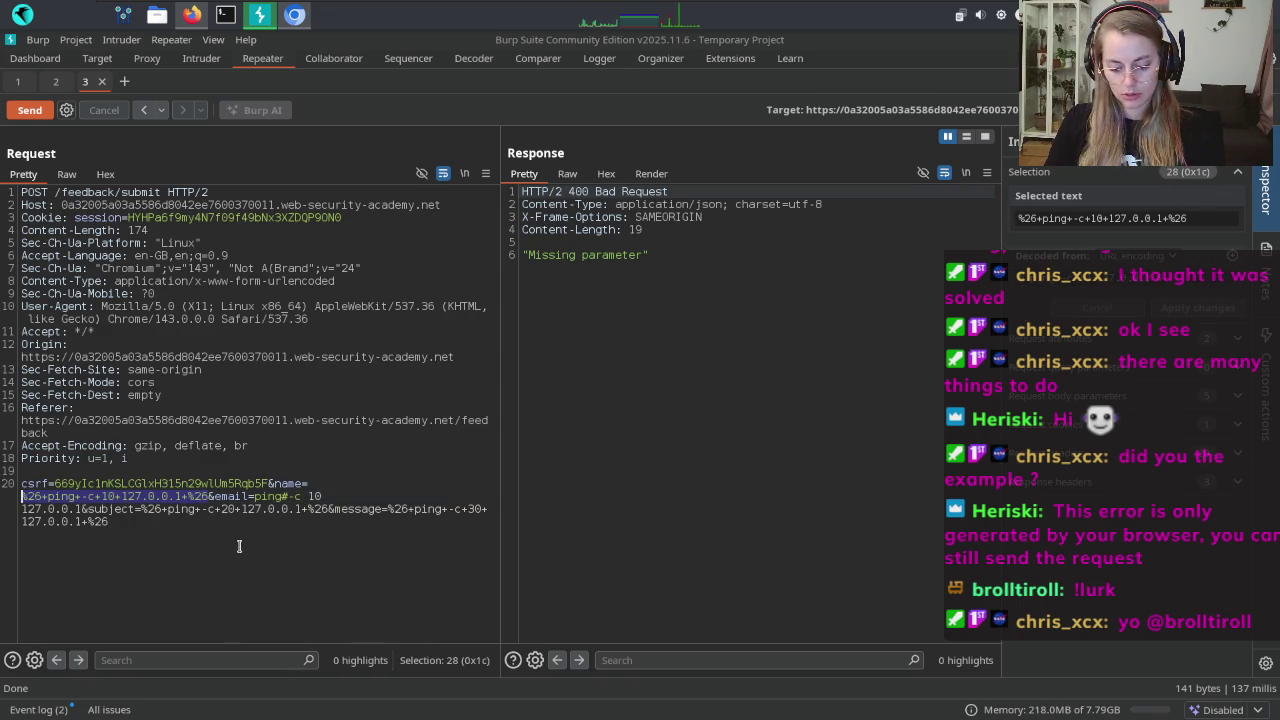
{"action": "left_click_drag", "start_coordinate": [253, 497], "coordinate": [87, 510]}
{"action": "key", "text": "ctrl+v"}
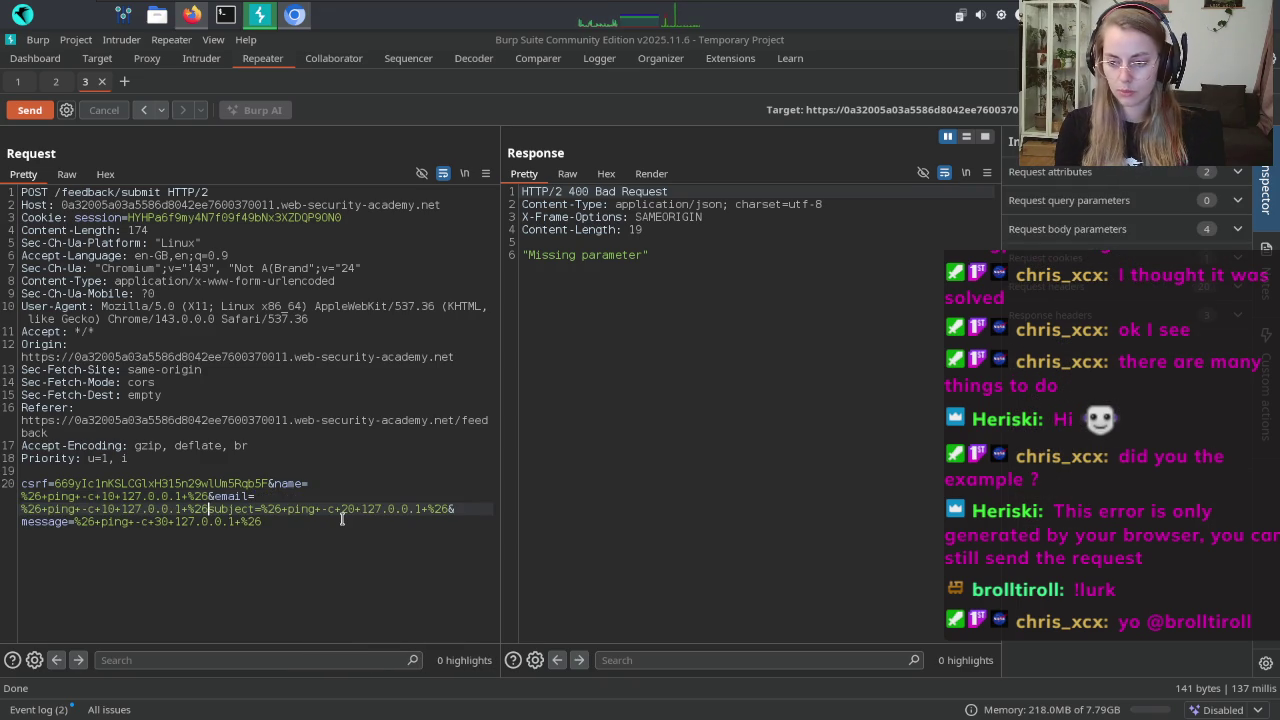
{"action": "type", "text": "&"}
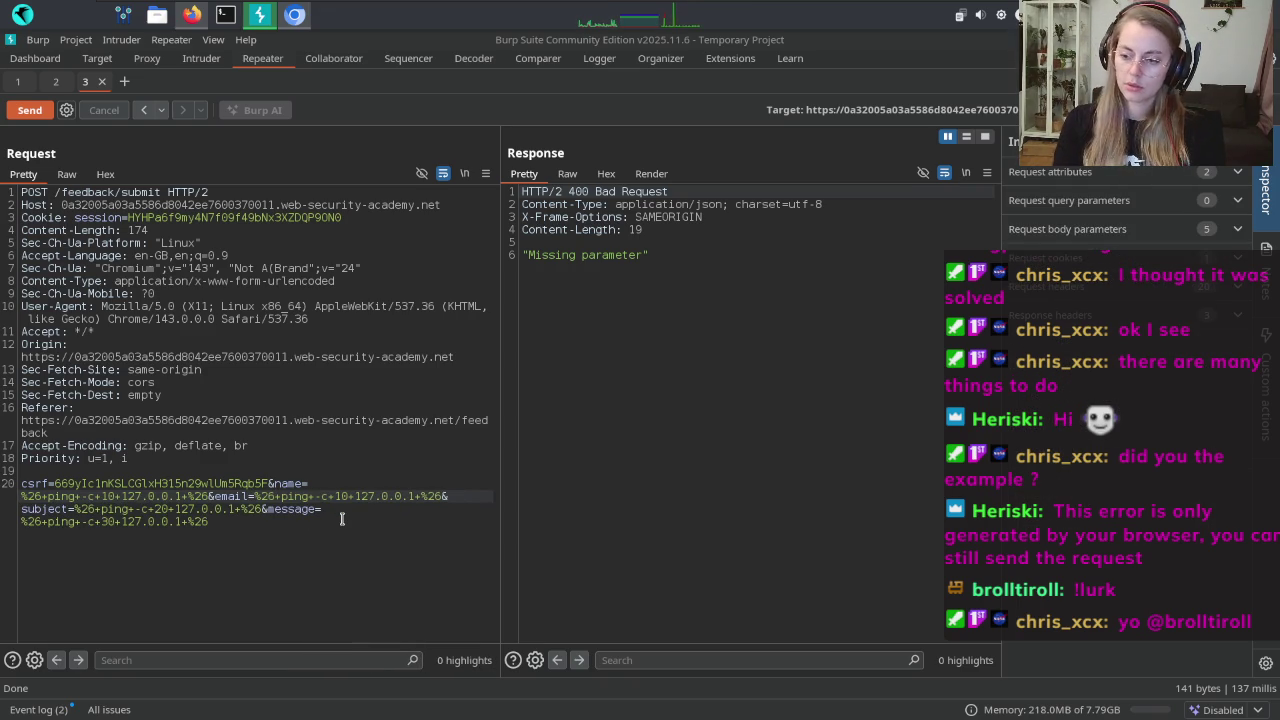
{"action": "left_click", "coordinate": [47, 111]}
{"action": "left_click", "coordinate": [44, 111]}
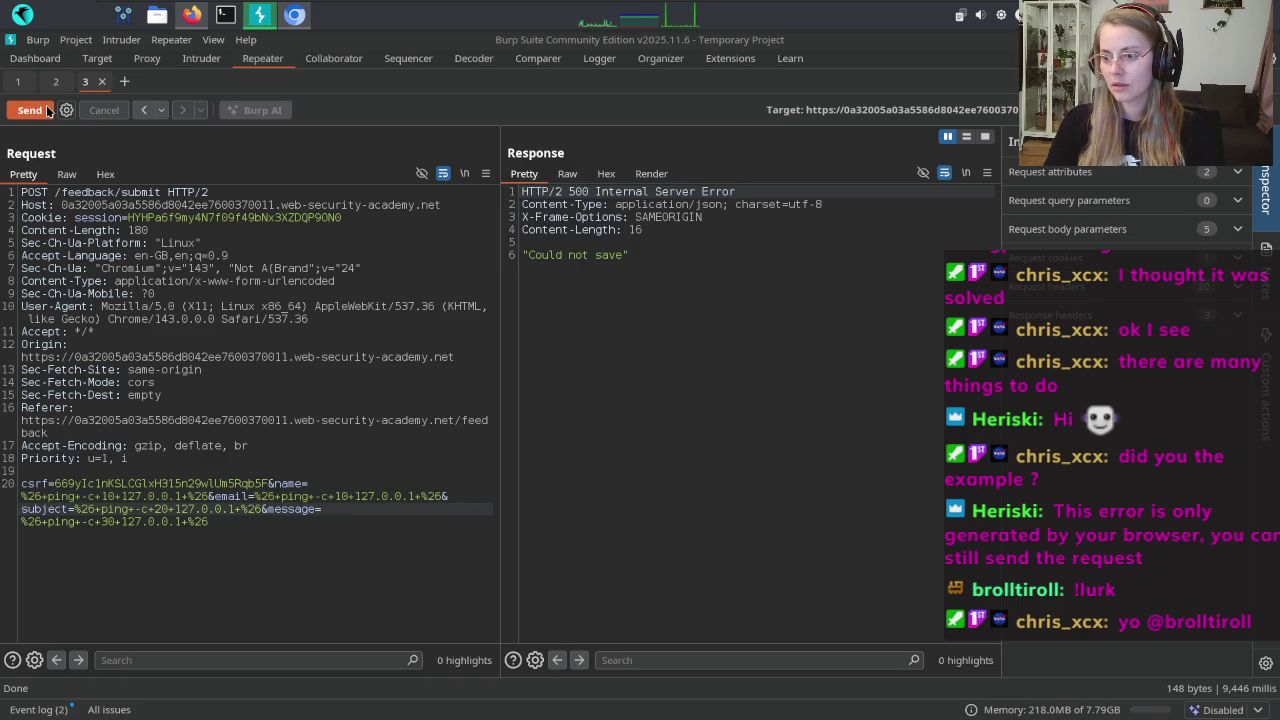
{"action": "left_click", "coordinate": [295, 15]}
{"action": "left_click", "coordinate": [259, 15]}
{"action": "left_click", "coordinate": [295, 15]}
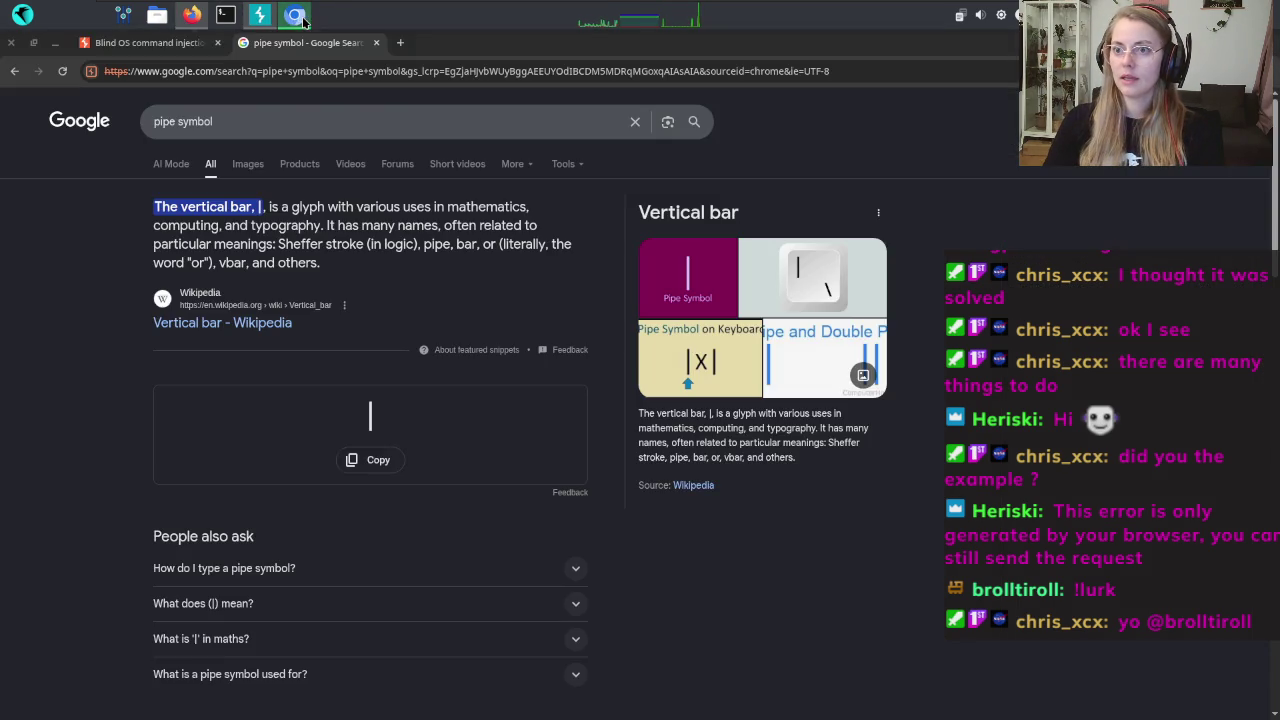
{"action": "left_click", "coordinate": [126, 48]}
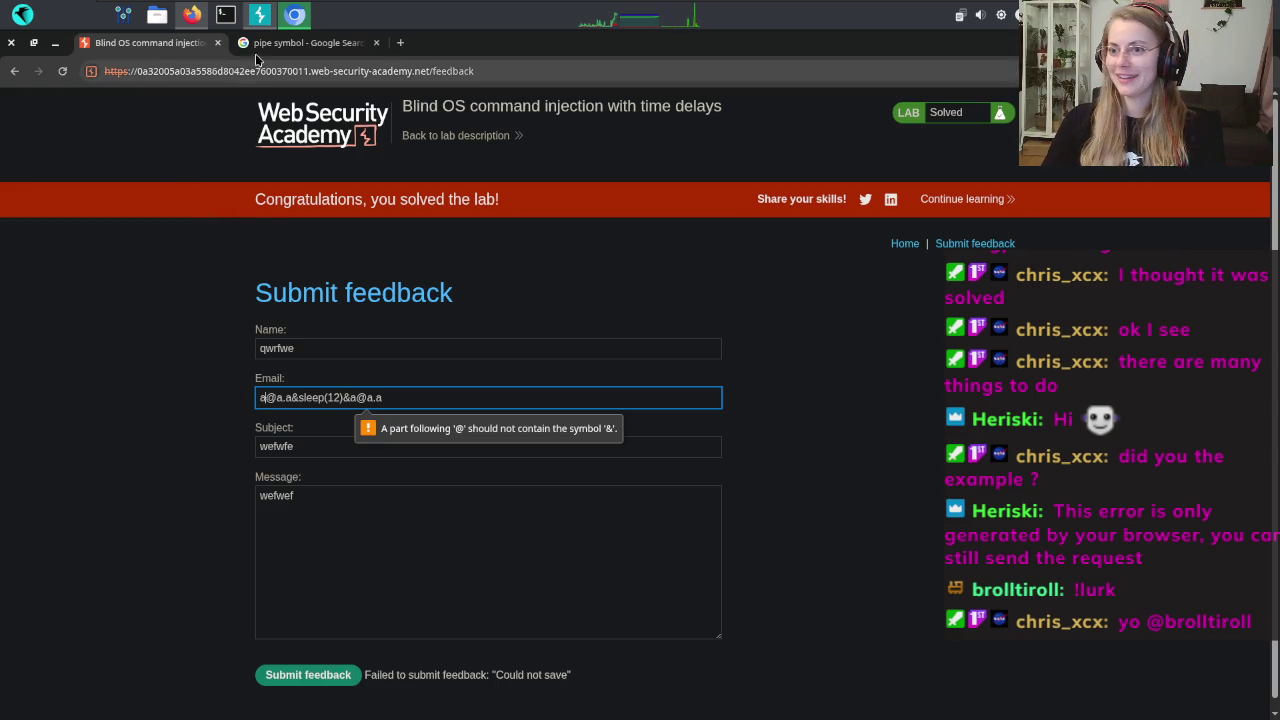
{"action": "left_click", "coordinate": [261, 15]}
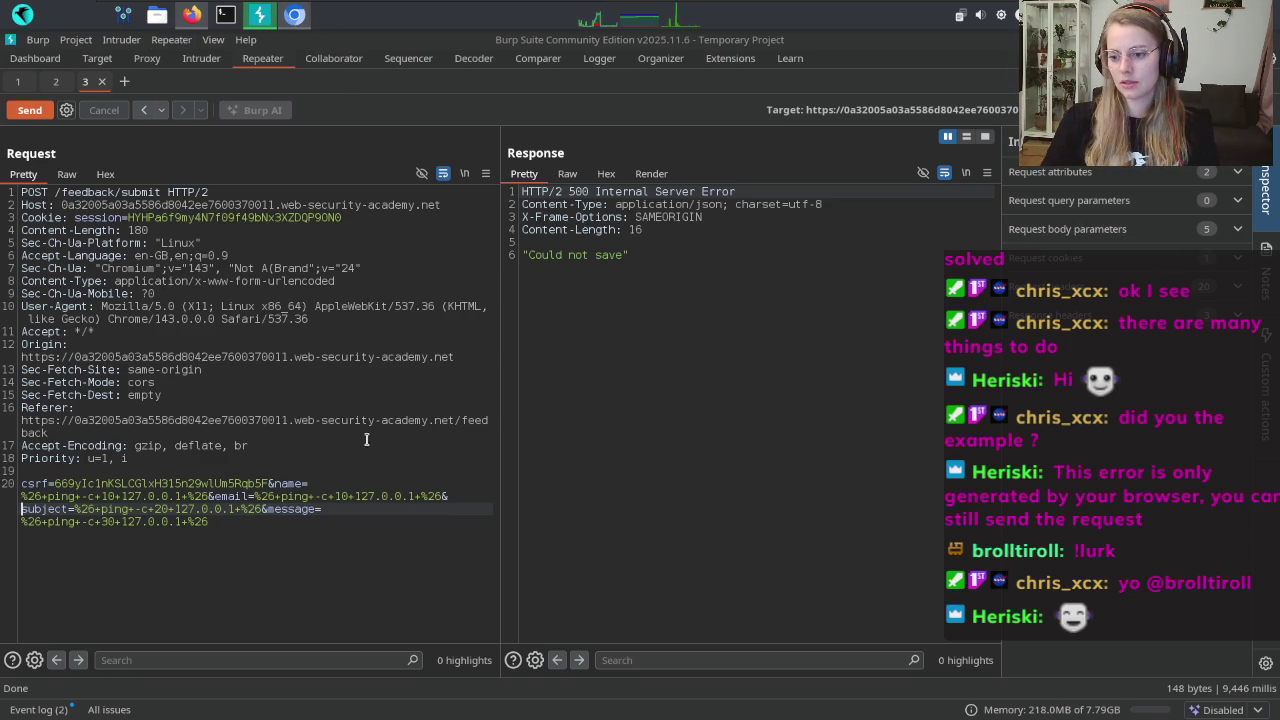
{"action": "mouse_move", "coordinate": [294, 14]}
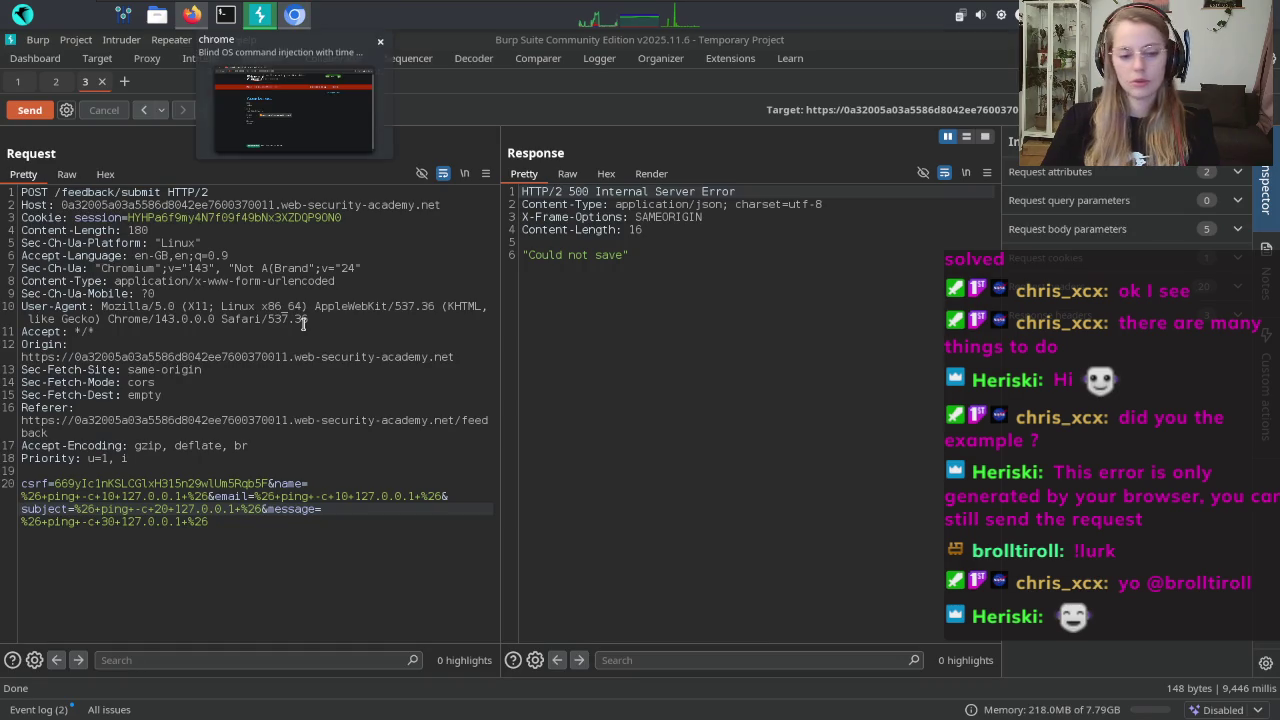
{"action": "left_click", "coordinate": [3, 513]}
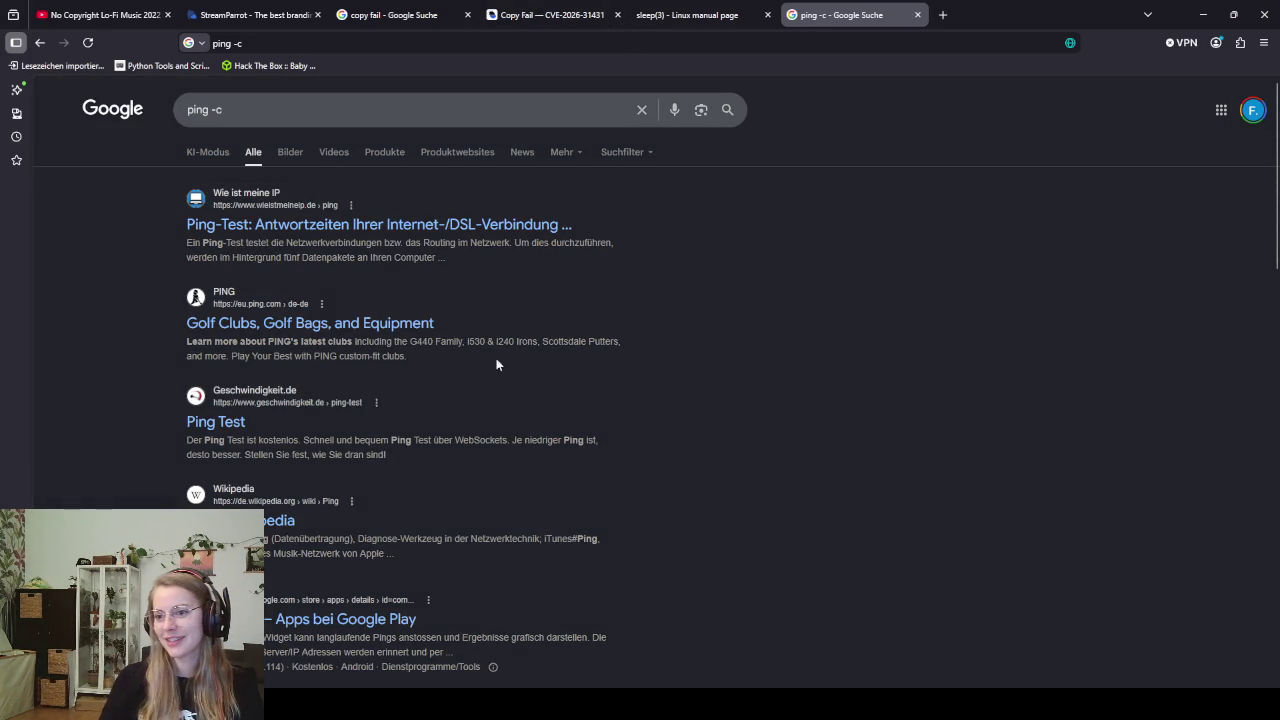
Step: Search Google for 'ping -c man' and open the unix.com ping(8) Ultrix man page
{"action": "scroll", "coordinate": [208, 345], "scroll_direction": "down", "scroll_amount": 3}
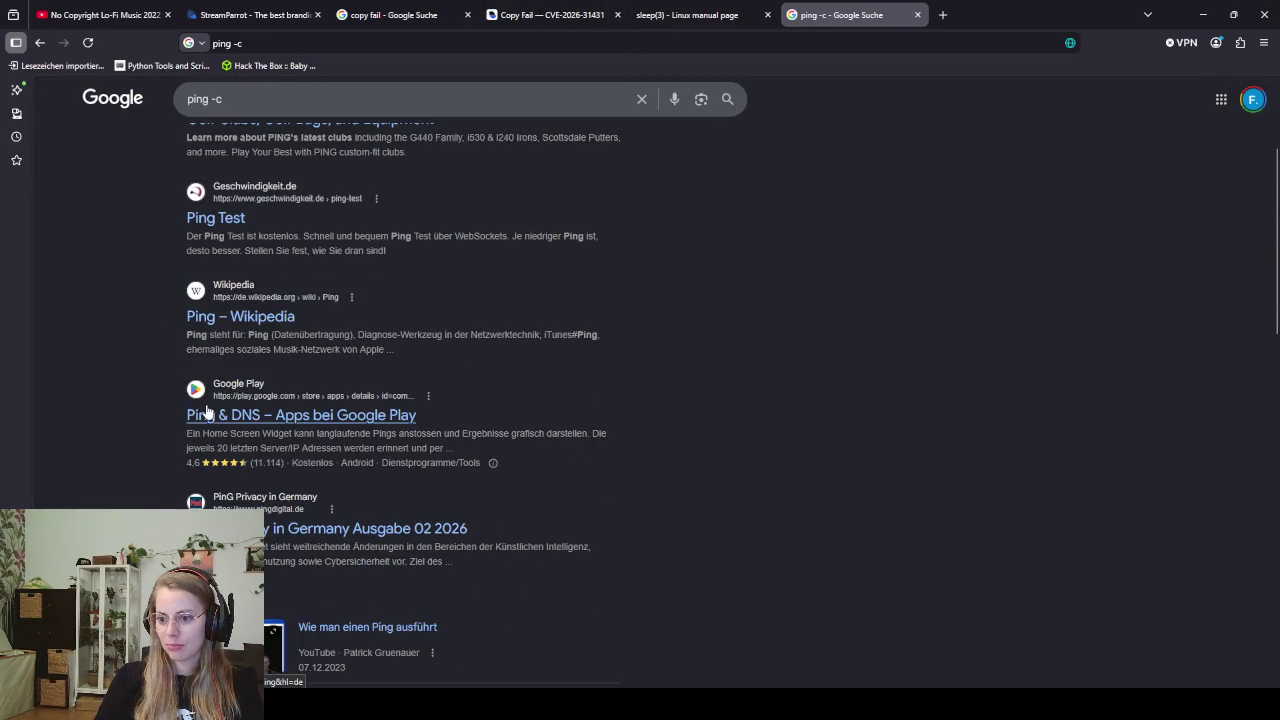
{"action": "scroll", "coordinate": [104, 392], "scroll_direction": "up", "scroll_amount": 3}
{"action": "left_click", "coordinate": [250, 103]}
{"action": "key", "text": "Escape"}
{"action": "type", "text": "man"}
{"action": "key", "text": "BackSpace"}
{"action": "key", "text": "BackSpace"}
{"action": "key", "text": "BackSpace"}
{"action": "type", "text": "man"}
{"action": "key", "text": "Return"}
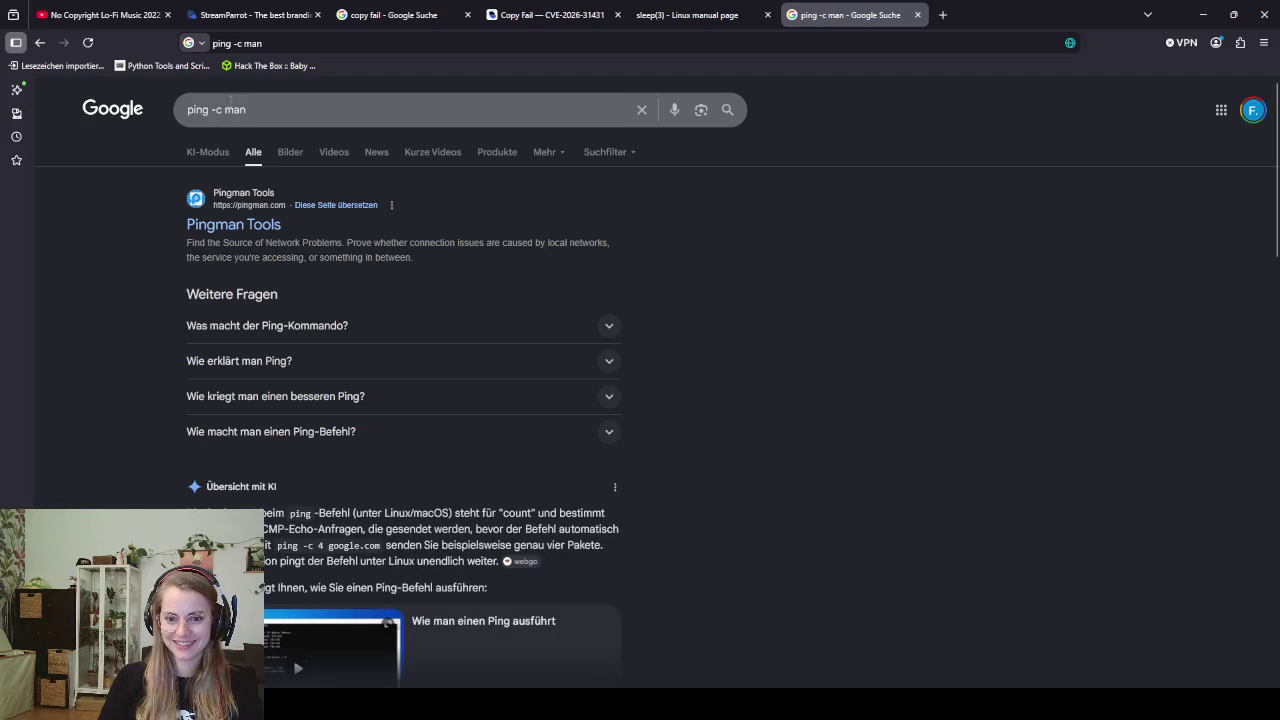
{"action": "scroll", "coordinate": [200, 448], "scroll_direction": "down", "scroll_amount": 2}
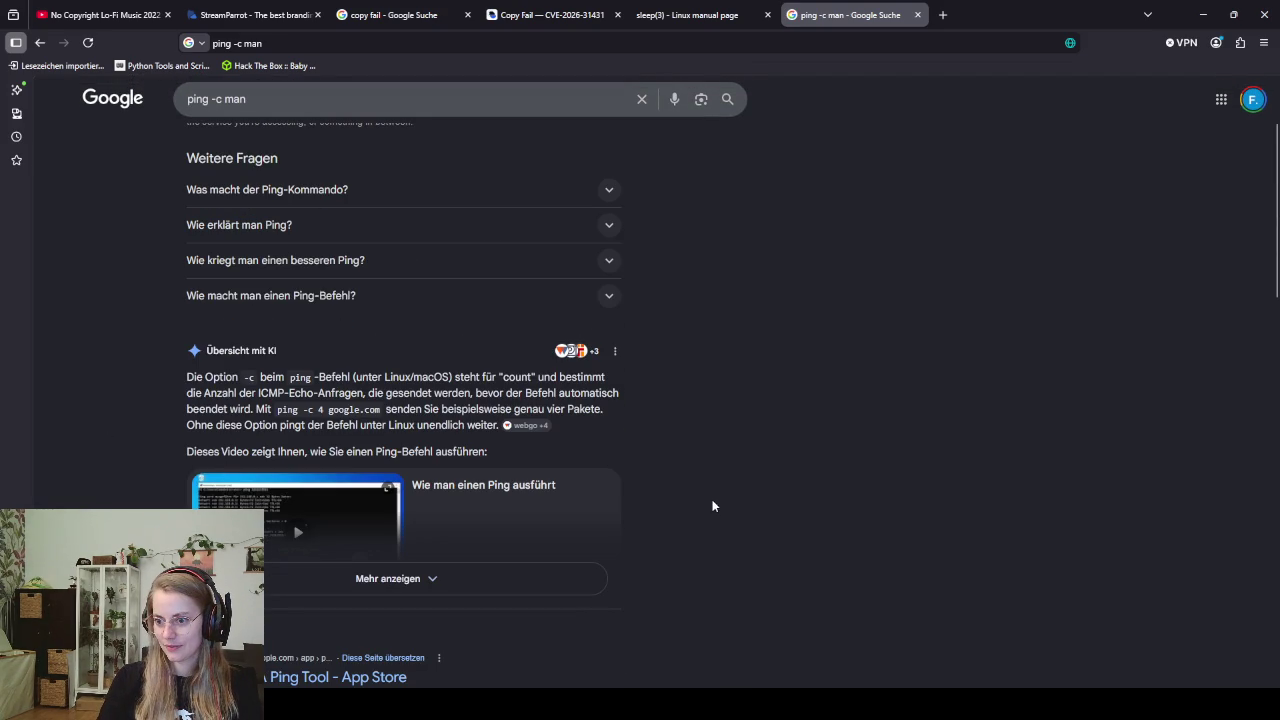
{"action": "scroll", "coordinate": [713, 503], "scroll_direction": "down", "scroll_amount": 4}
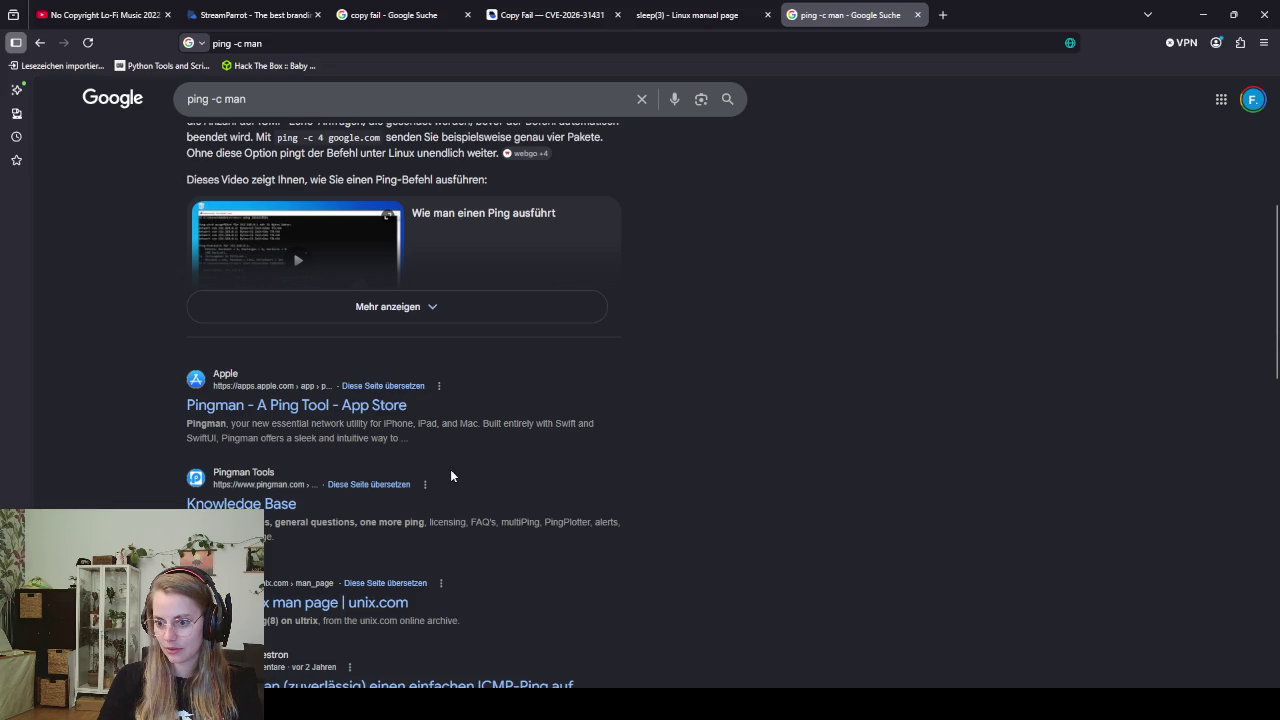
{"action": "scroll", "coordinate": [447, 500], "scroll_direction": "down", "scroll_amount": 2}
{"action": "left_click", "coordinate": [263, 467]}
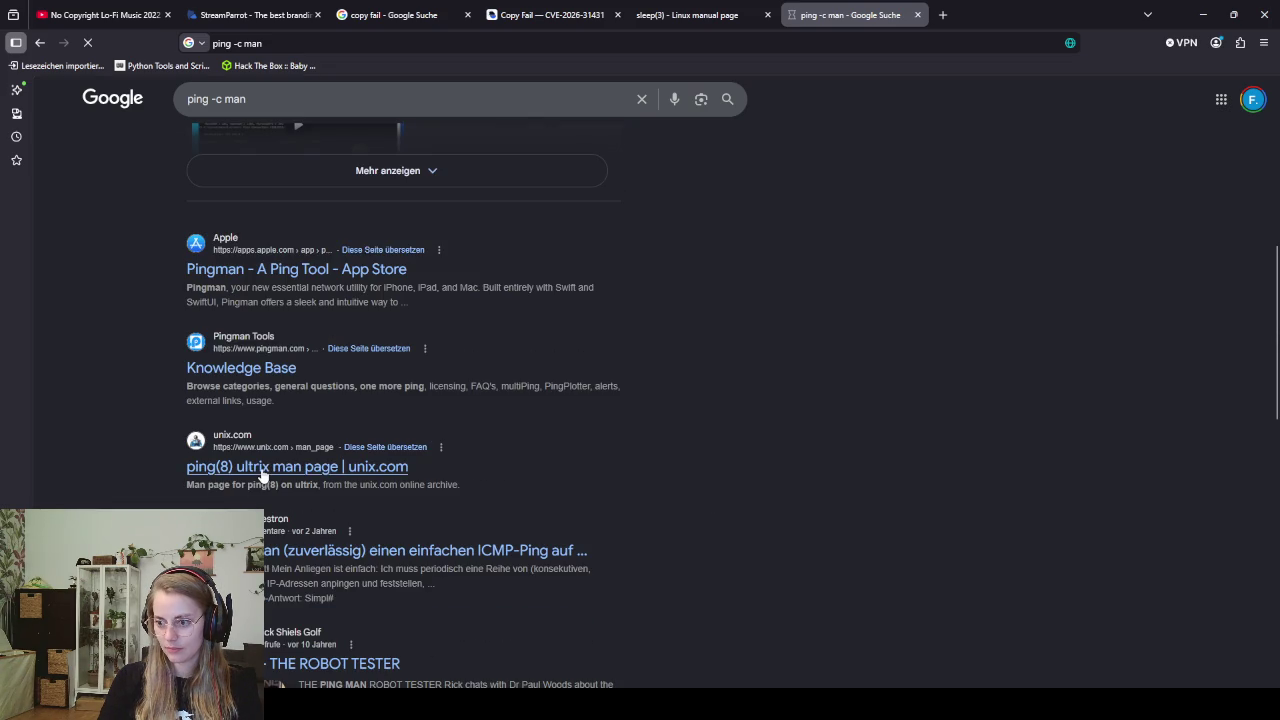
Step: Skim the ping(8) page, then check the die.net dpm-ping(1) result and come back
{"action": "scroll", "coordinate": [263, 474], "scroll_direction": "down", "scroll_amount": 3}
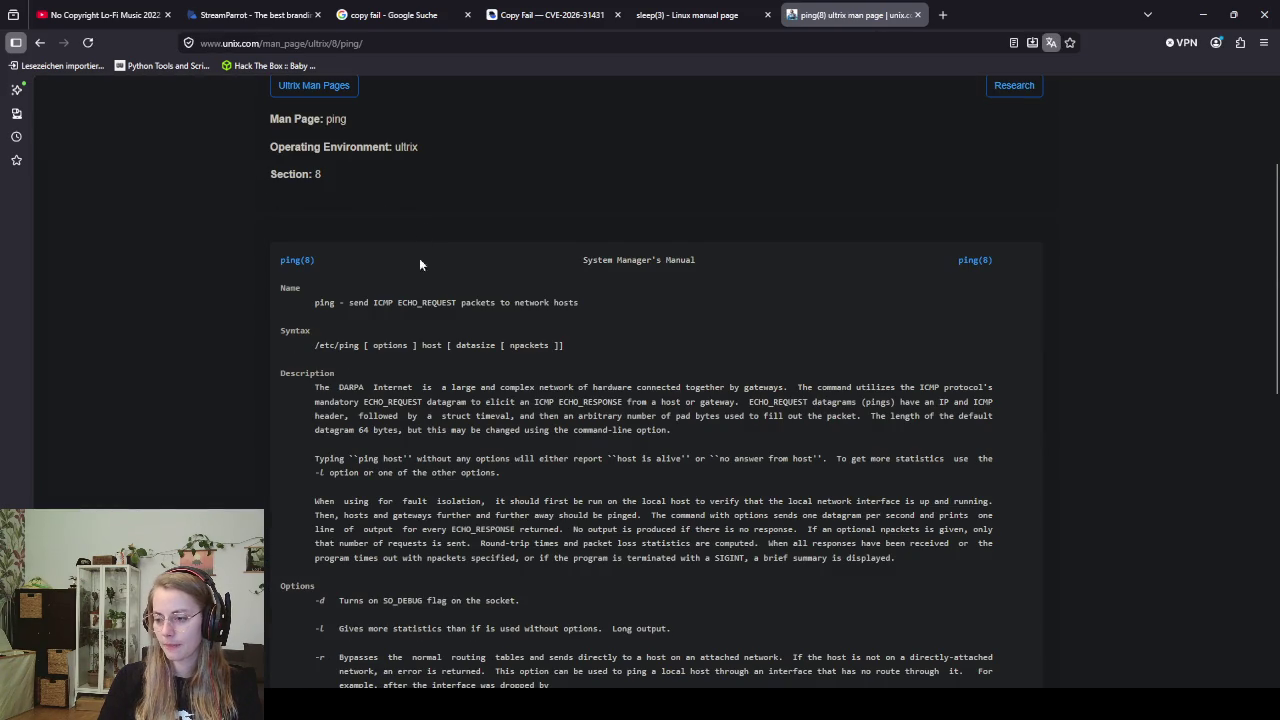
{"action": "scroll", "coordinate": [399, 531], "scroll_direction": "down", "scroll_amount": 3}
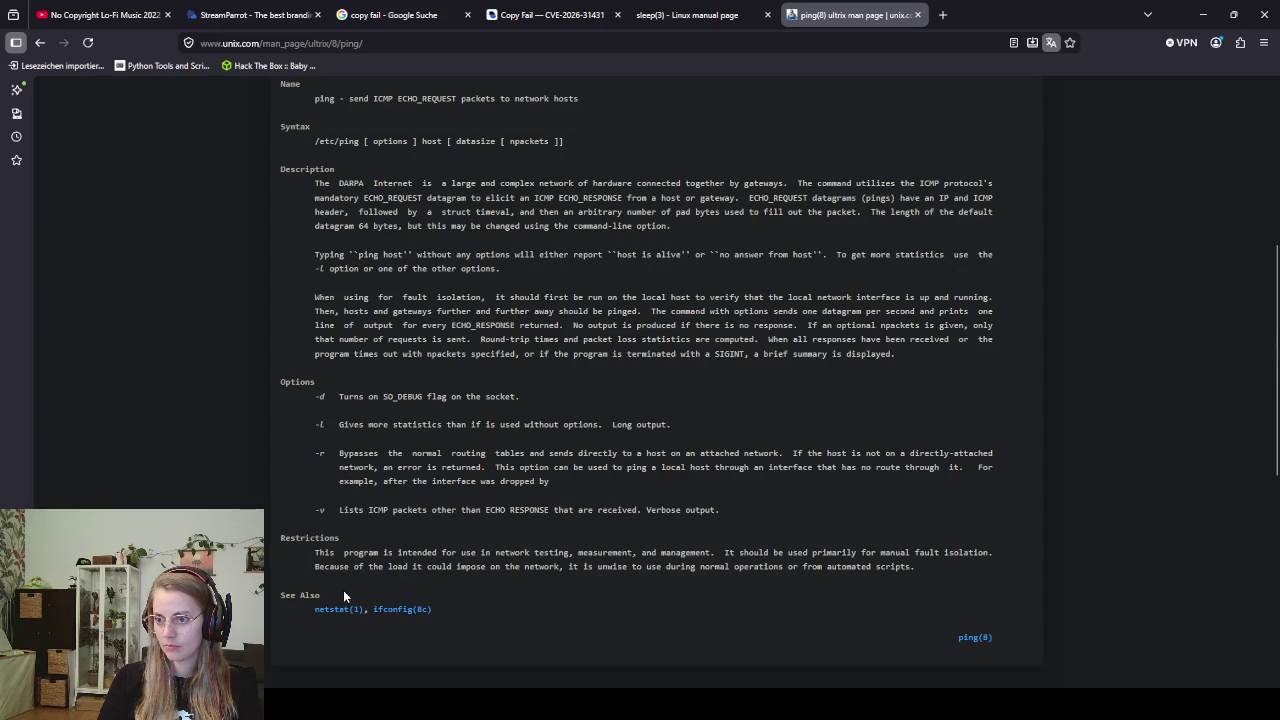
{"action": "scroll", "coordinate": [343, 587], "scroll_direction": "up", "scroll_amount": 2}
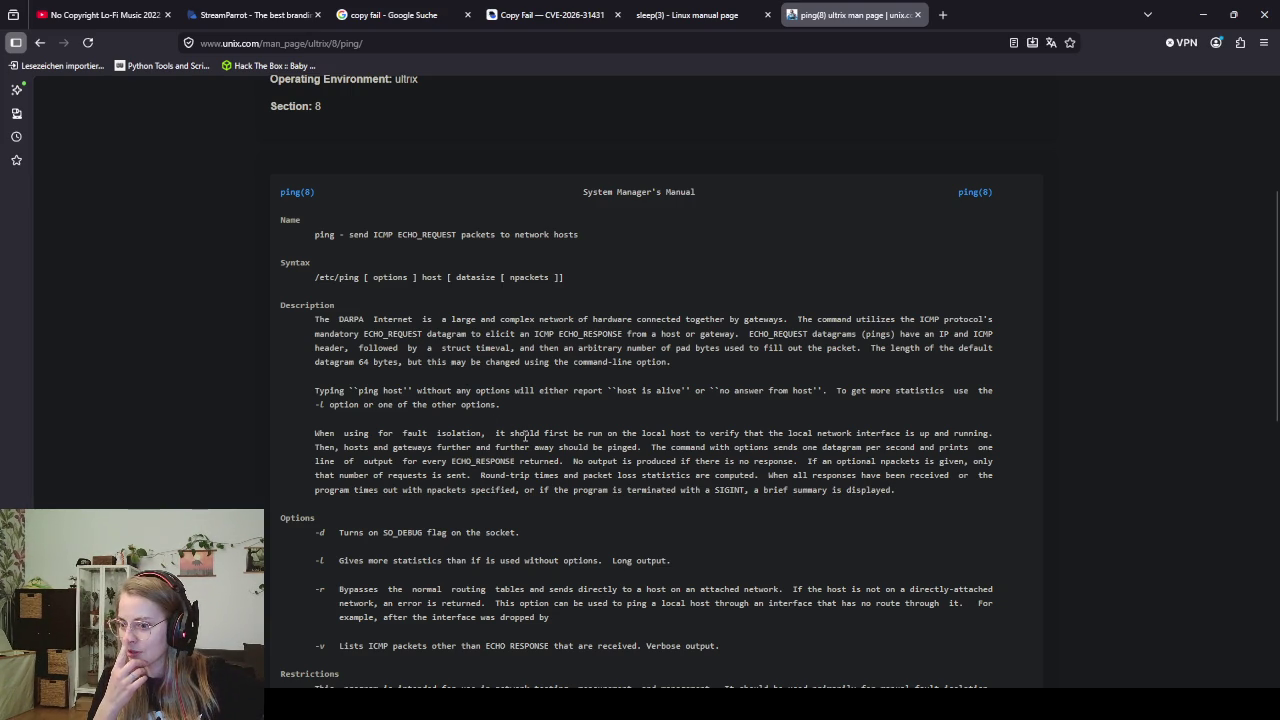
{"action": "scroll", "coordinate": [616, 518], "scroll_direction": "down", "scroll_amount": 2}
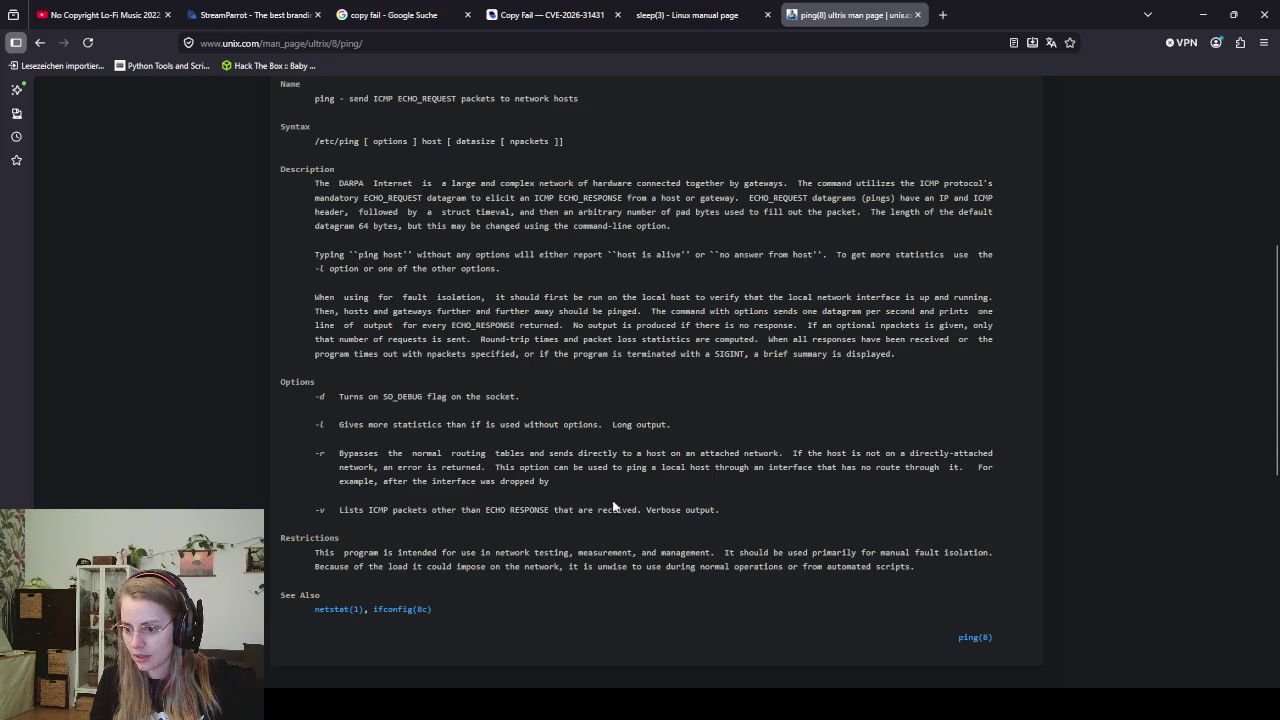
{"action": "key", "text": "alt+Left"}
{"action": "scroll", "coordinate": [379, 511], "scroll_direction": "down", "scroll_amount": 4}
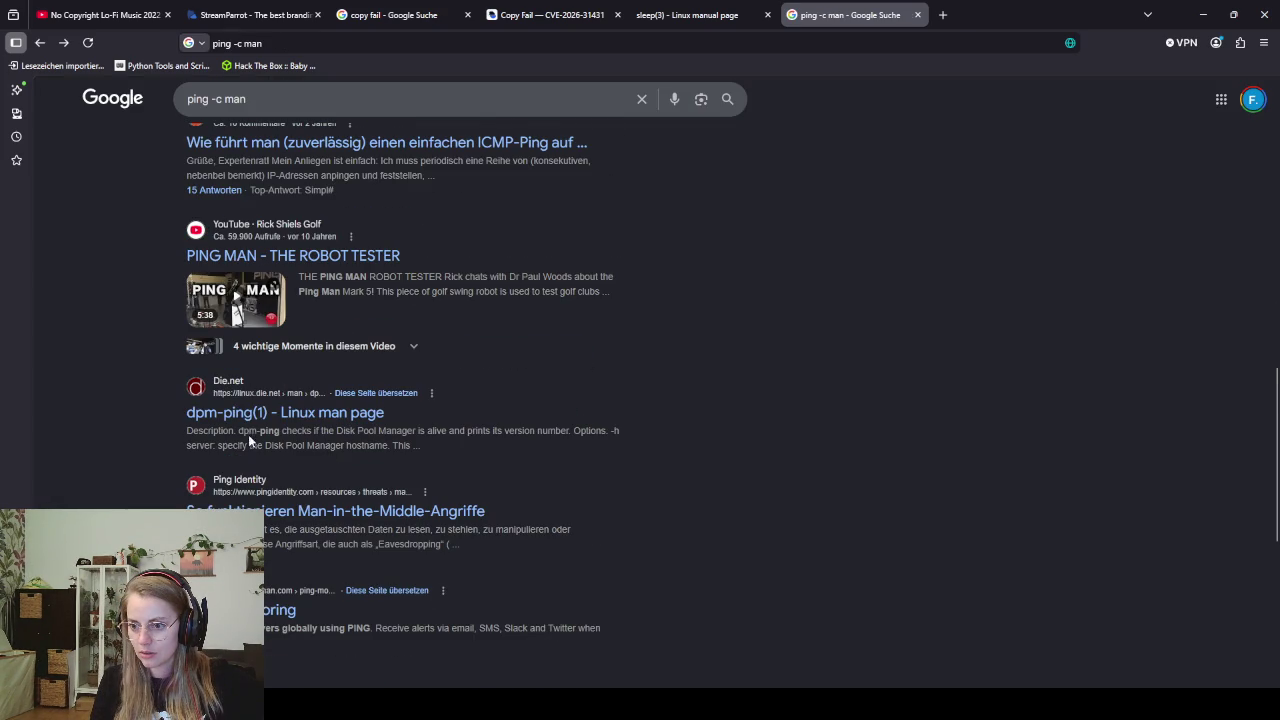
{"action": "left_click", "coordinate": [252, 414]}
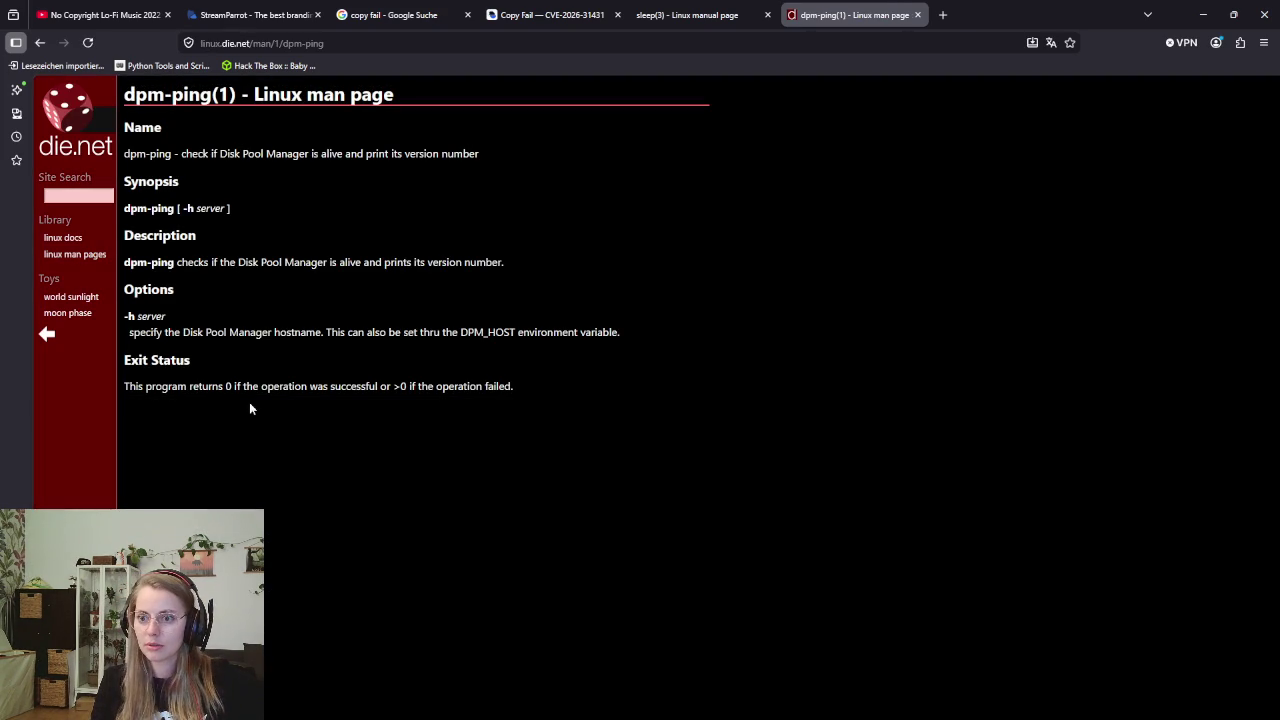
{"action": "key", "text": "alt+Left"}
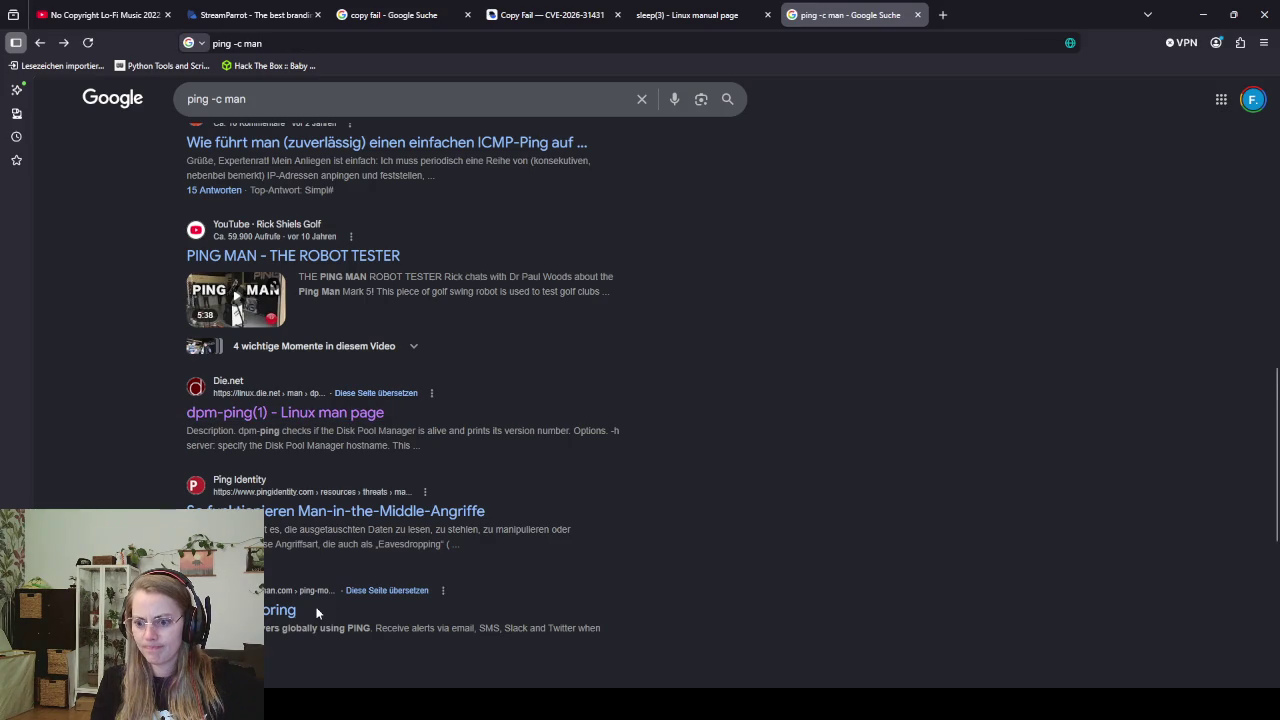
{"action": "scroll", "coordinate": [316, 606], "scroll_direction": "down", "scroll_amount": 2}
{"action": "scroll", "coordinate": [305, 542], "scroll_direction": "up", "scroll_amount": 4}
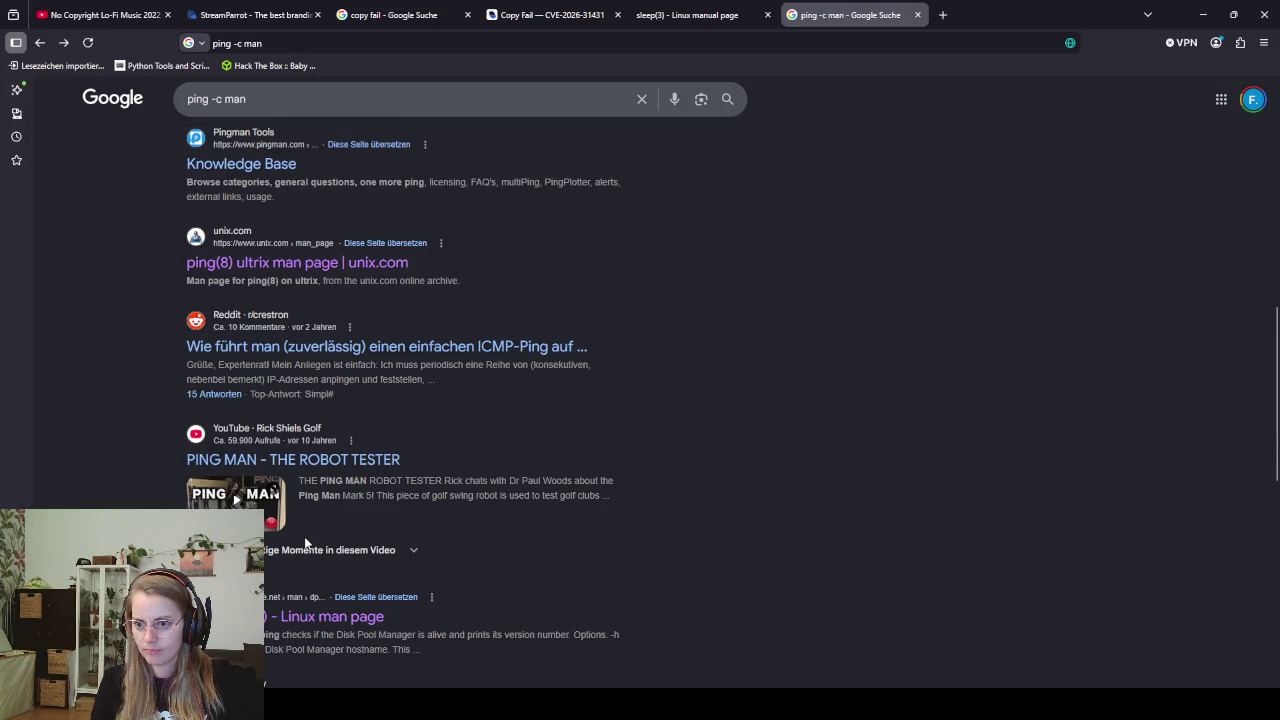
Step: Reopen the unix.com ping(8) page and highlight part of its description
{"action": "left_click", "coordinate": [286, 268]}
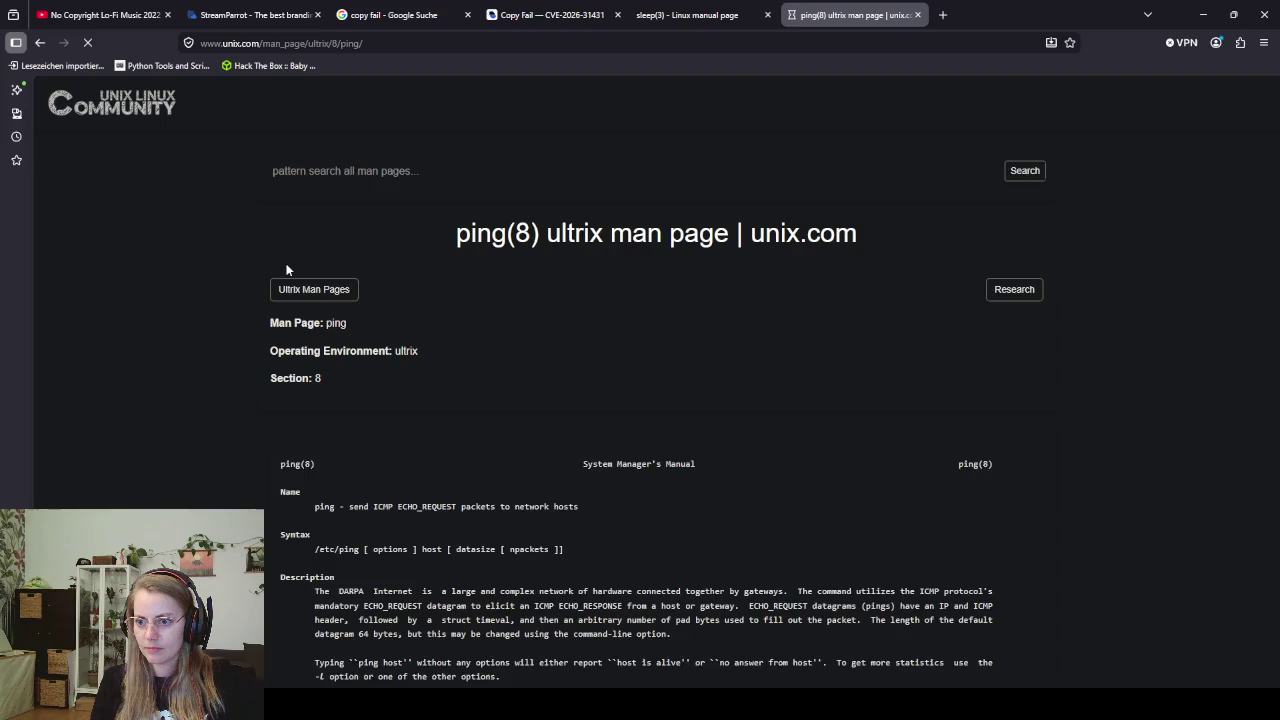
{"action": "scroll", "coordinate": [488, 504], "scroll_direction": "down", "scroll_amount": 3}
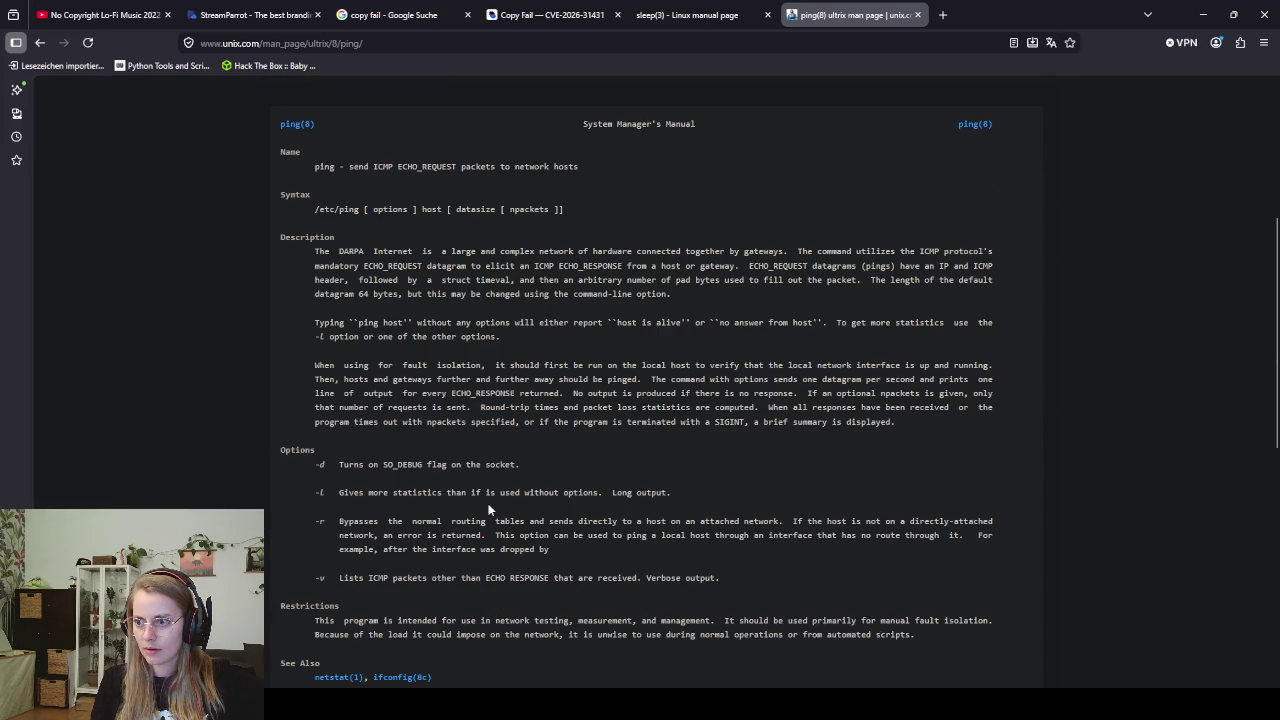
{"action": "scroll", "coordinate": [488, 504], "scroll_direction": "down", "scroll_amount": 4}
{"action": "scroll", "coordinate": [488, 510], "scroll_direction": "down", "scroll_amount": 1}
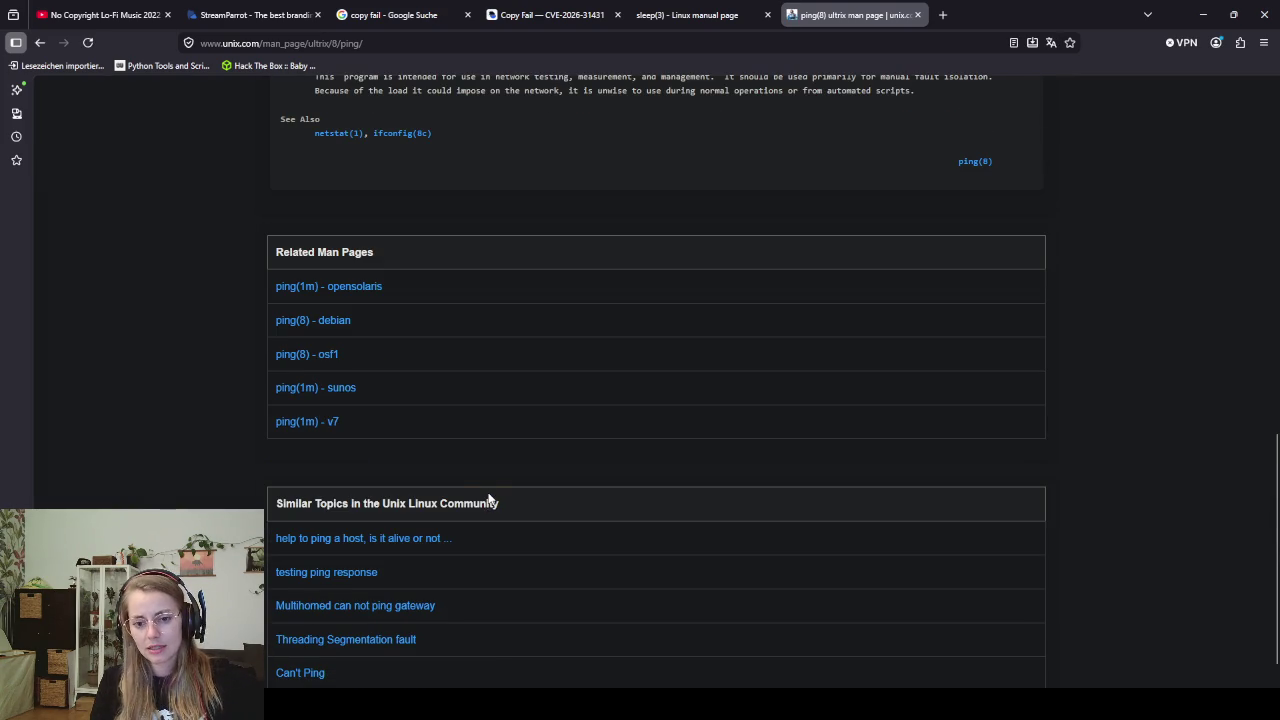
{"action": "scroll", "coordinate": [494, 493], "scroll_direction": "down", "scroll_amount": 1}
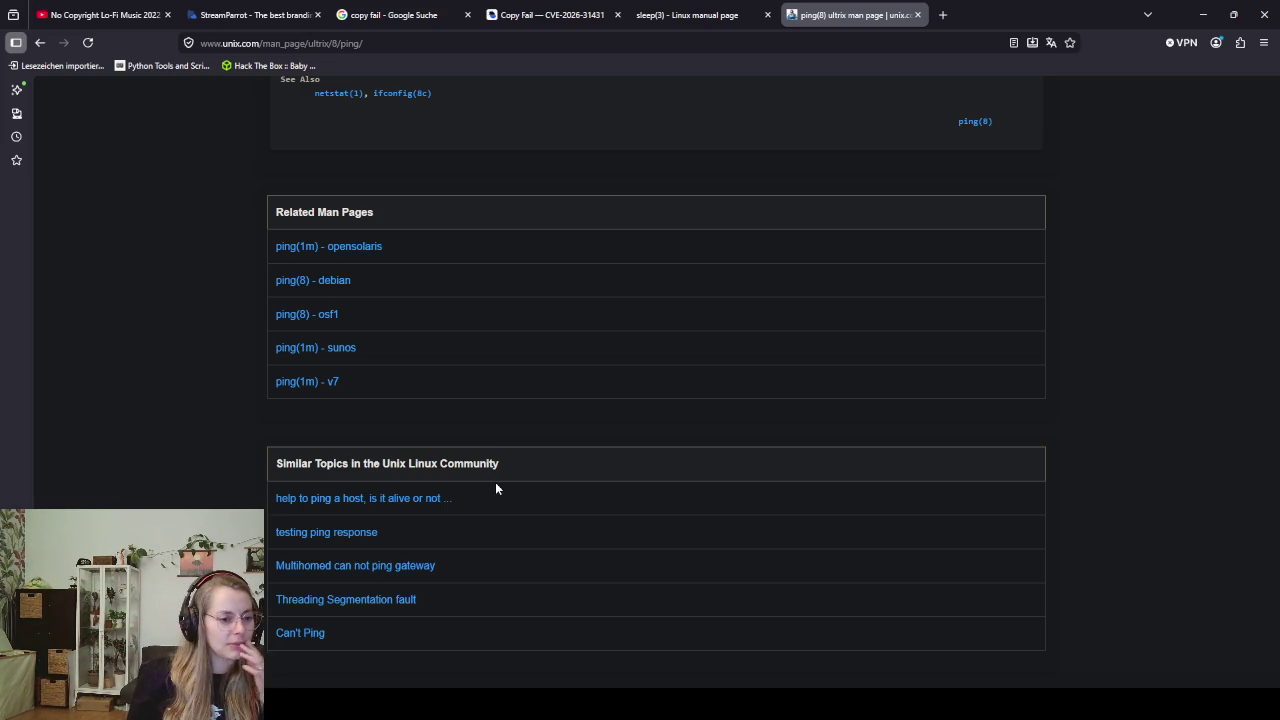
{"action": "scroll", "coordinate": [602, 442], "scroll_direction": "up", "scroll_amount": 5}
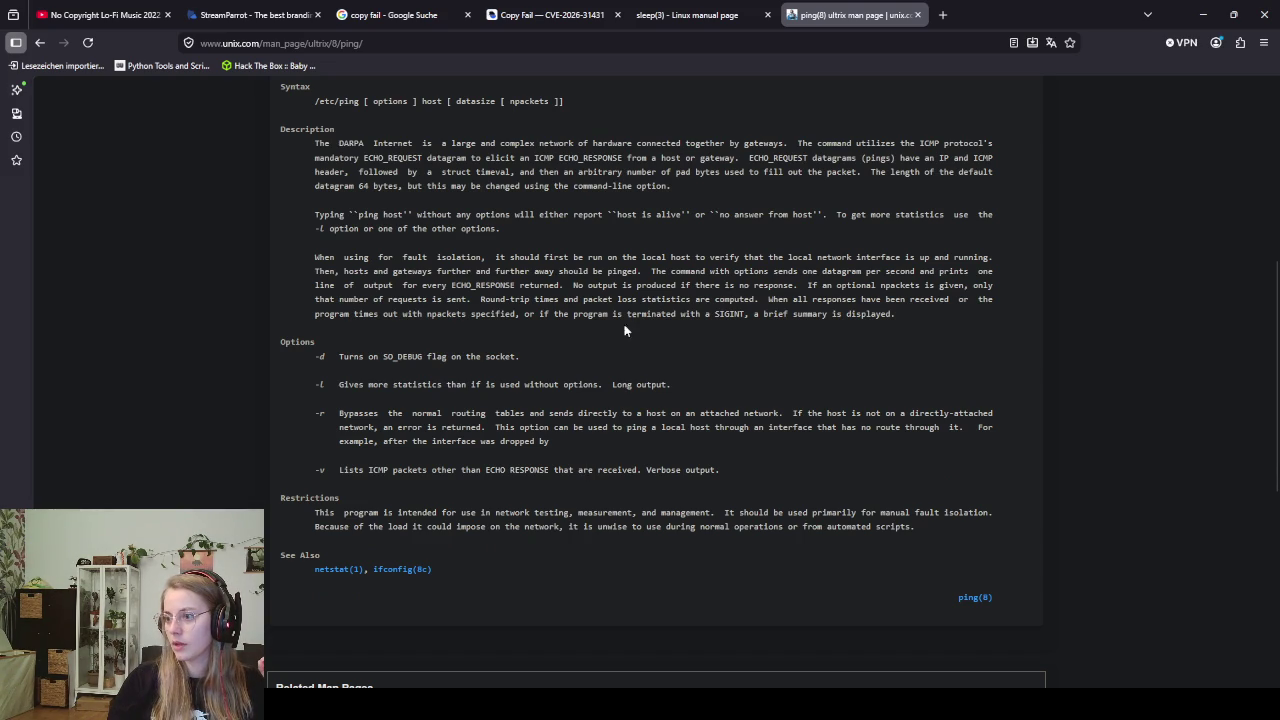
{"action": "mouse_move", "coordinate": [651, 271]}
{"action": "left_mouse_down"}
{"action": "mouse_move", "coordinate": [1003, 278]}
{"action": "mouse_move", "coordinate": [988, 276]}
{"action": "left_mouse_up"}
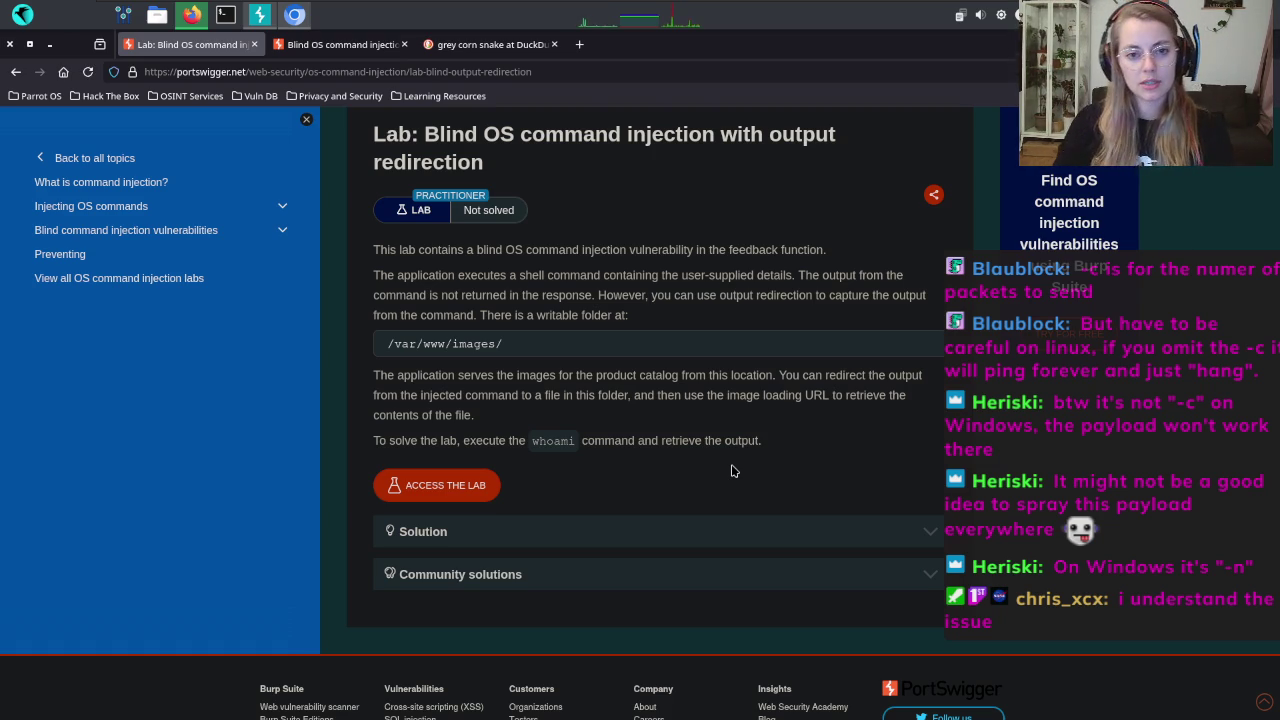
Step: Launch the output-redirection lab, copy its URL, close extra tabs, and return to Burp Suite
{"action": "left_click", "coordinate": [438, 485]}
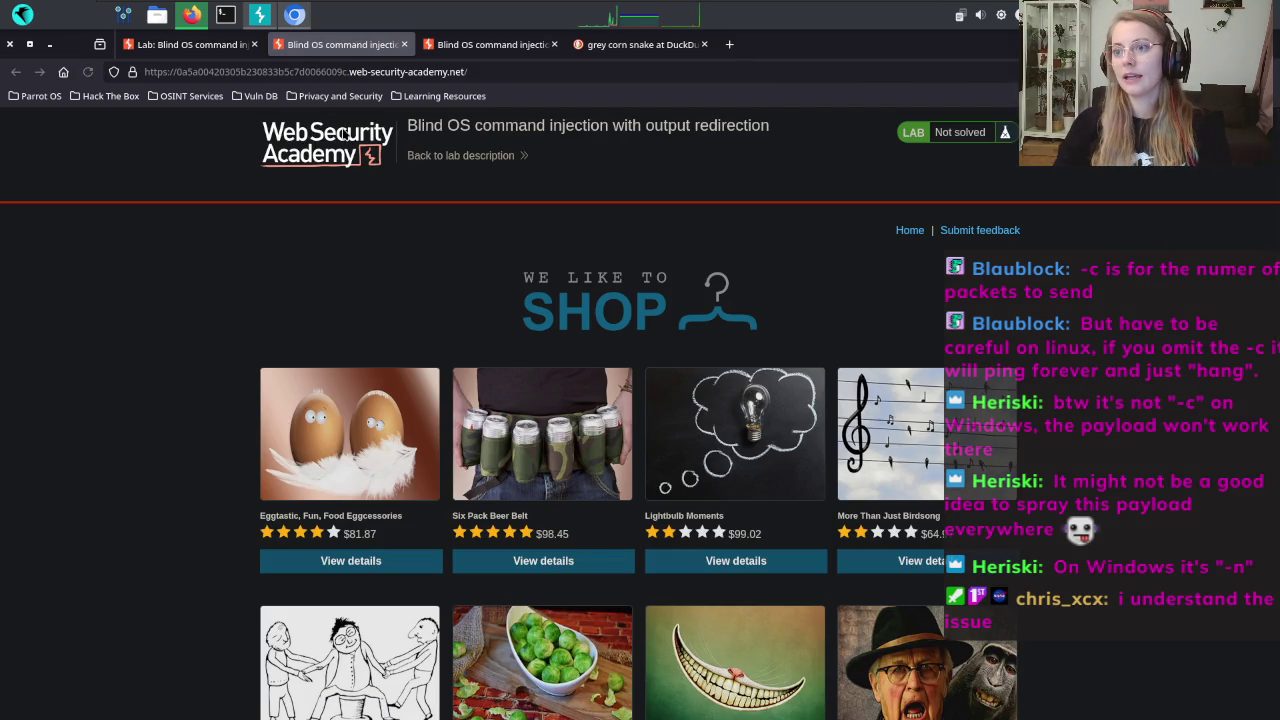
{"action": "left_click", "coordinate": [371, 71]}
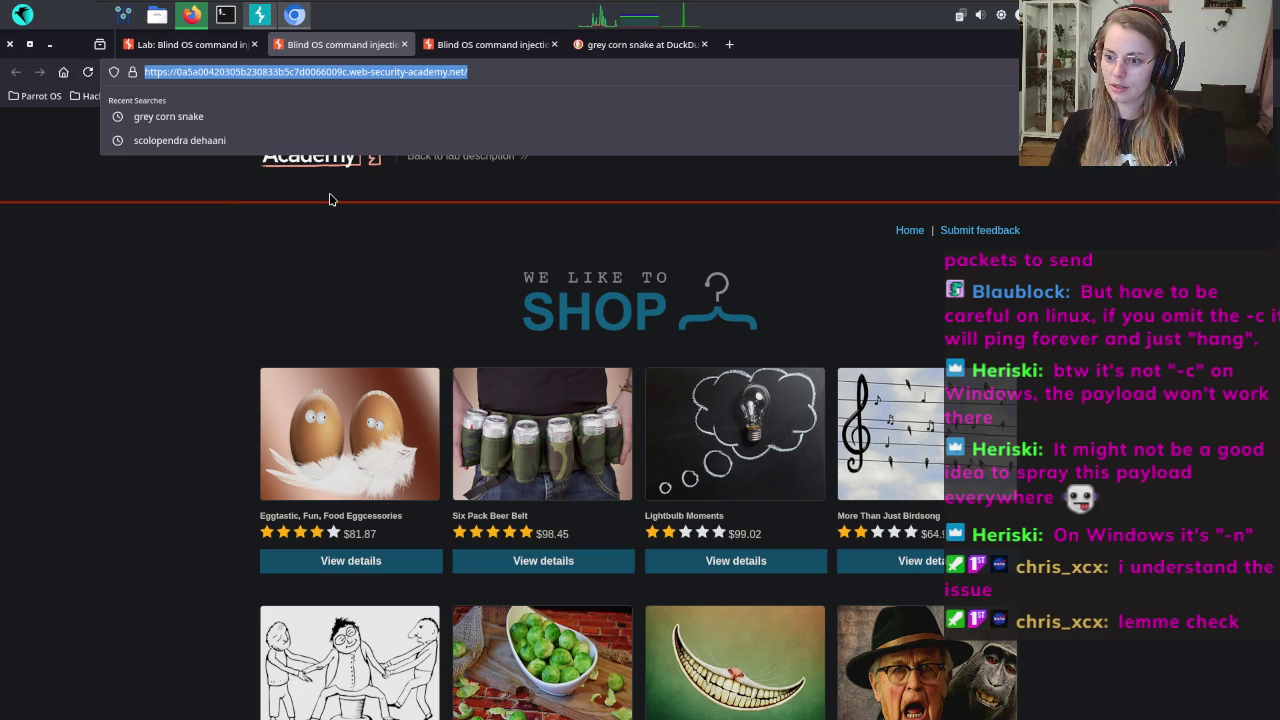
{"action": "mouse_move", "coordinate": [260, 18]}
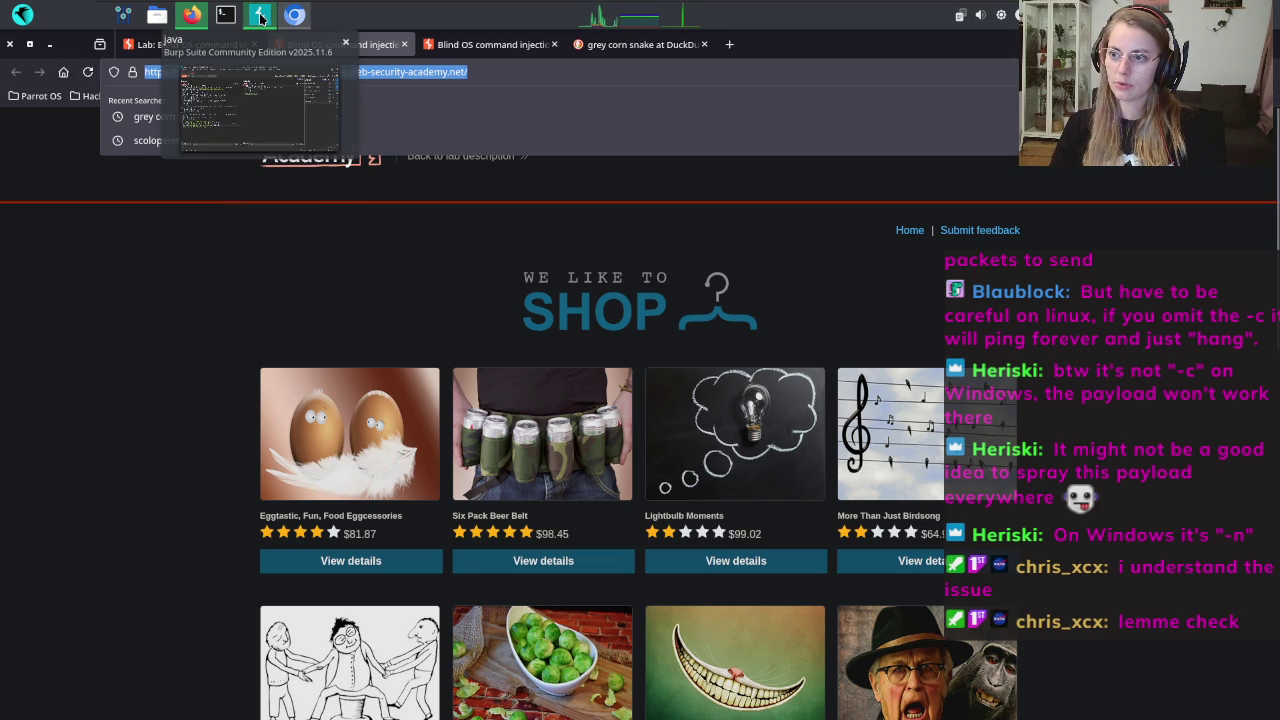
{"action": "middle_click", "coordinate": [495, 50]}
{"action": "middle_click", "coordinate": [495, 50]}
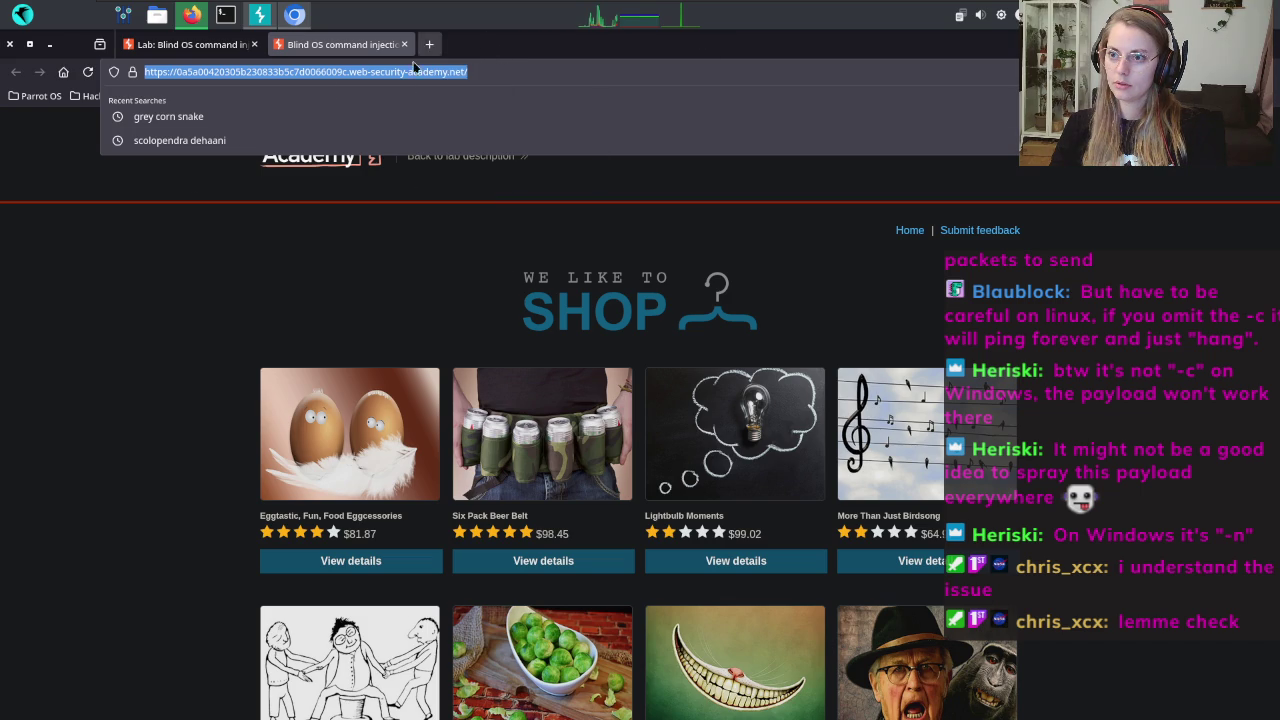
{"action": "left_click", "coordinate": [294, 14]}
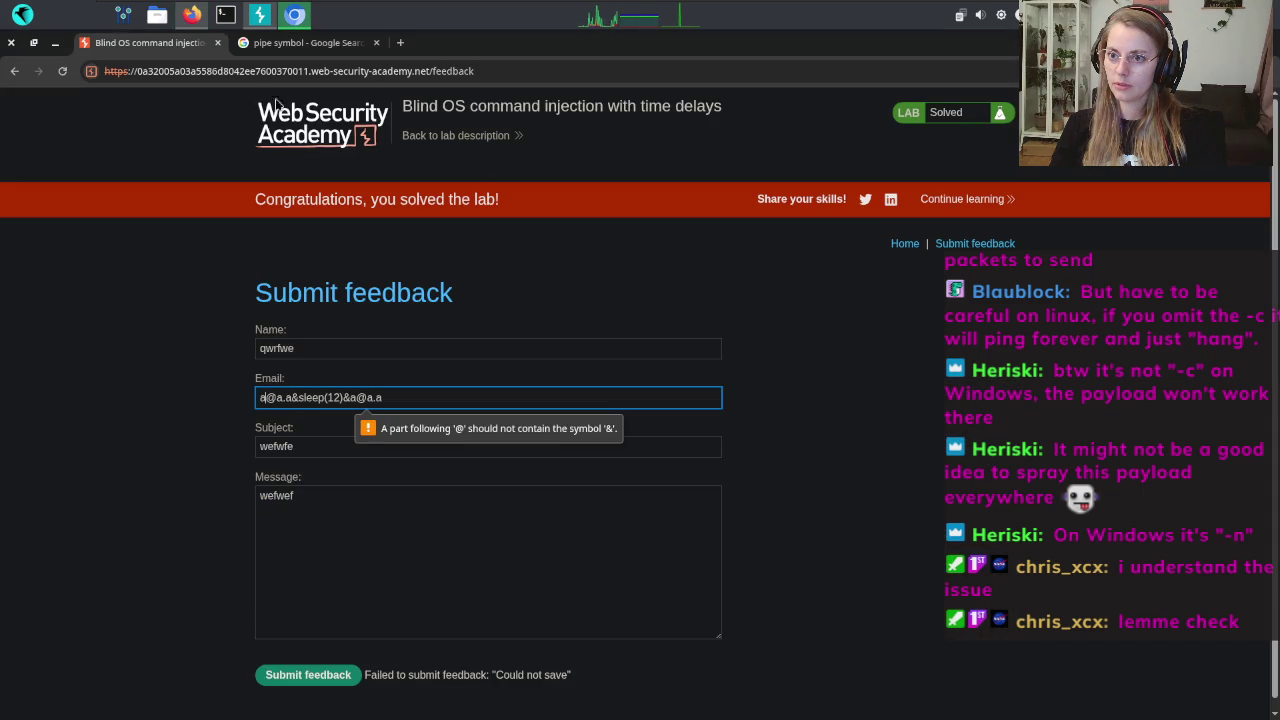
{"action": "left_click", "coordinate": [268, 12]}
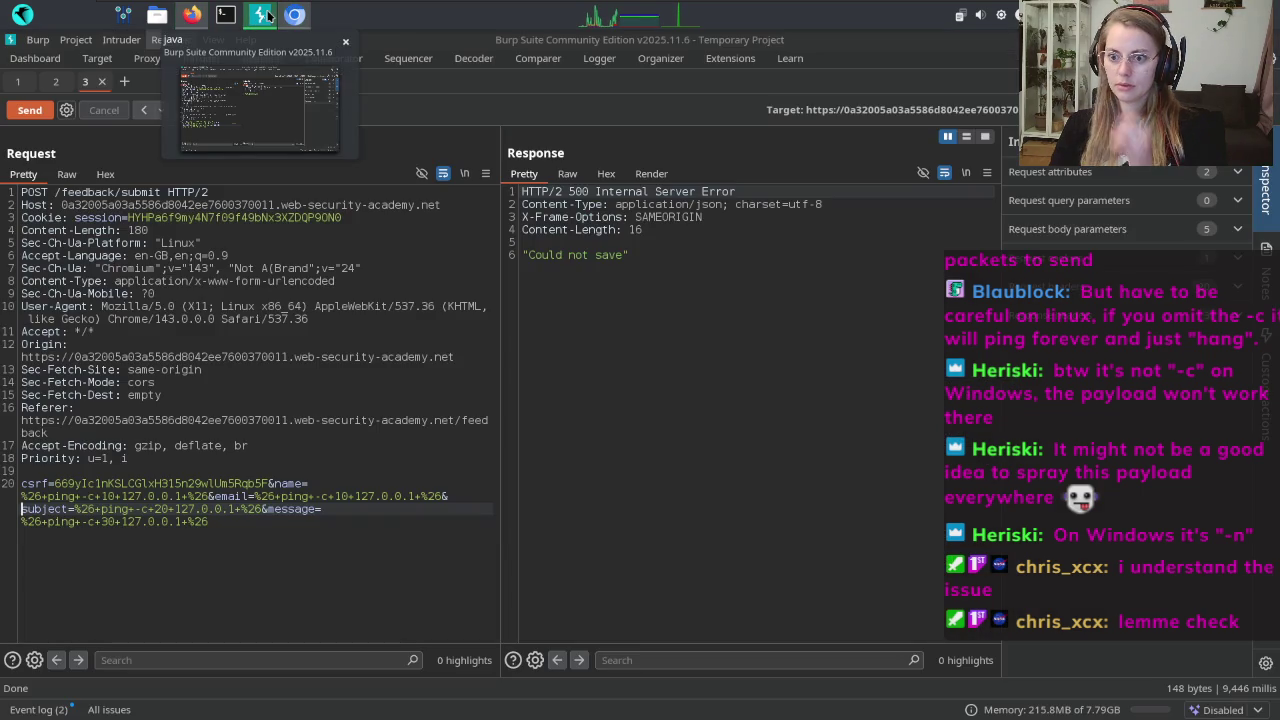
Step: Add the pasted lab URL as an in-scope prefix with subdomains, and stop logging out-of-scope traffic
{"action": "left_click", "coordinate": [108, 60]}
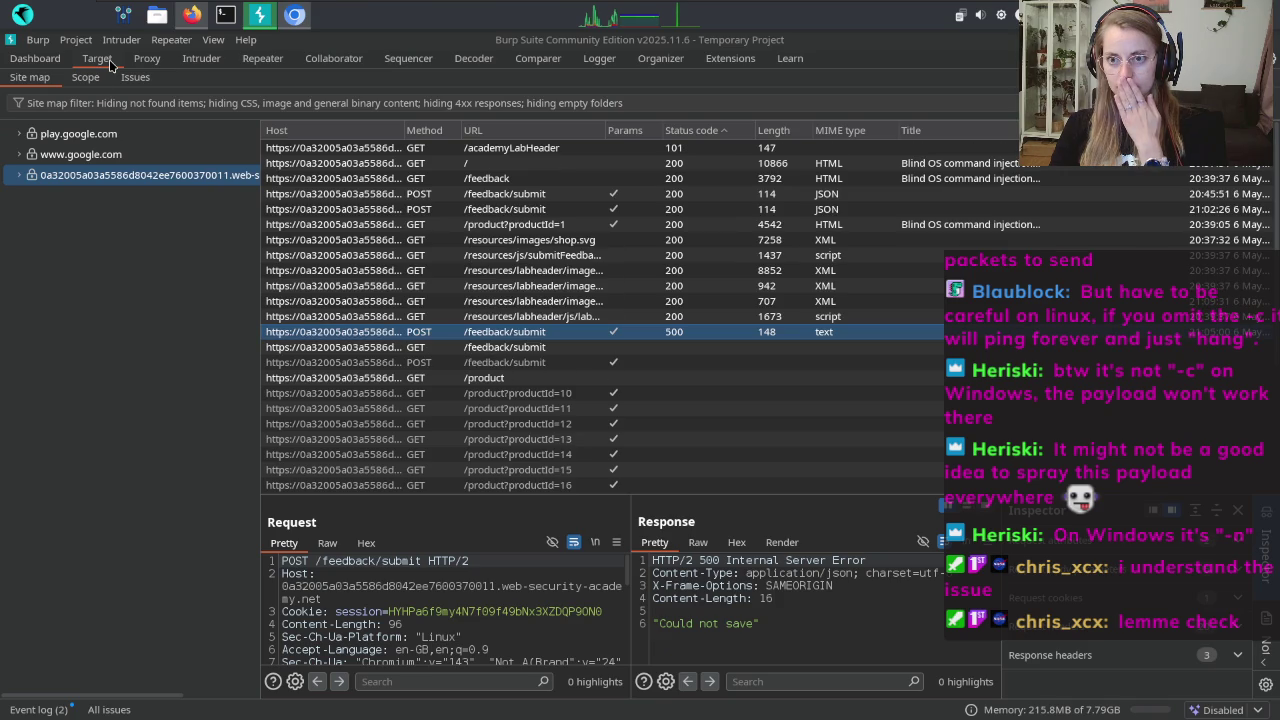
{"action": "left_click", "coordinate": [84, 80]}
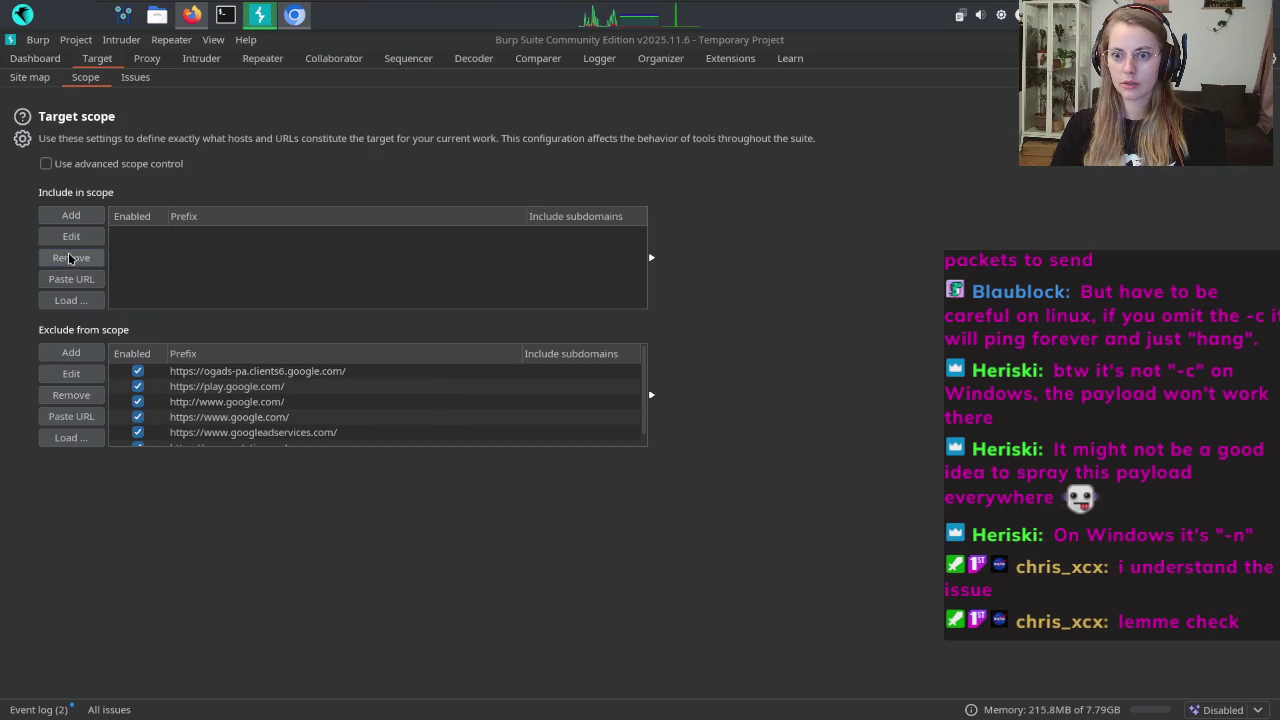
{"action": "left_click", "coordinate": [71, 216]}
{"action": "left_click", "coordinate": [483, 365]}
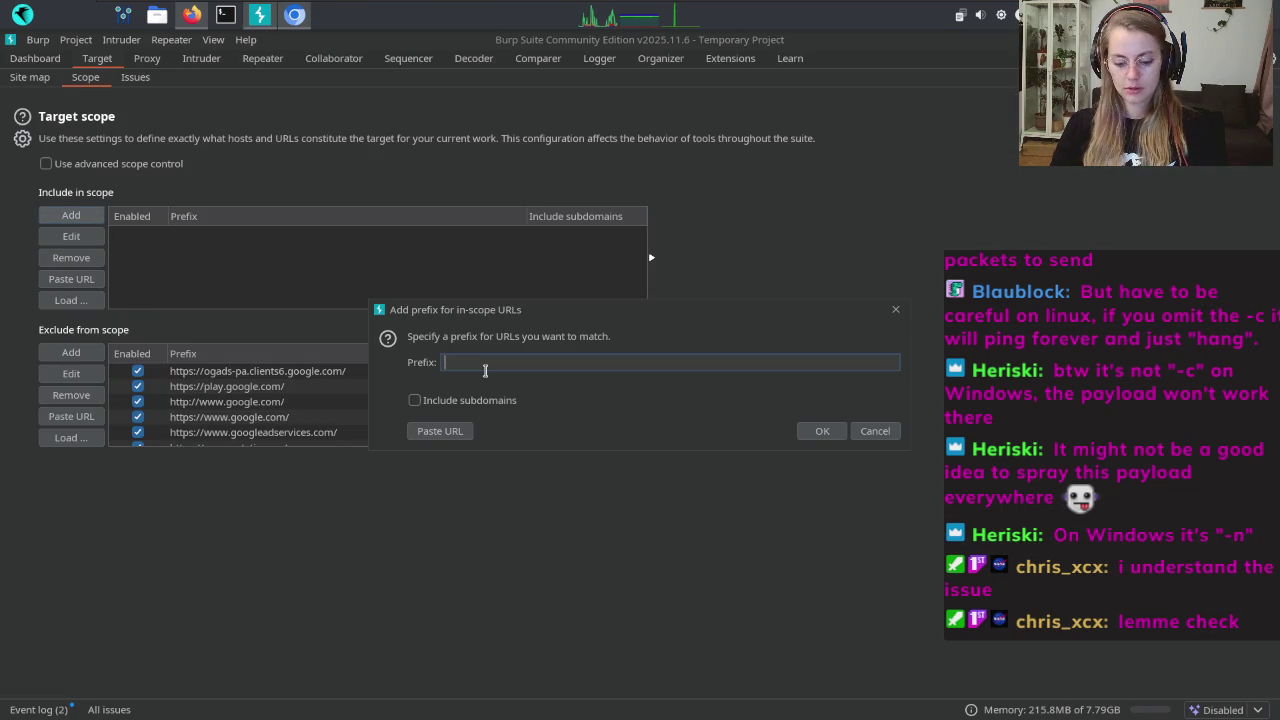
{"action": "type", "text": "https://0a5a00420305b230833b5c7d0066009c.web-security-academy.net/"}
{"action": "left_click", "coordinate": [502, 401]}
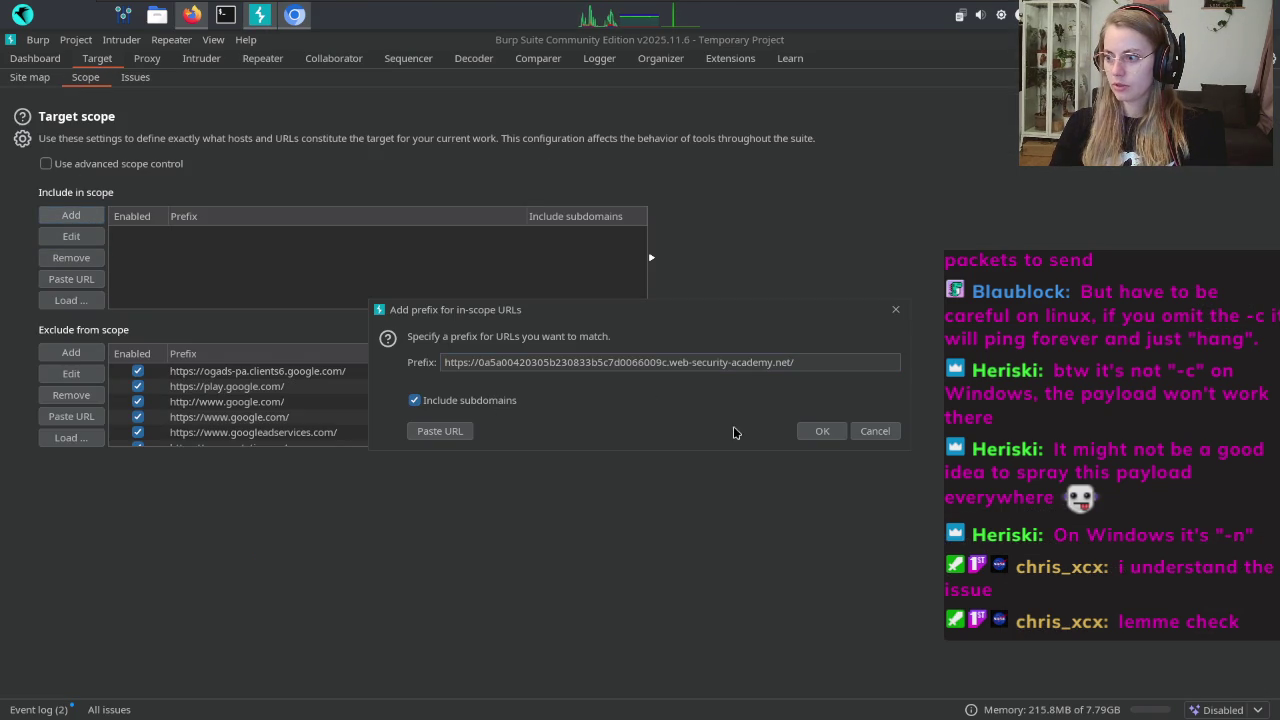
{"action": "left_click", "coordinate": [821, 431]}
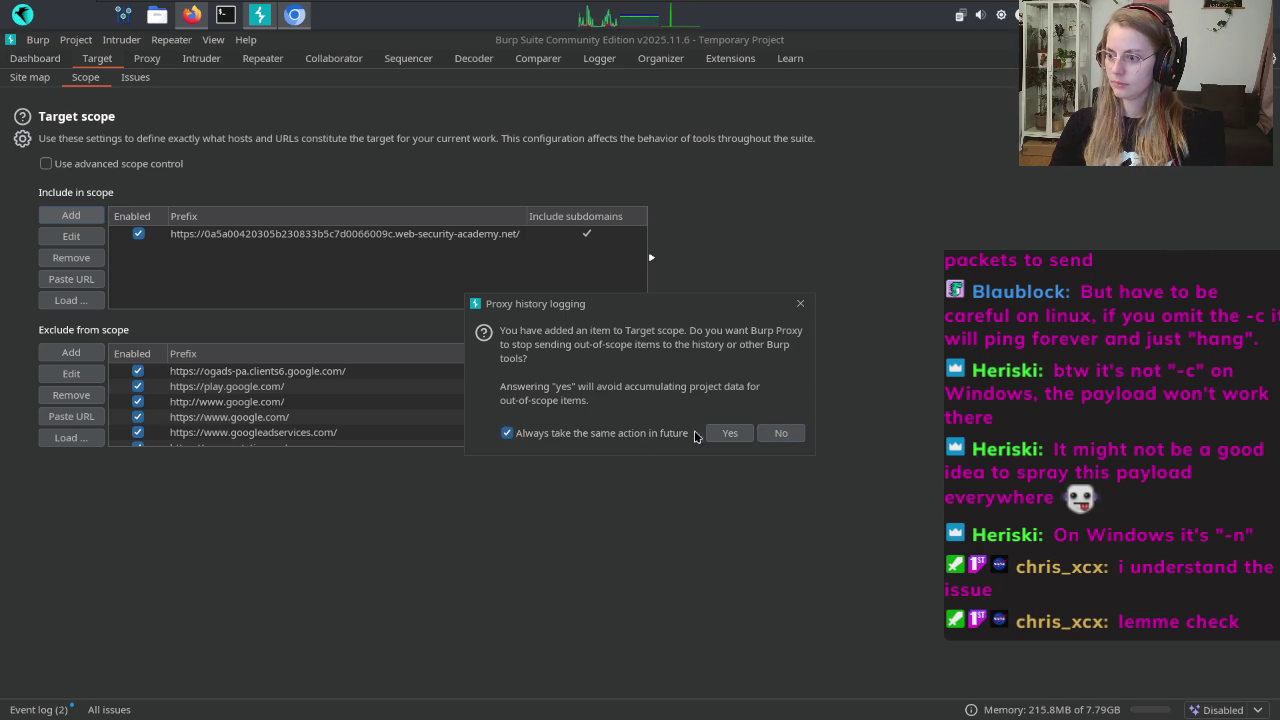
{"action": "left_click", "coordinate": [740, 436]}
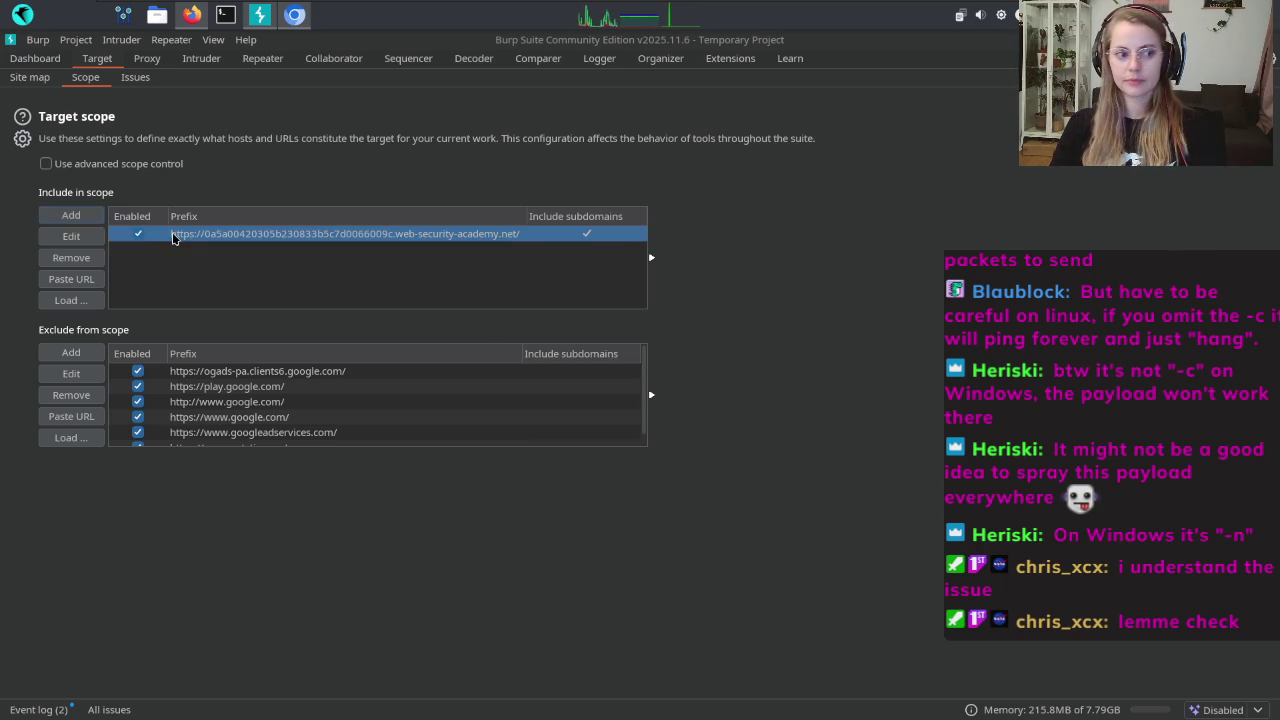
{"action": "left_click", "coordinate": [48, 78]}
Step: Check the context menus of site map requests such as productId=1, feedback submit and productId=6
{"action": "right_click", "coordinate": [360, 248]}
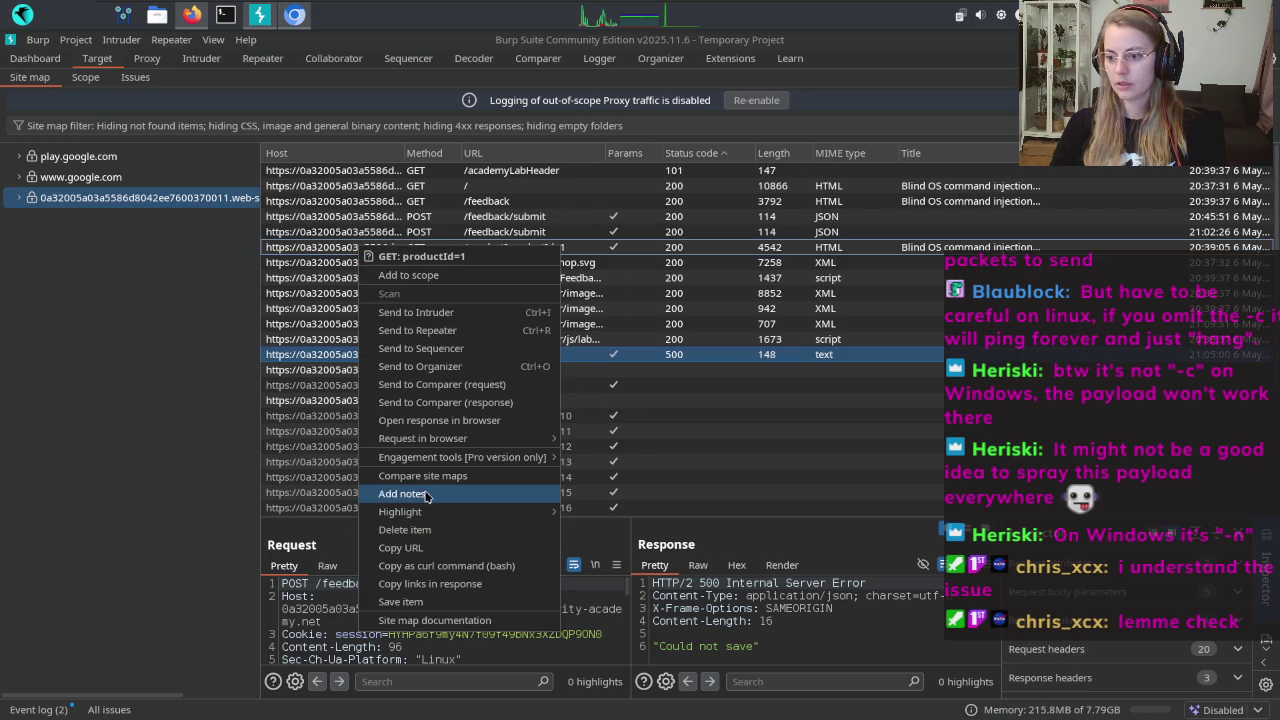
{"action": "right_click", "coordinate": [334, 388]}
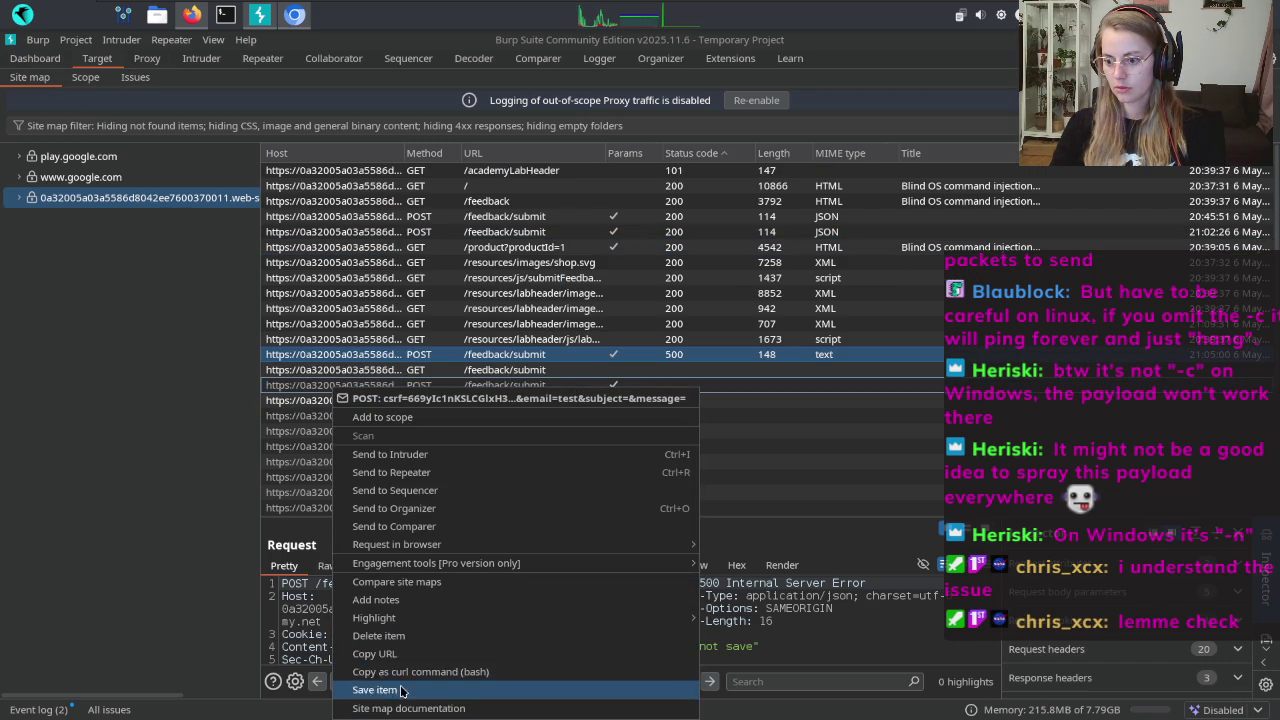
{"action": "right_click", "coordinate": [290, 340]}
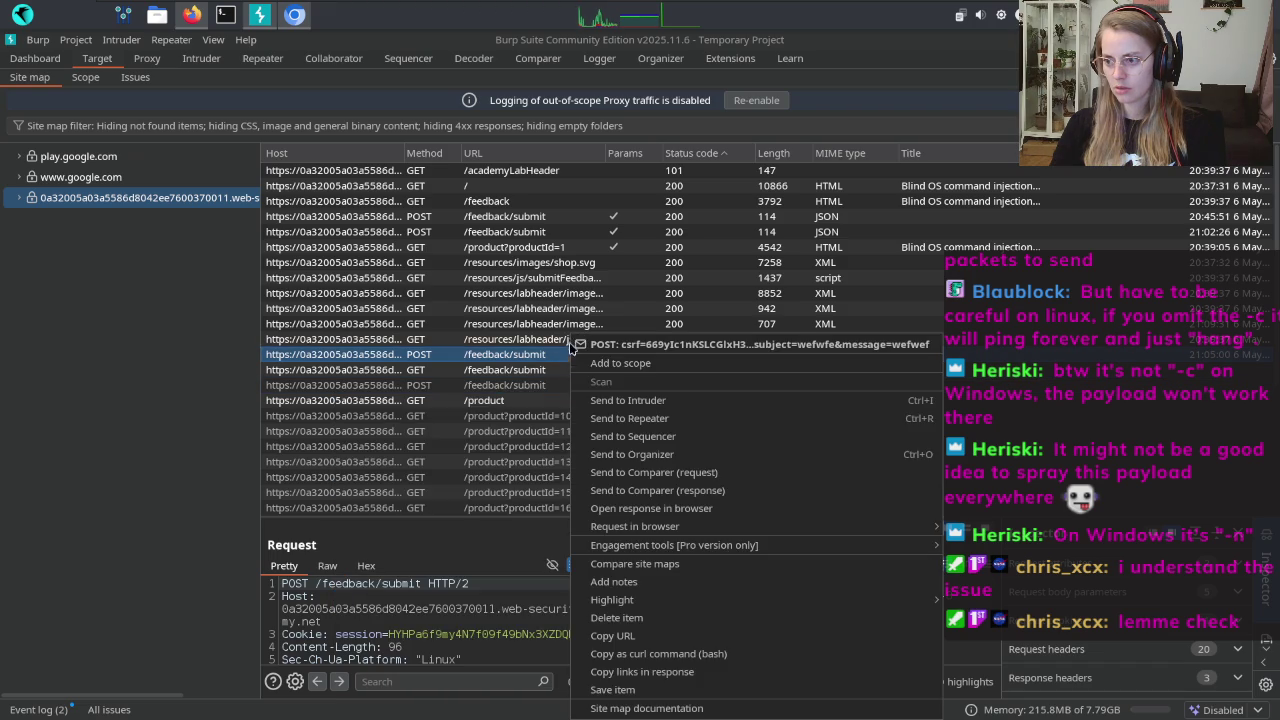
{"action": "right_click", "coordinate": [290, 320]}
{"action": "left_click", "coordinate": [233, 367]}
{"action": "right_click", "coordinate": [290, 400]}
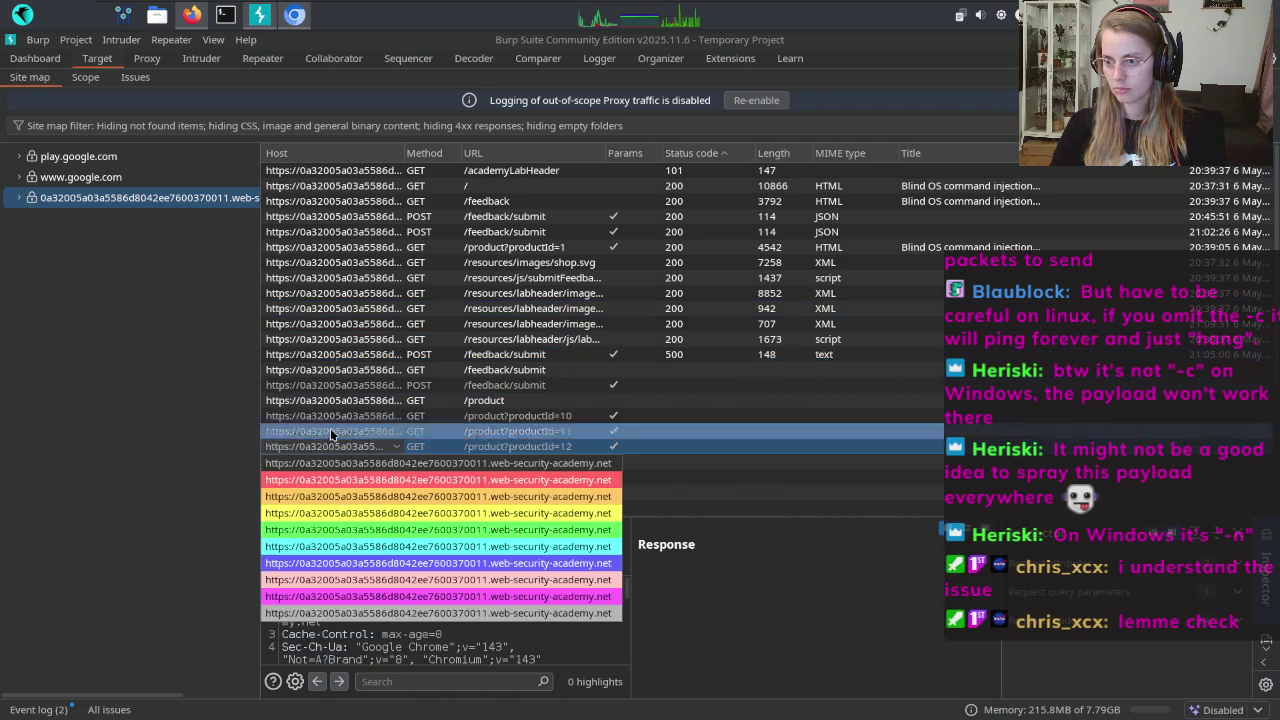
{"action": "left_click", "coordinate": [300, 278]}
{"action": "right_click", "coordinate": [327, 237]}
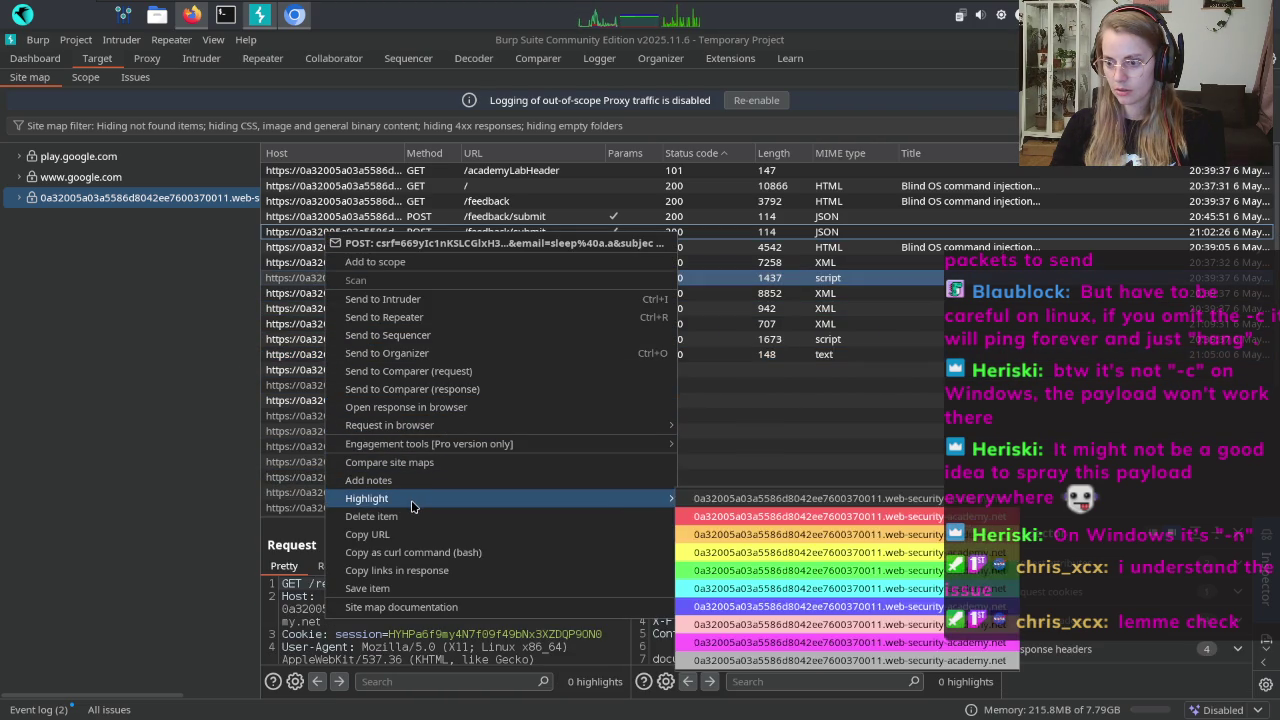
{"action": "left_click", "coordinate": [757, 472]}
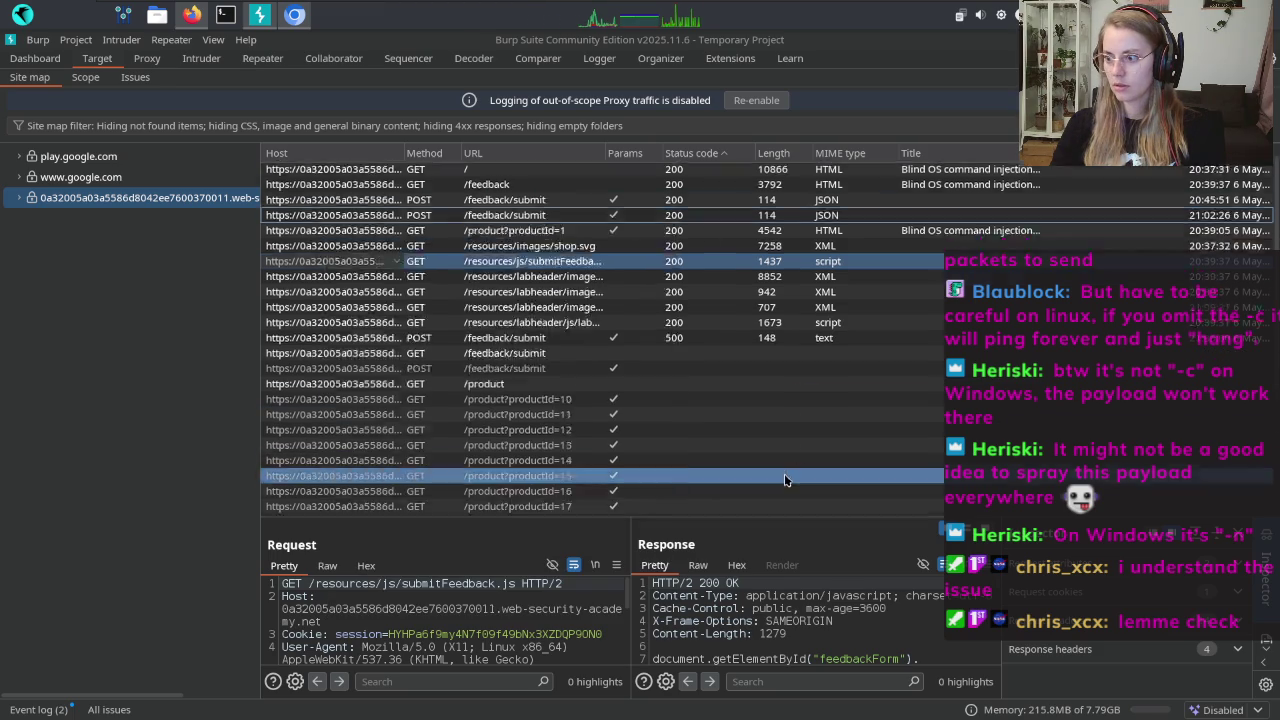
{"action": "scroll", "coordinate": [757, 472], "scroll_direction": "down", "scroll_amount": 5}
{"action": "left_click", "coordinate": [700, 464]}
{"action": "right_click", "coordinate": [700, 466]}
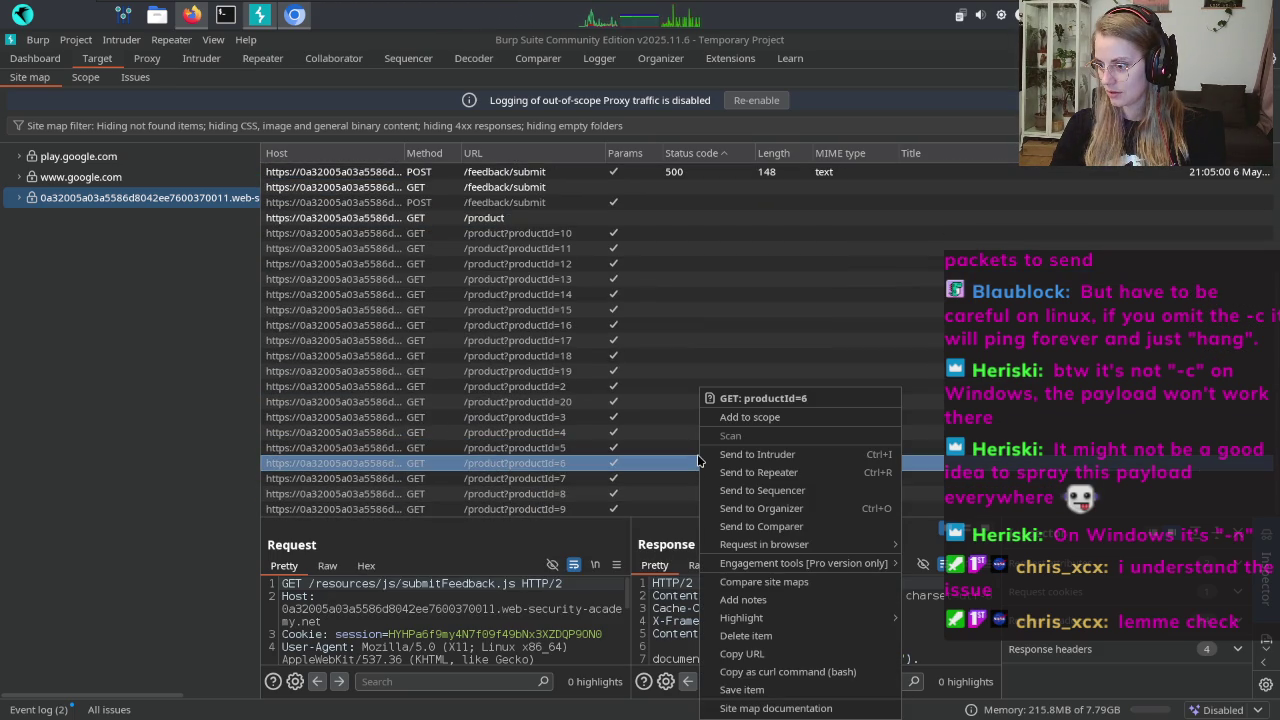
{"action": "scroll", "coordinate": [531, 393], "scroll_direction": "up", "scroll_amount": 5}
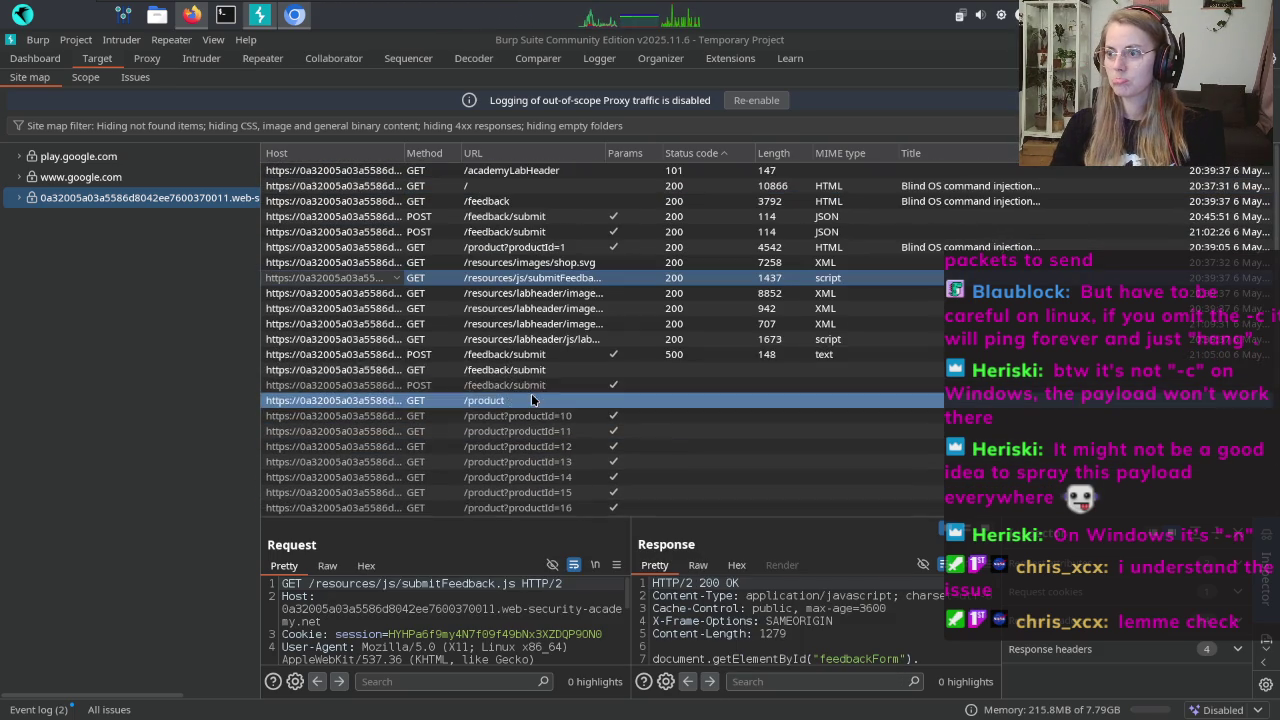
Step: Select all three hosts in the site map and delete them, confirming the prompt
{"action": "right_click", "coordinate": [182, 326]}
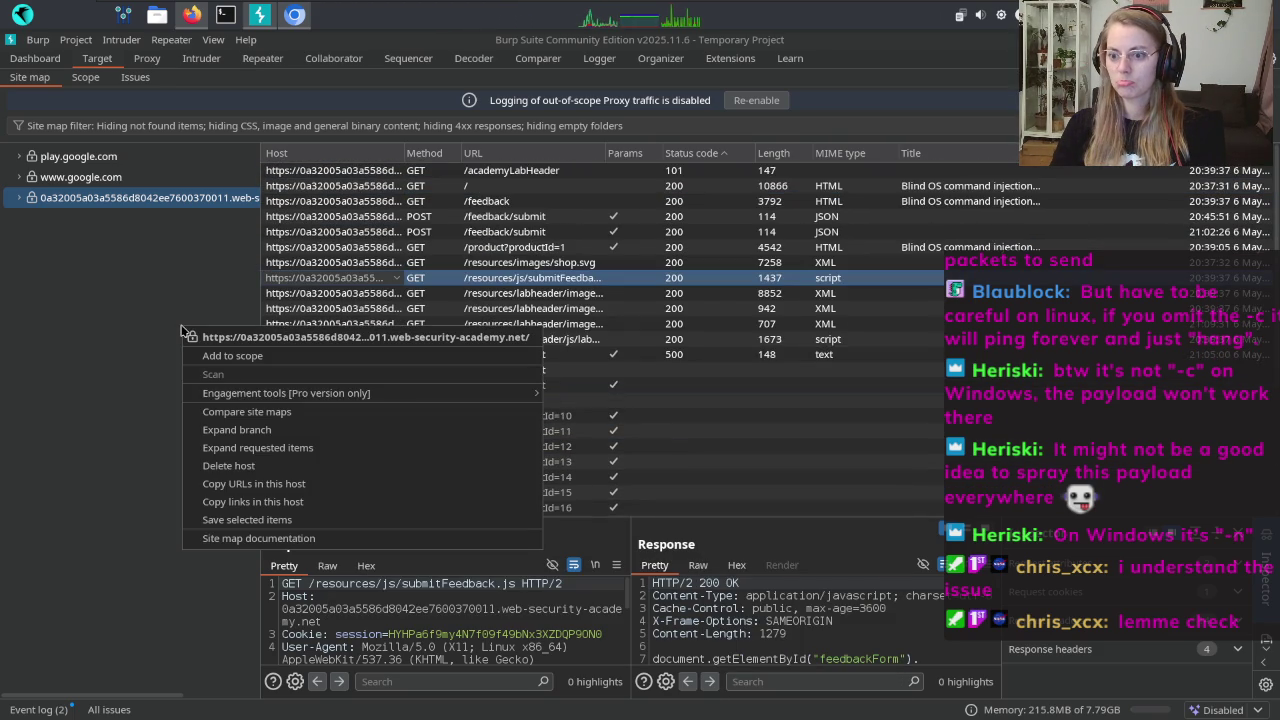
{"action": "left_click", "coordinate": [110, 166], "text": "shift"}
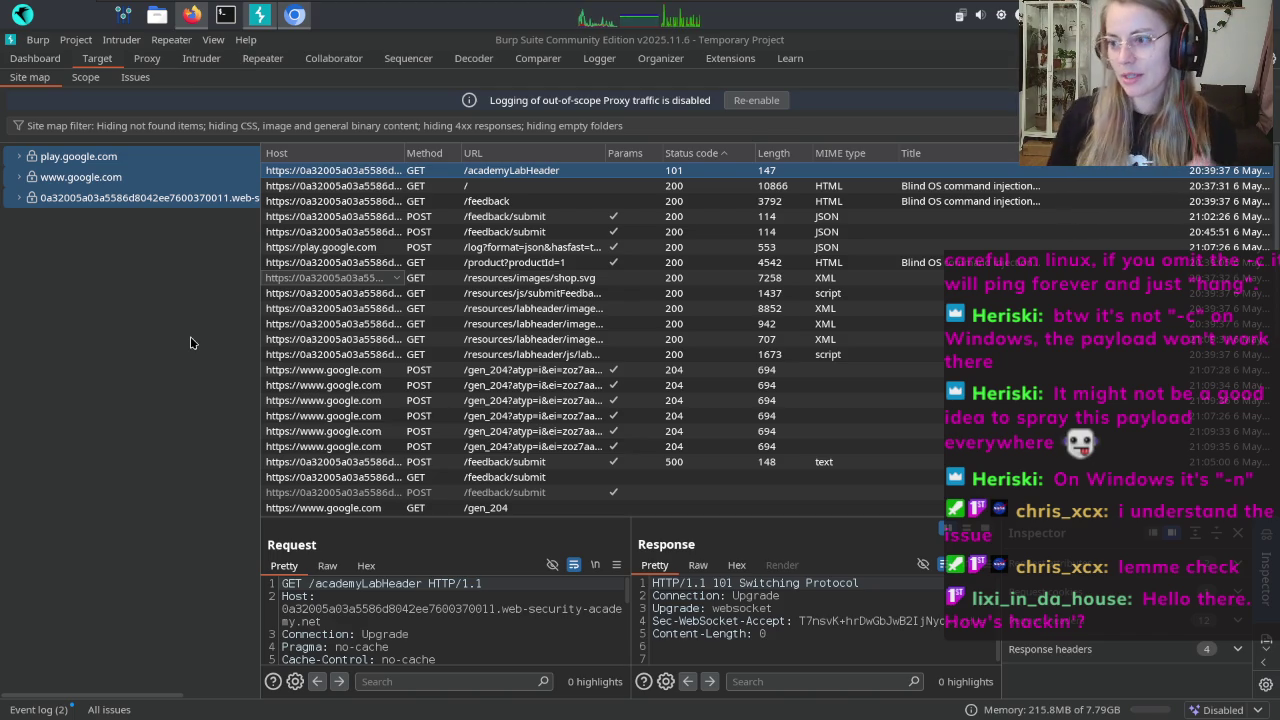
{"action": "right_click", "coordinate": [113, 197]}
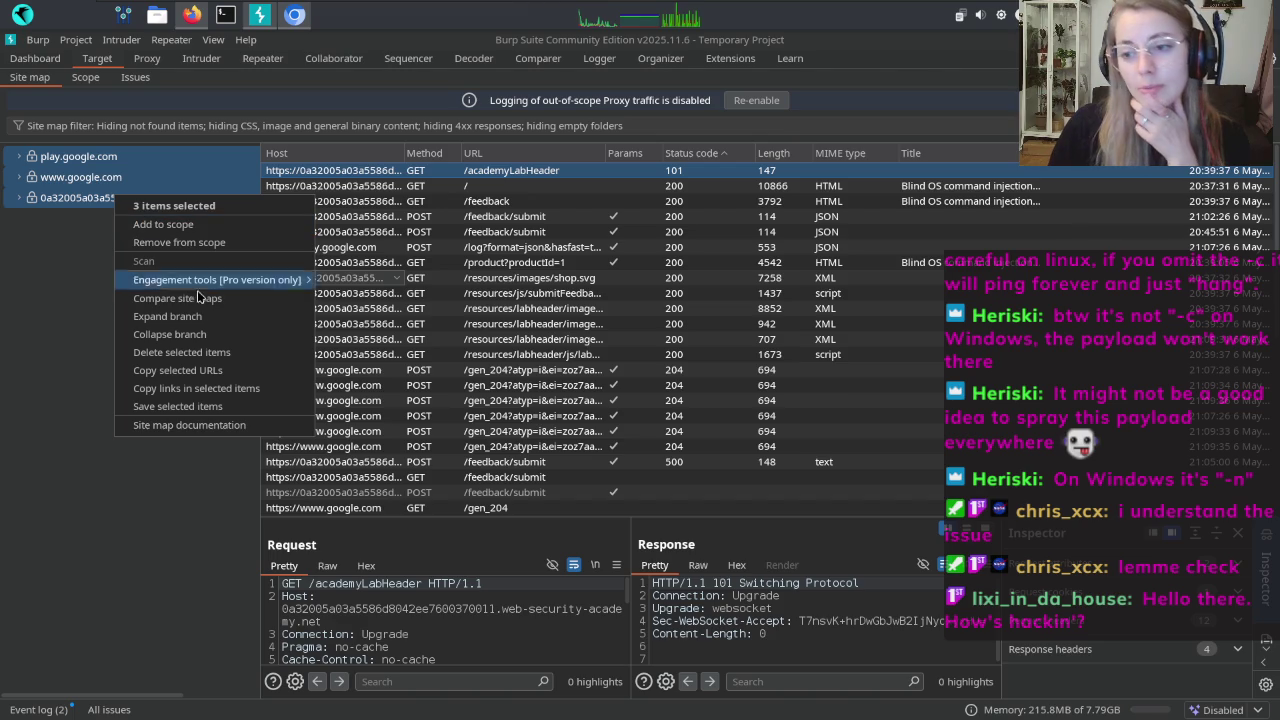
{"action": "left_click", "coordinate": [200, 352]}
{"action": "left_click", "coordinate": [695, 400]}
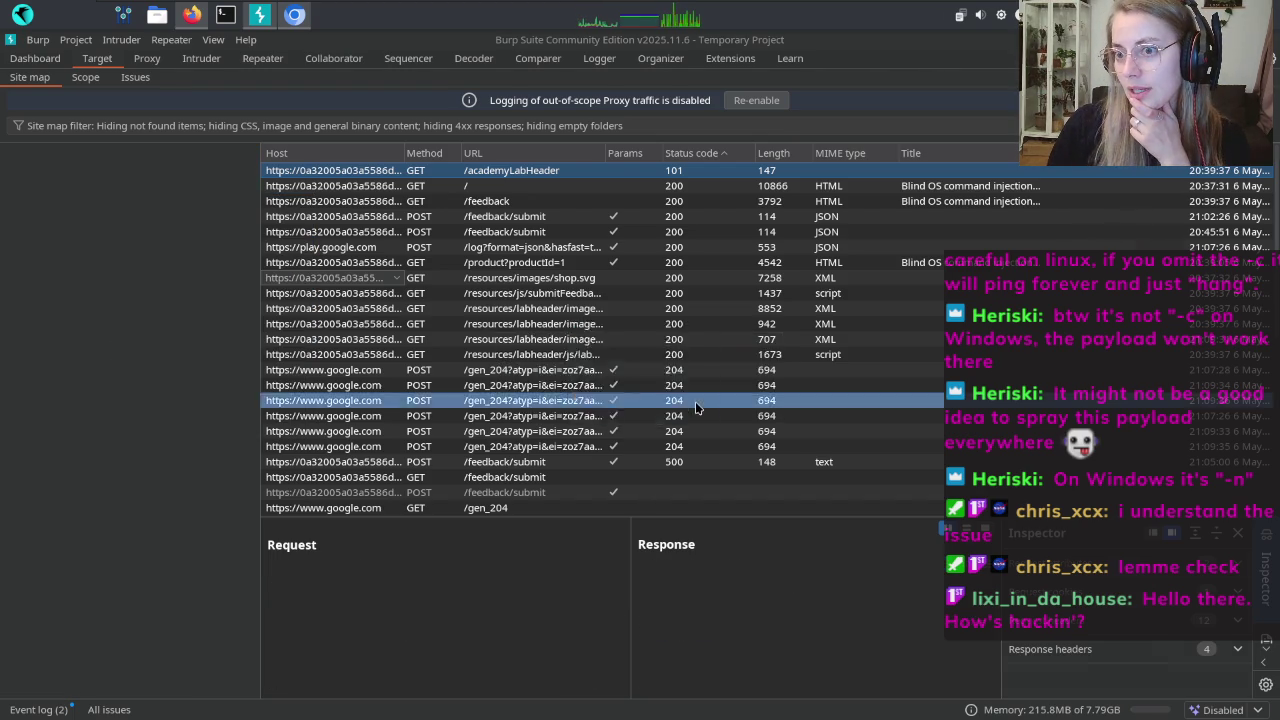
Step: Go to Proxy HTTP history and bring up the actions for entry 194
{"action": "left_click", "coordinate": [147, 58]}
{"action": "left_click", "coordinate": [135, 171]}
{"action": "right_click", "coordinate": [135, 171]}
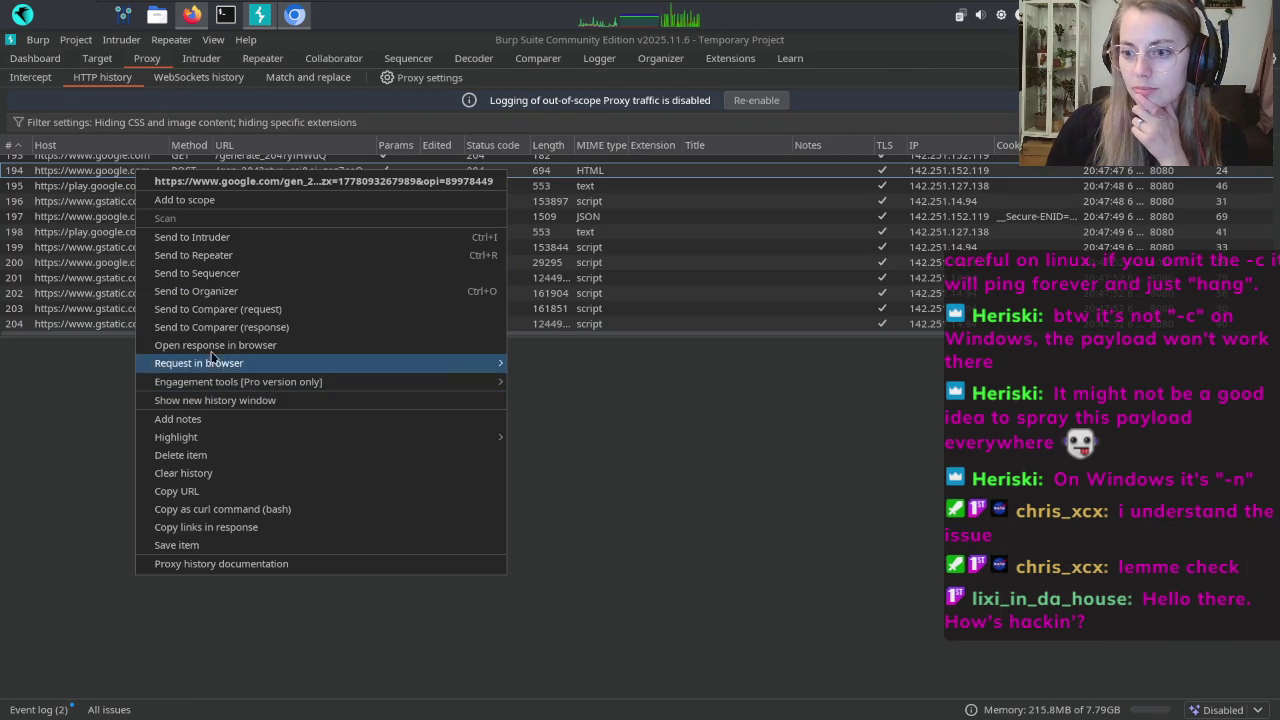
Step: Clear the entire proxy HTTP history and confirm
{"action": "left_click", "coordinate": [211, 470]}
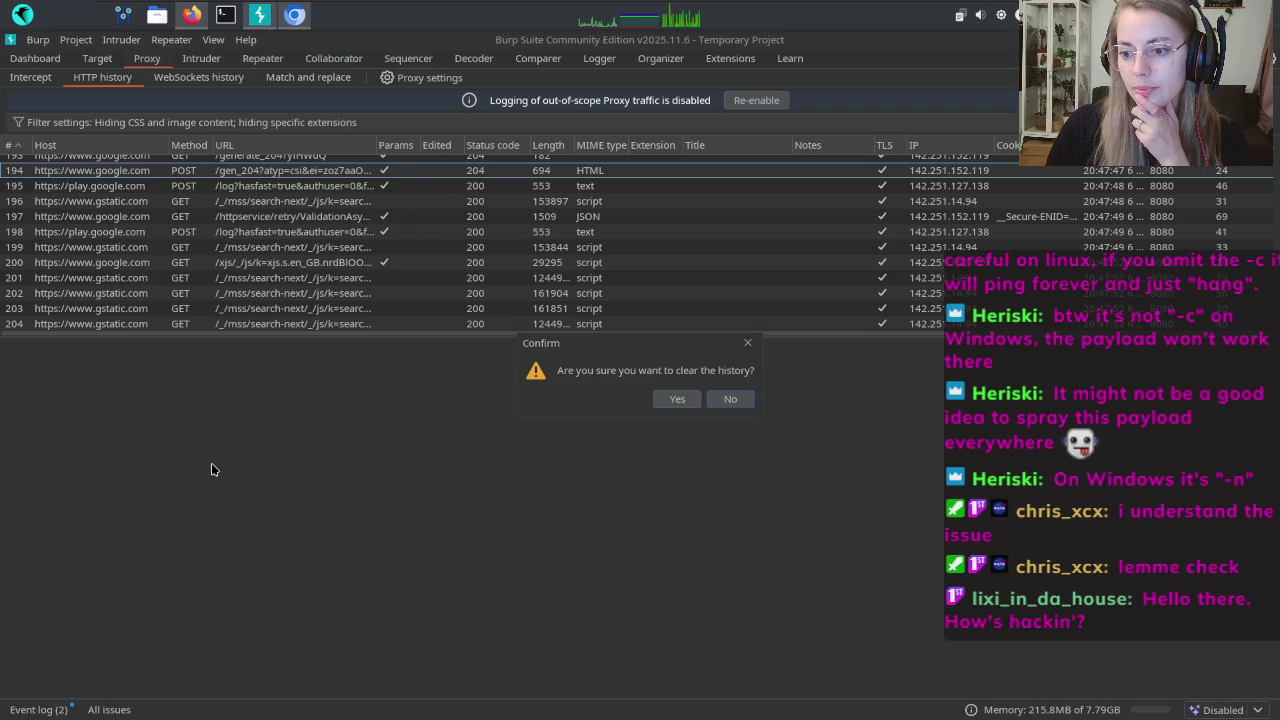
{"action": "left_click", "coordinate": [680, 402]}
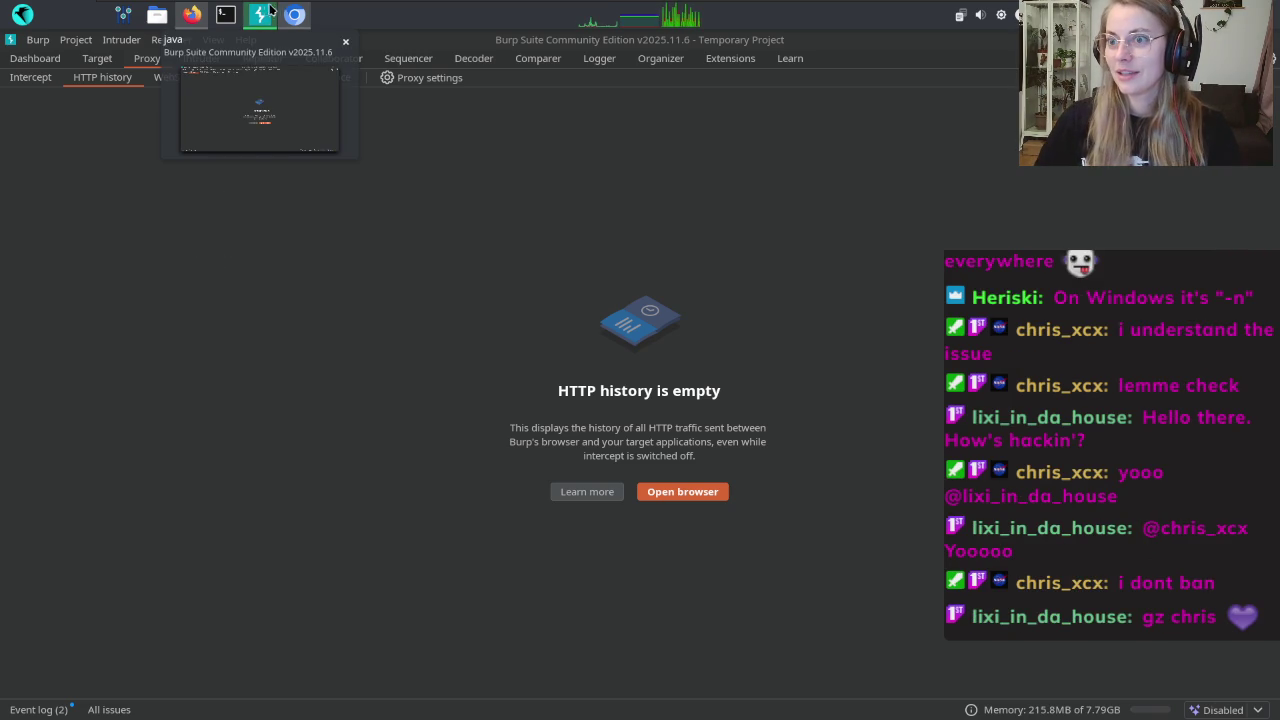
Step: Load the new output redirection lab's address in the browser
{"action": "left_click", "coordinate": [297, 18]}
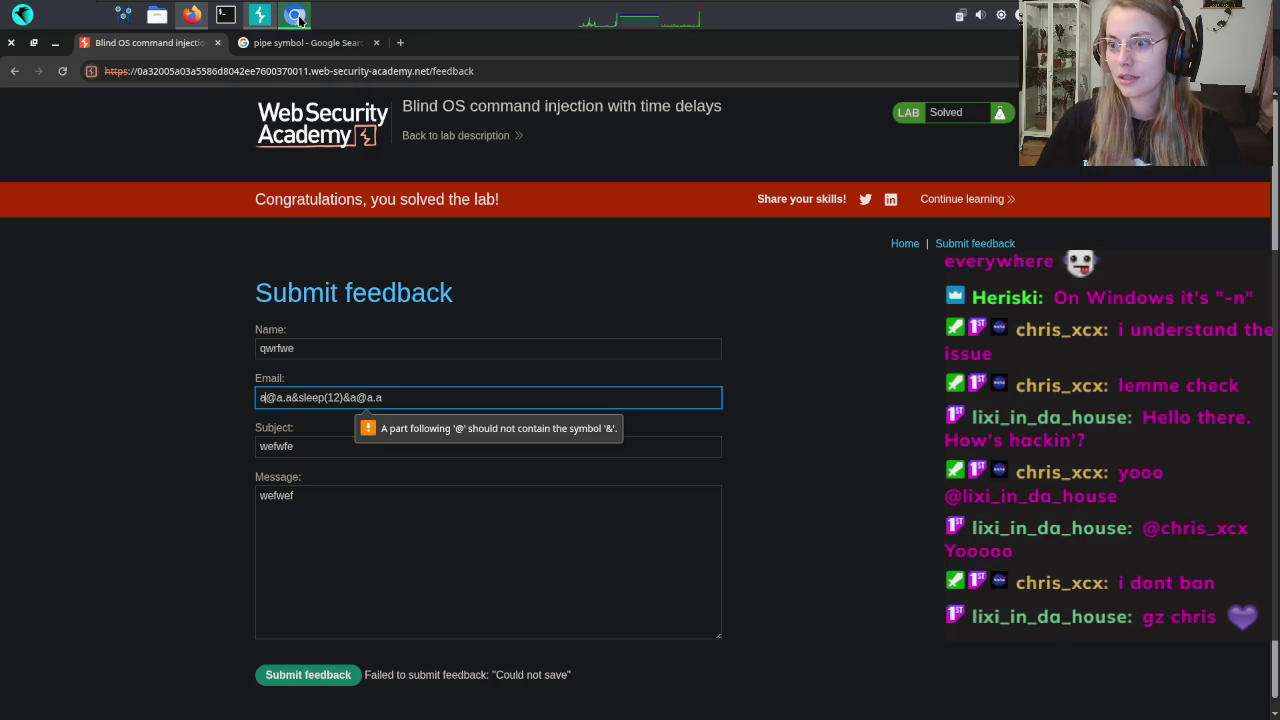
{"action": "left_click", "coordinate": [293, 72]}
{"action": "type", "text": "https://0a5a00420305b230833b5c7d0066009c.web-security-academy.net/"}
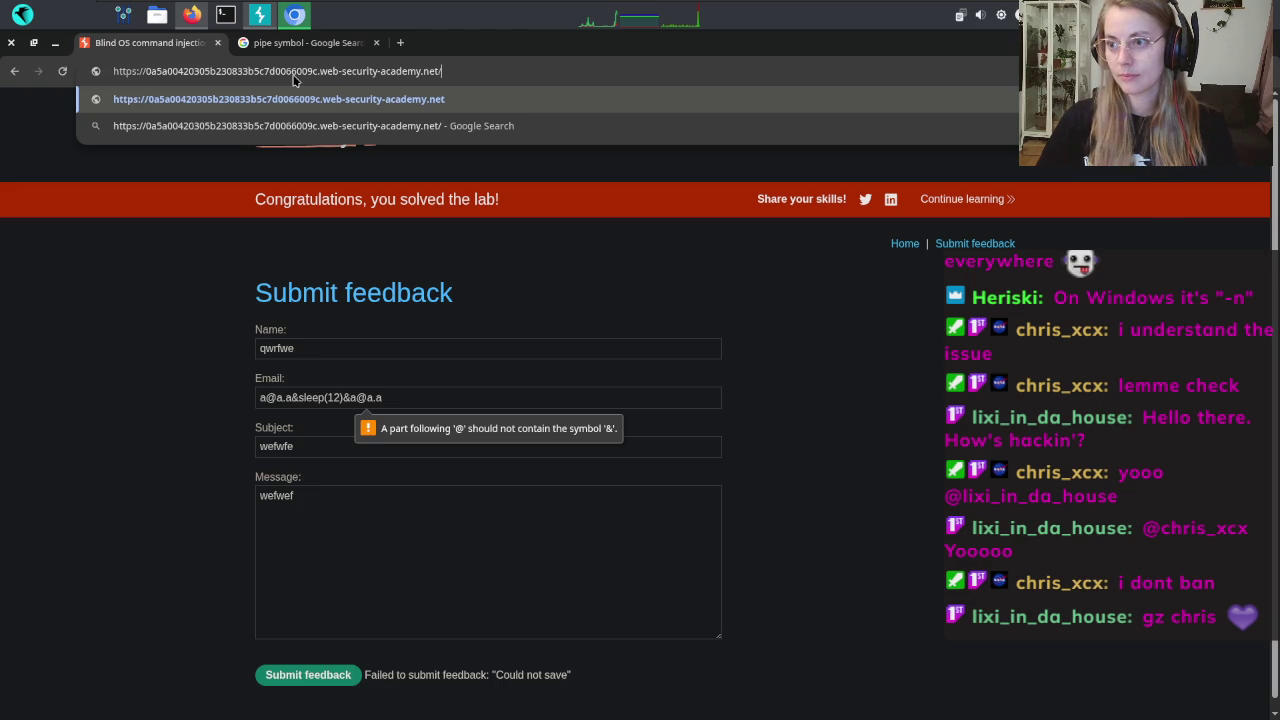
{"action": "key", "text": "Return"}
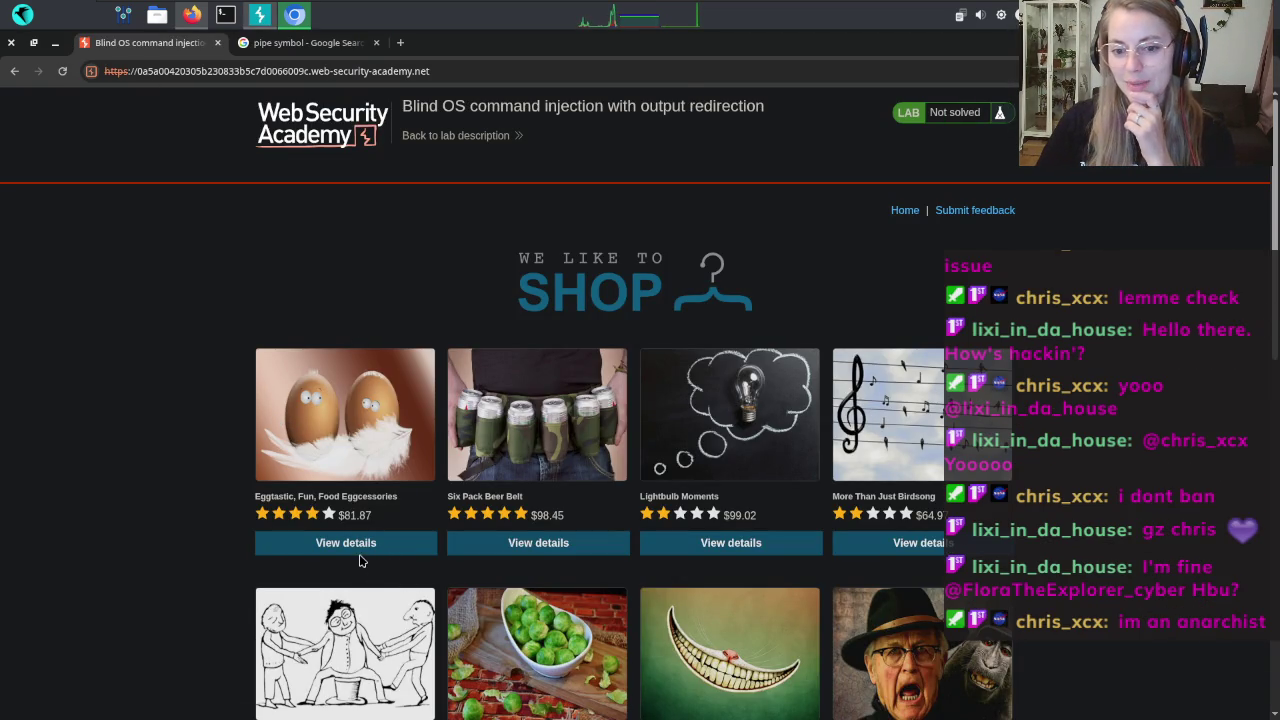
{"action": "scroll", "coordinate": [300, 540], "scroll_direction": "down", "scroll_amount": 3}
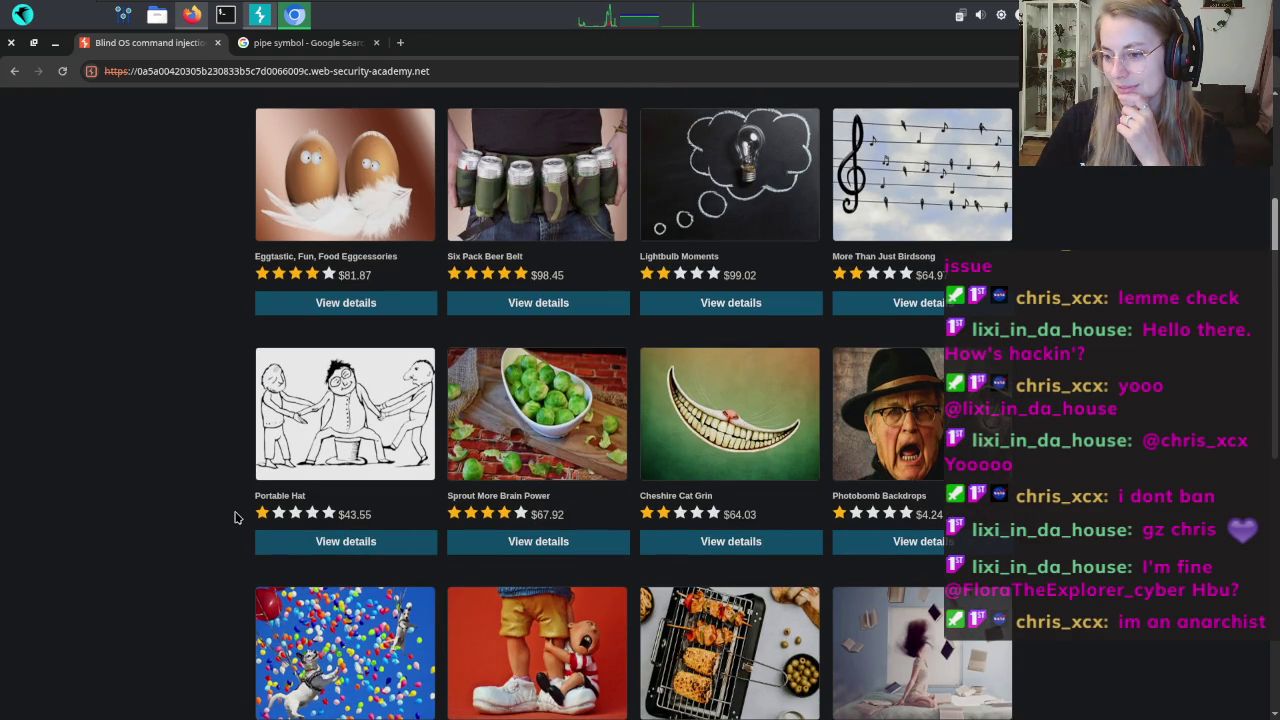
{"action": "scroll", "coordinate": [236, 517], "scroll_direction": "up", "scroll_amount": 3}
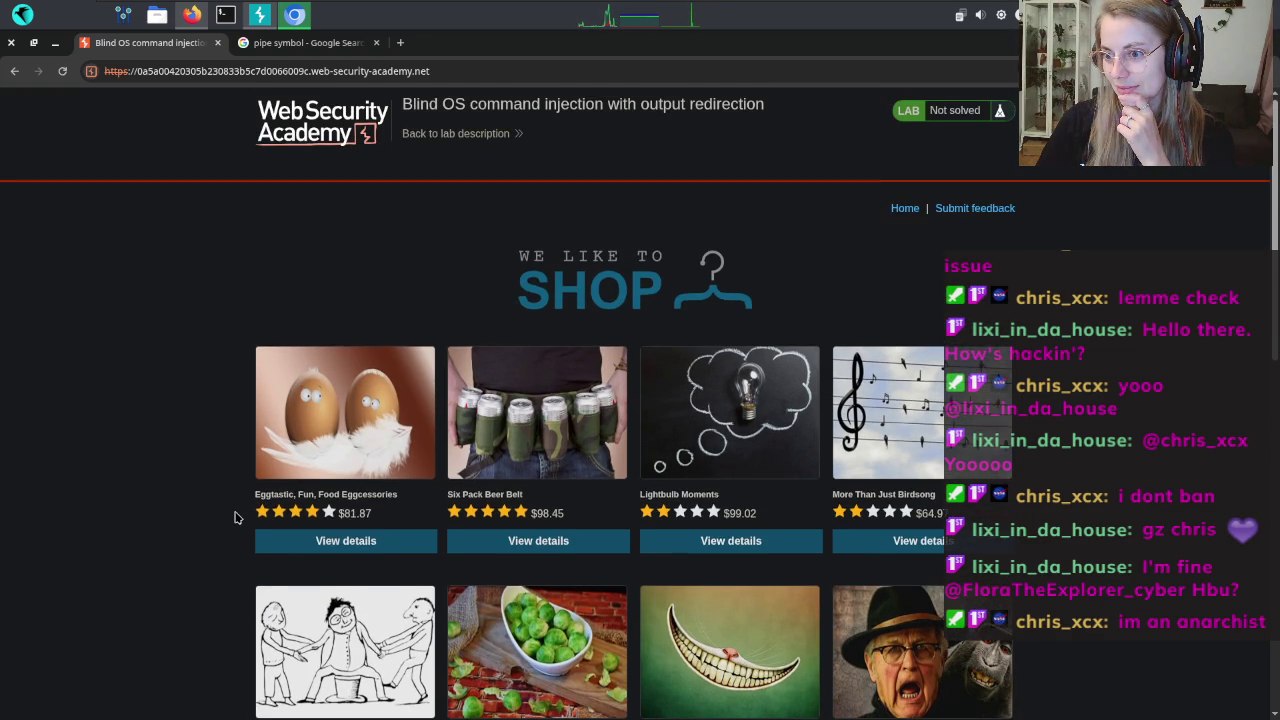
Step: Look at Eggtastic, then open Beat the Vacation Traffic and the lab's feedback form
{"action": "left_click", "coordinate": [337, 545]}
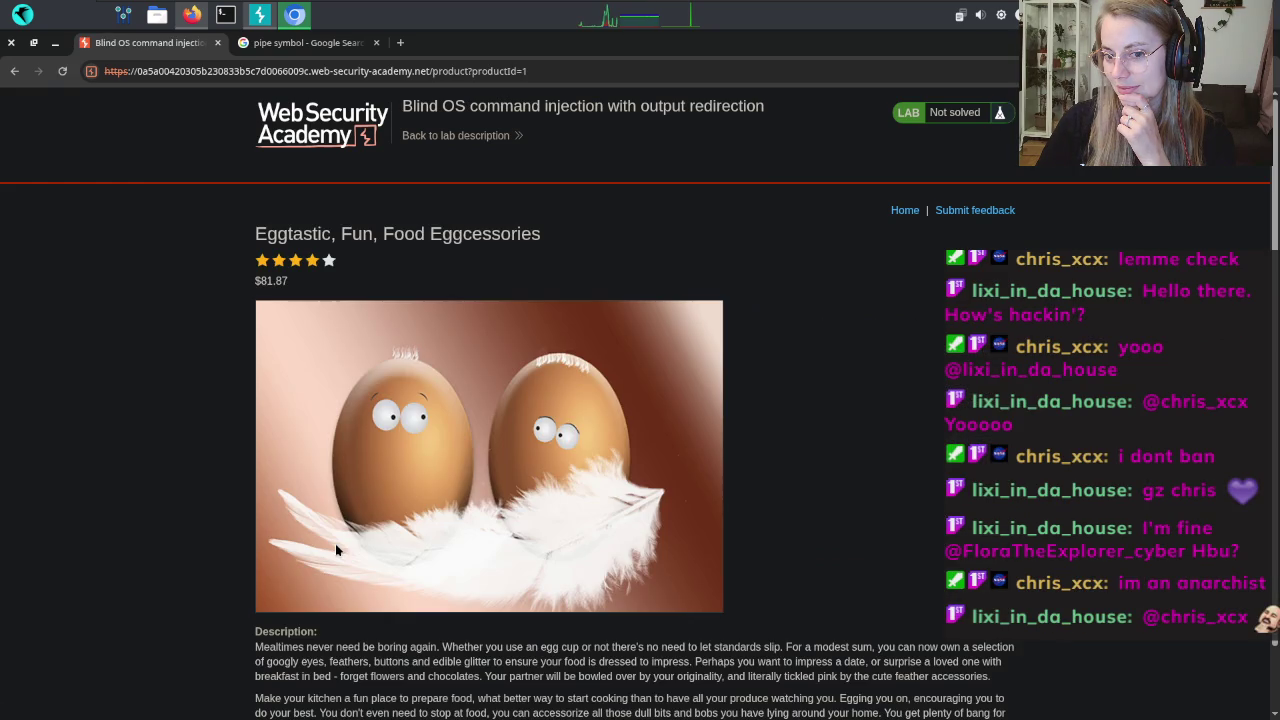
{"action": "scroll", "coordinate": [336, 549], "scroll_direction": "down", "scroll_amount": 1}
{"action": "scroll", "coordinate": [336, 549], "scroll_direction": "up", "scroll_amount": 1}
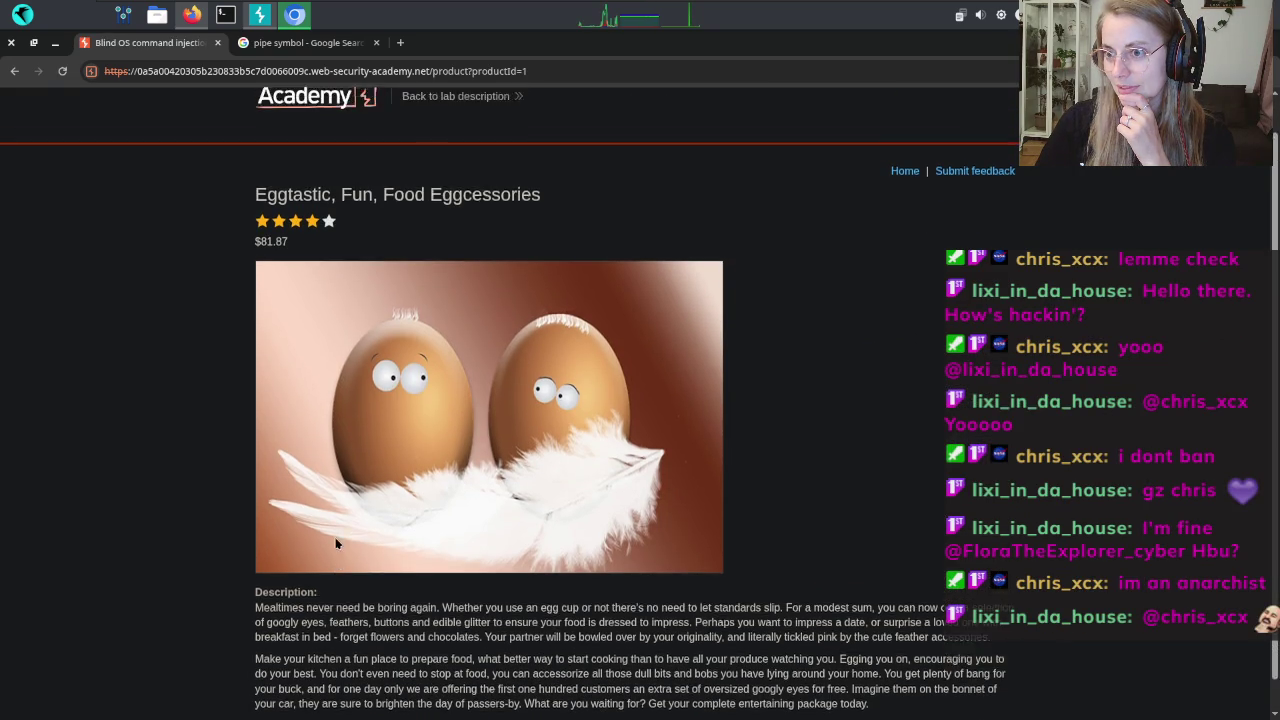
{"action": "left_click", "coordinate": [16, 72]}
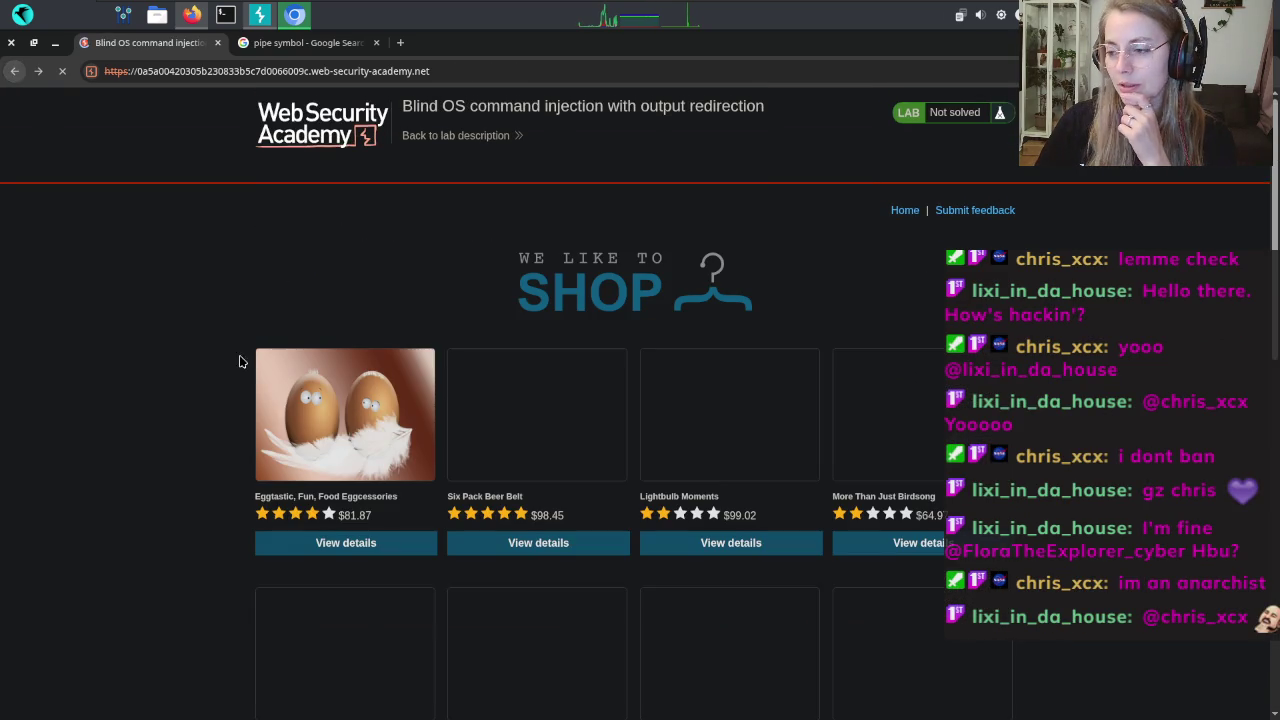
{"action": "scroll", "coordinate": [174, 516], "scroll_direction": "down", "scroll_amount": 1}
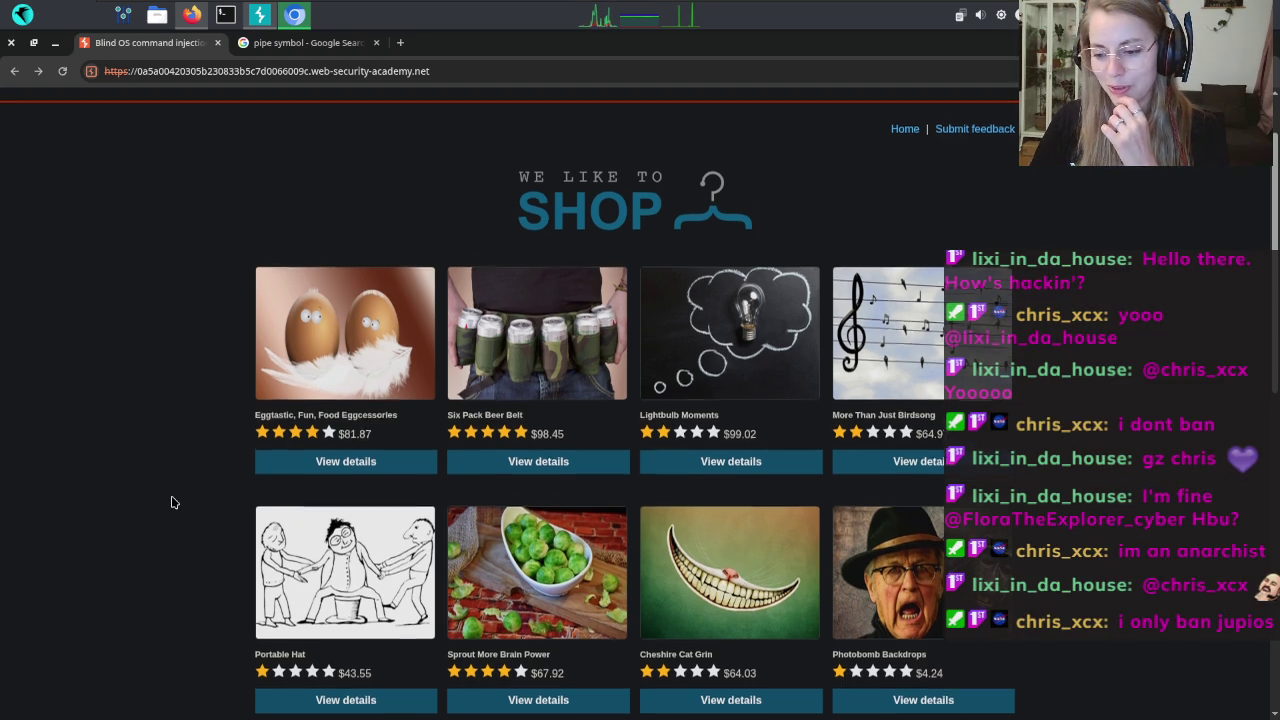
{"action": "scroll", "coordinate": [171, 502], "scroll_direction": "down", "scroll_amount": 3}
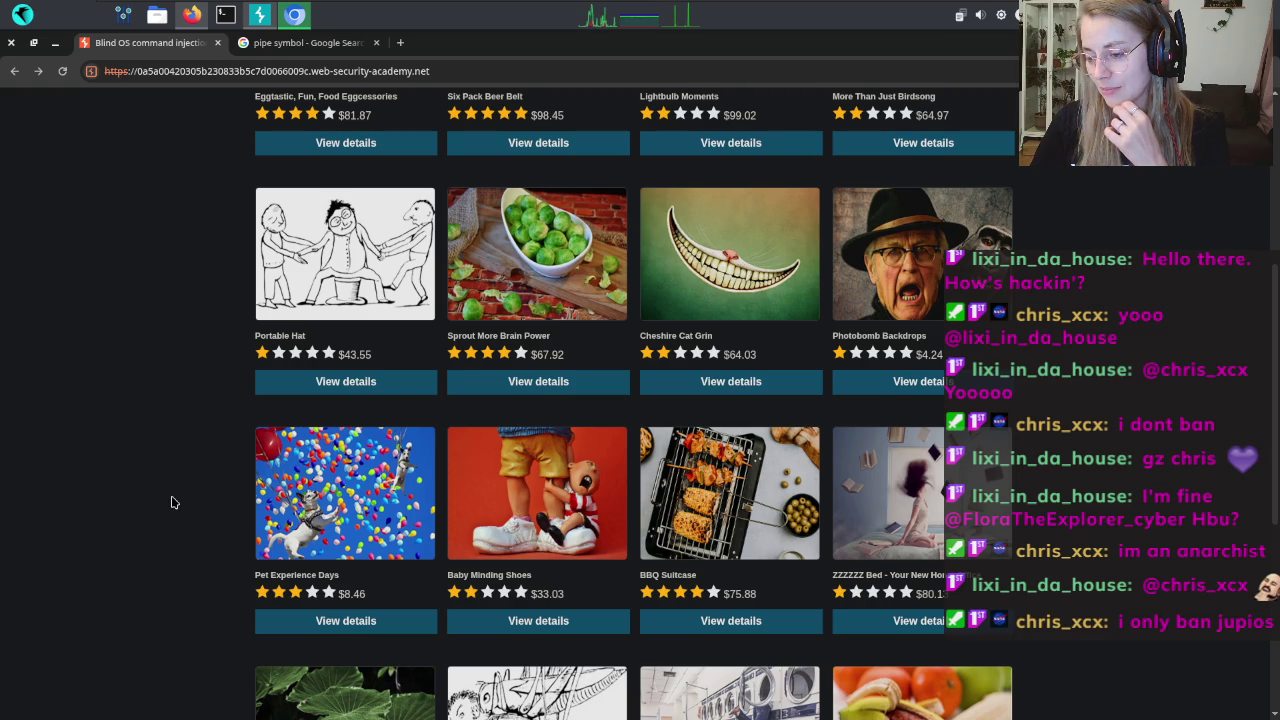
{"action": "scroll", "coordinate": [171, 502], "scroll_direction": "down", "scroll_amount": 3}
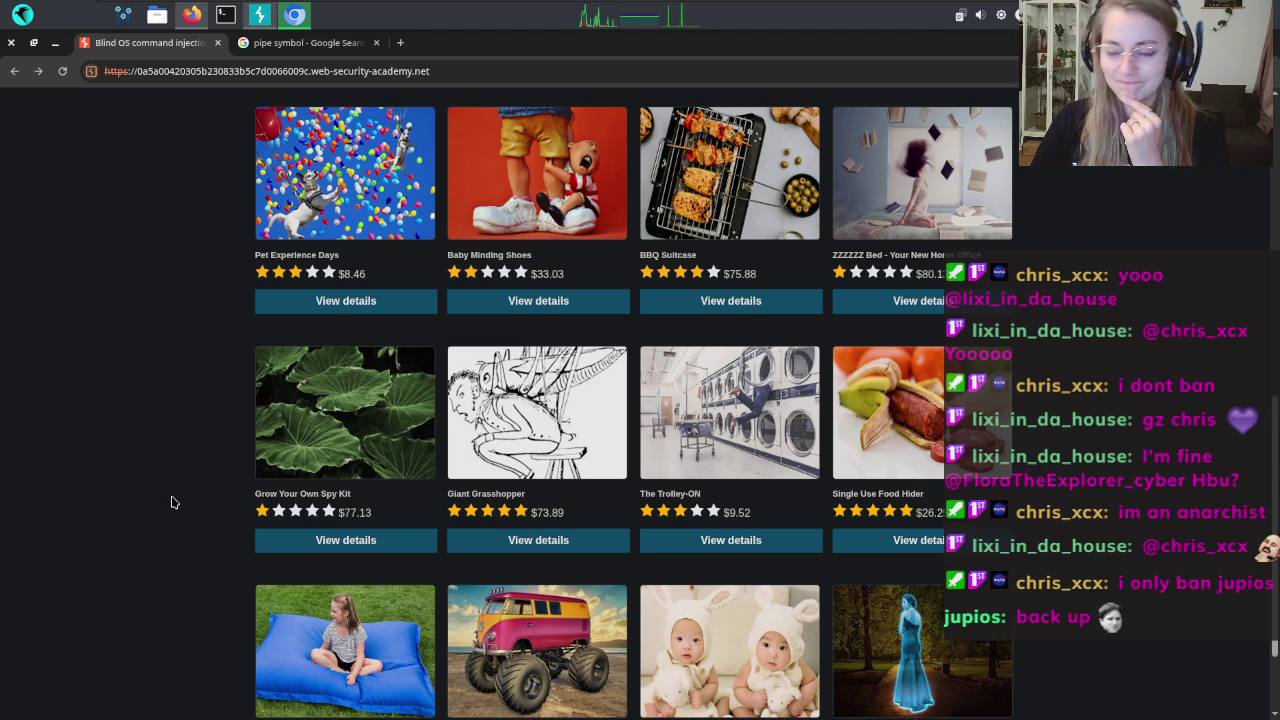
{"action": "scroll", "coordinate": [171, 502], "scroll_direction": "down", "scroll_amount": 2}
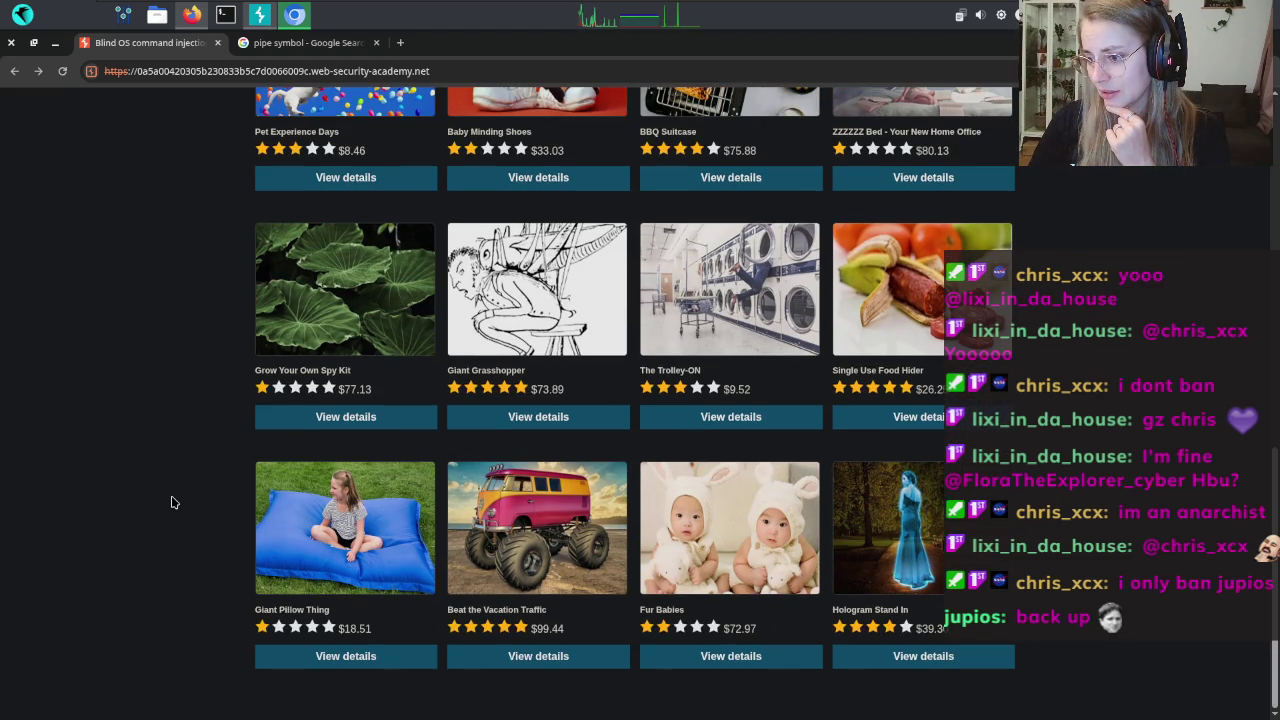
{"action": "left_click", "coordinate": [512, 656]}
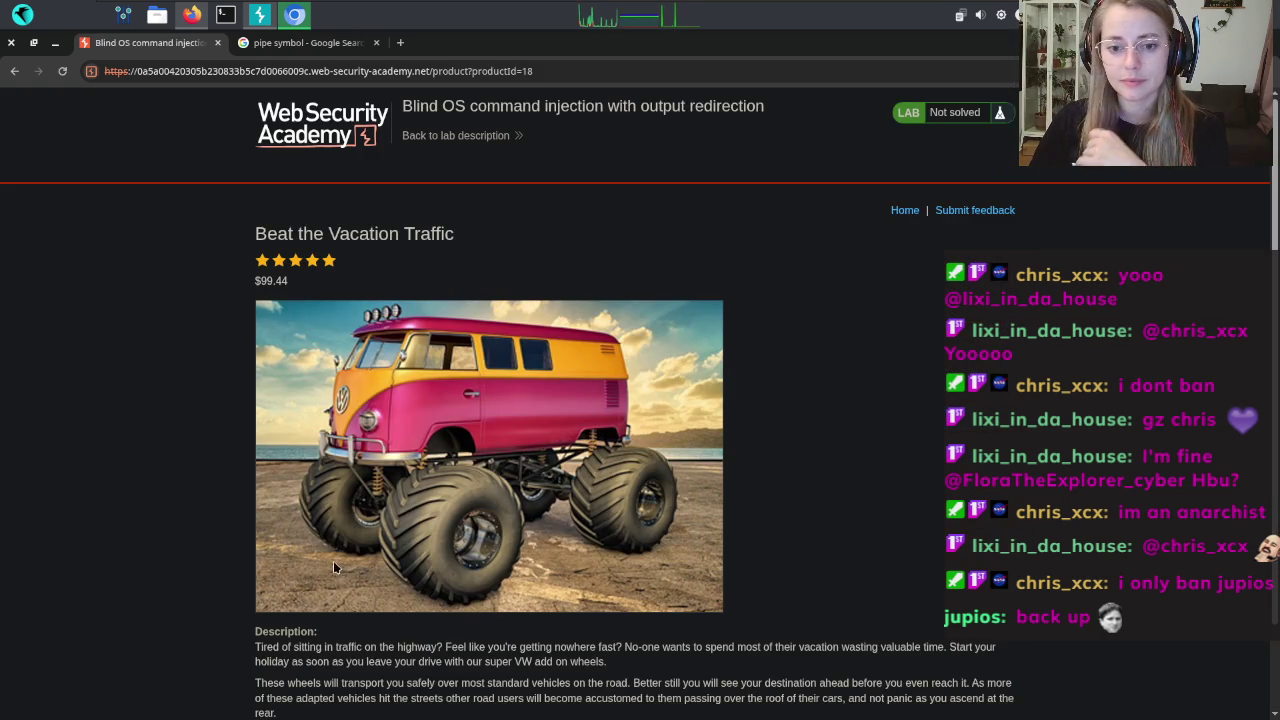
{"action": "left_click", "coordinate": [985, 210]}
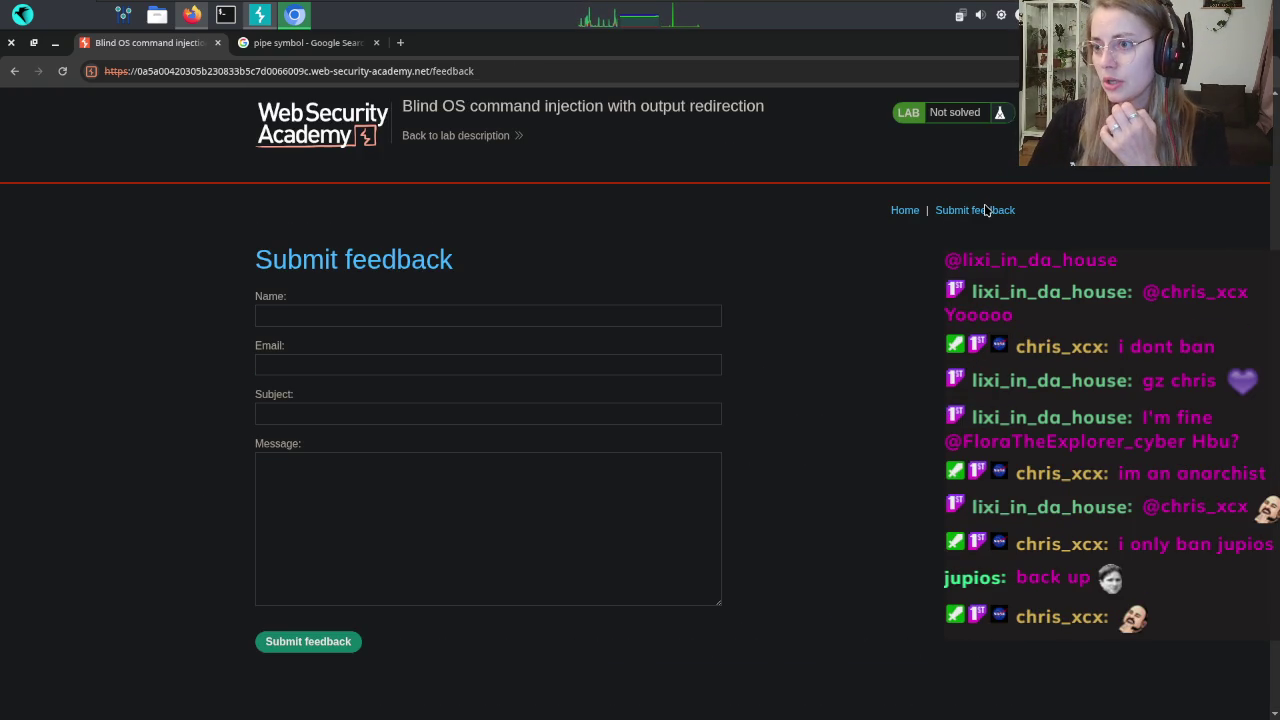
Step: Submit test feedback with a test name and email, subject 'sbj' and message 'msg'
{"action": "left_click", "coordinate": [374, 314]}
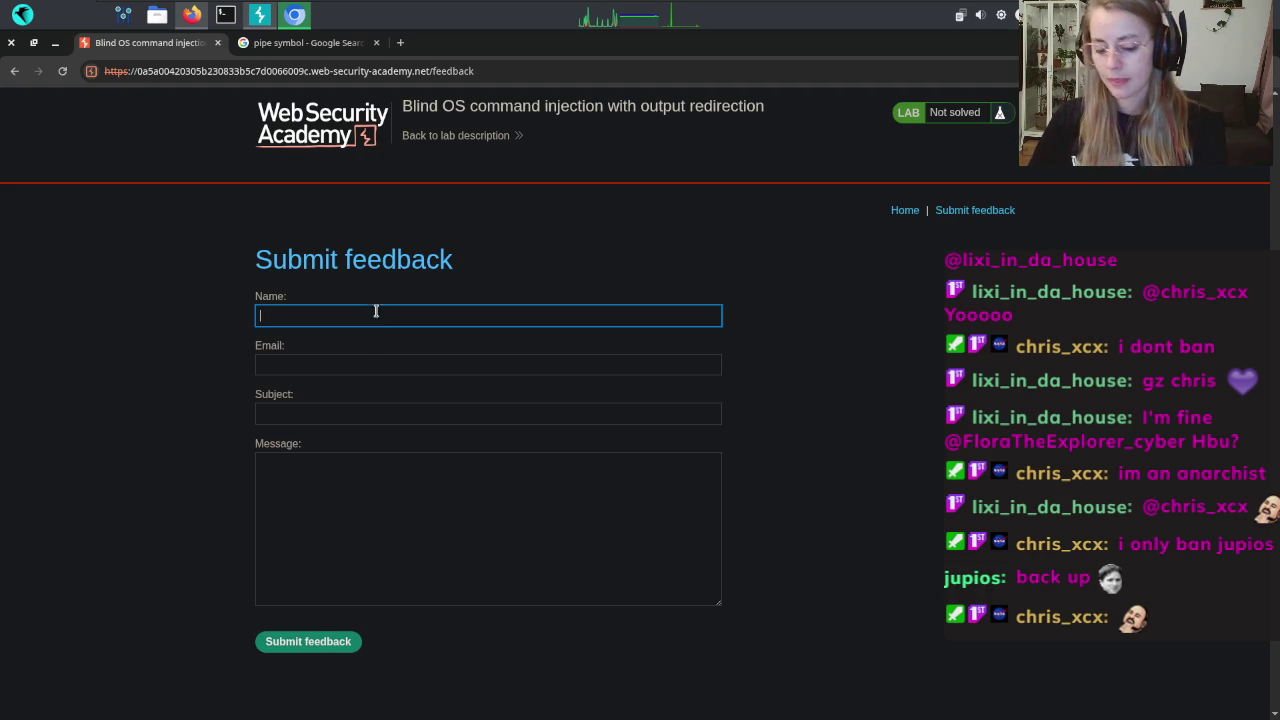
{"action": "type", "text": "Fl"}
{"action": "type", "text": "ora234"}
{"action": "type", "text": "56"}
{"action": "key", "text": "BackSpace"}
{"action": "key", "text": "BackSpace"}
{"action": "key", "text": "BackSpace"}
{"action": "type", "text": ")=/(=/"}
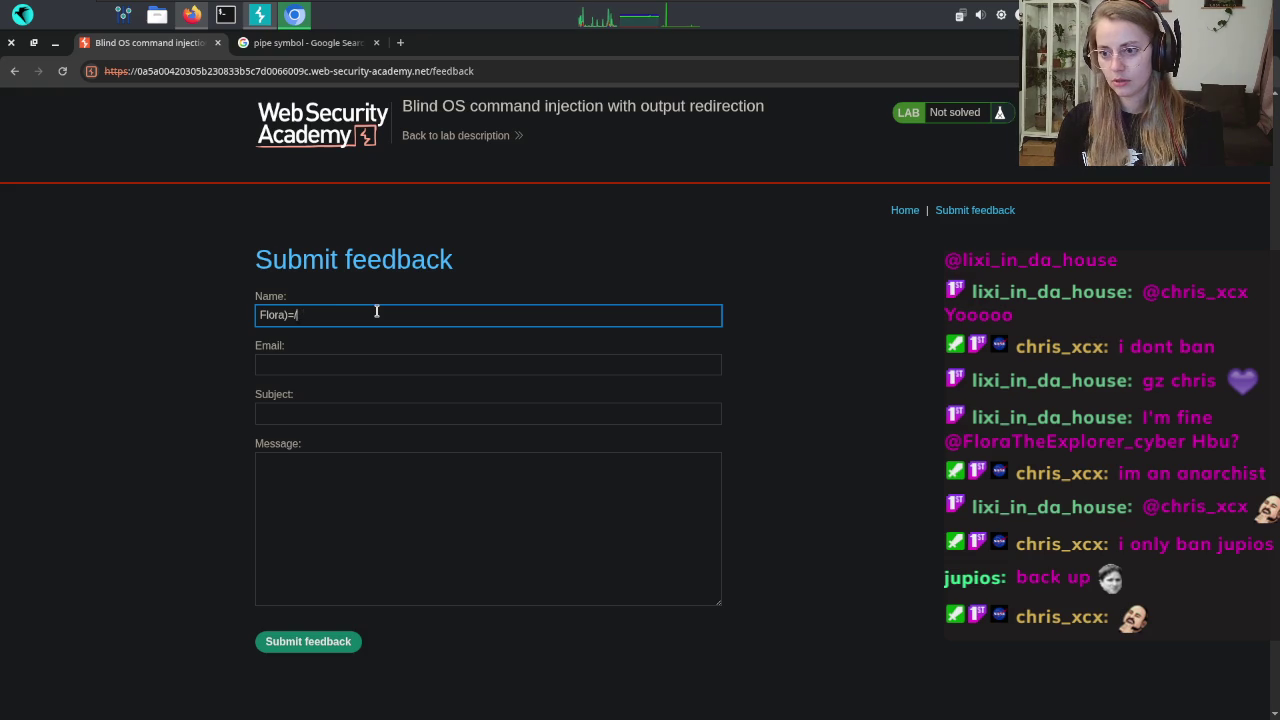
{"action": "key", "text": "BackSpace"}
{"action": "key", "text": "Tab"}
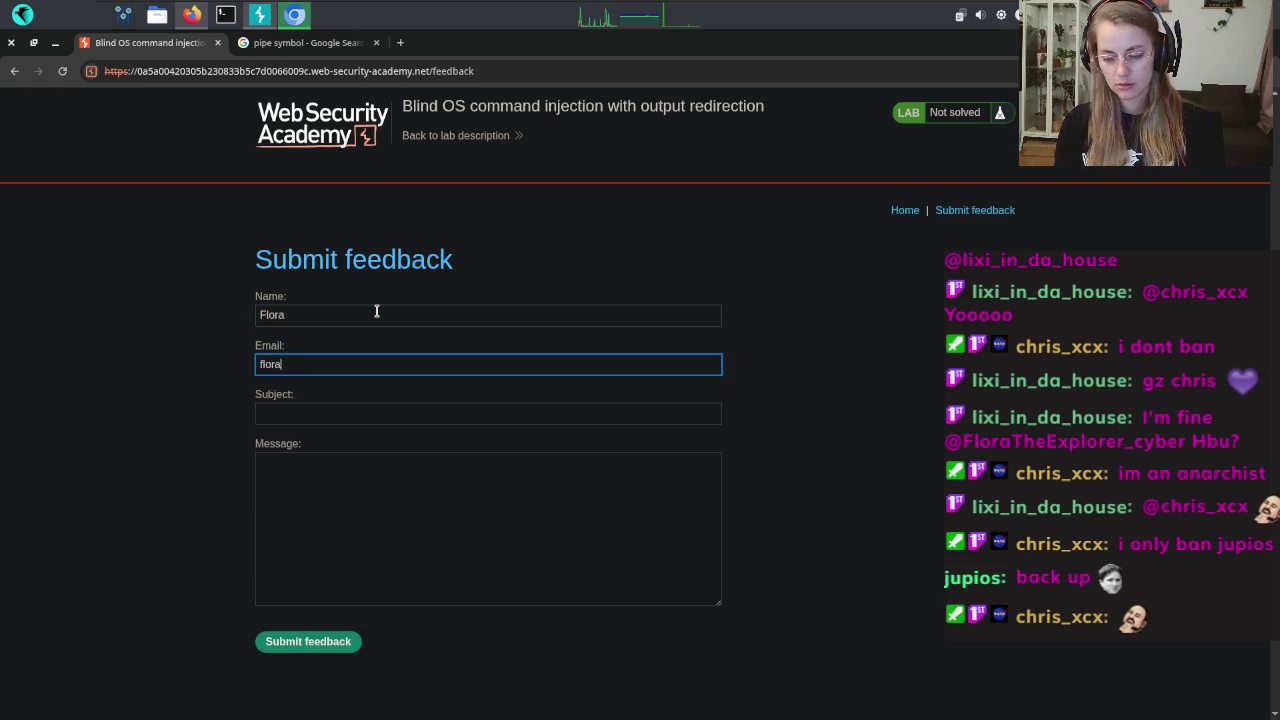
{"action": "type", "text": "roa.fl"}
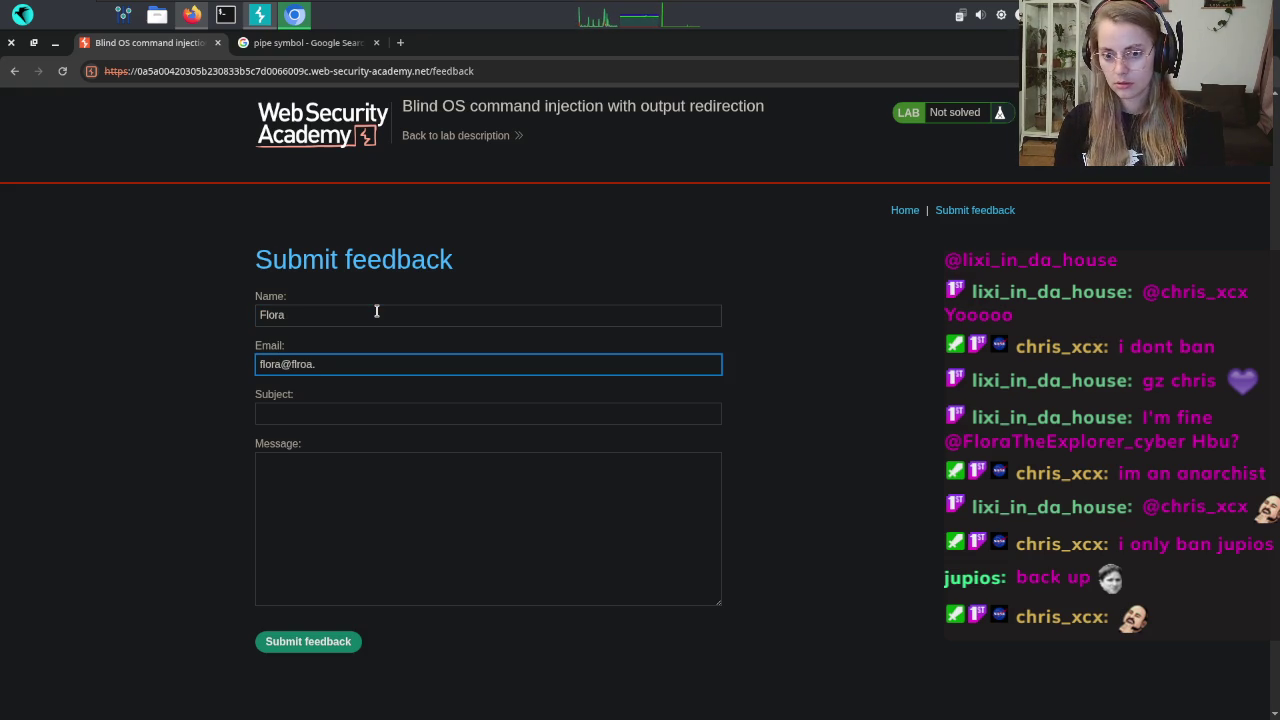
{"action": "type", "text": "ora"}
{"action": "left_click", "coordinate": [445, 421]}
{"action": "type", "text": "sbj"}
{"action": "key", "text": "Tab"}
{"action": "type", "text": "msg"}
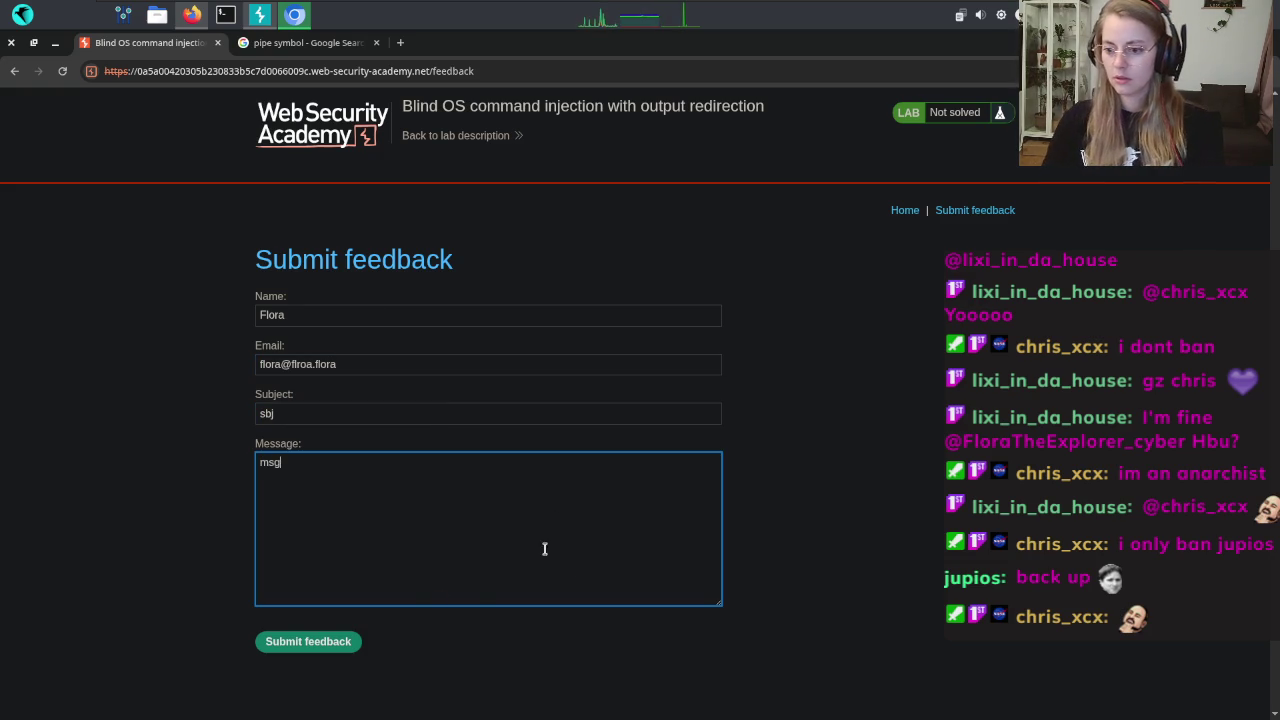
{"action": "left_click", "coordinate": [316, 641]}
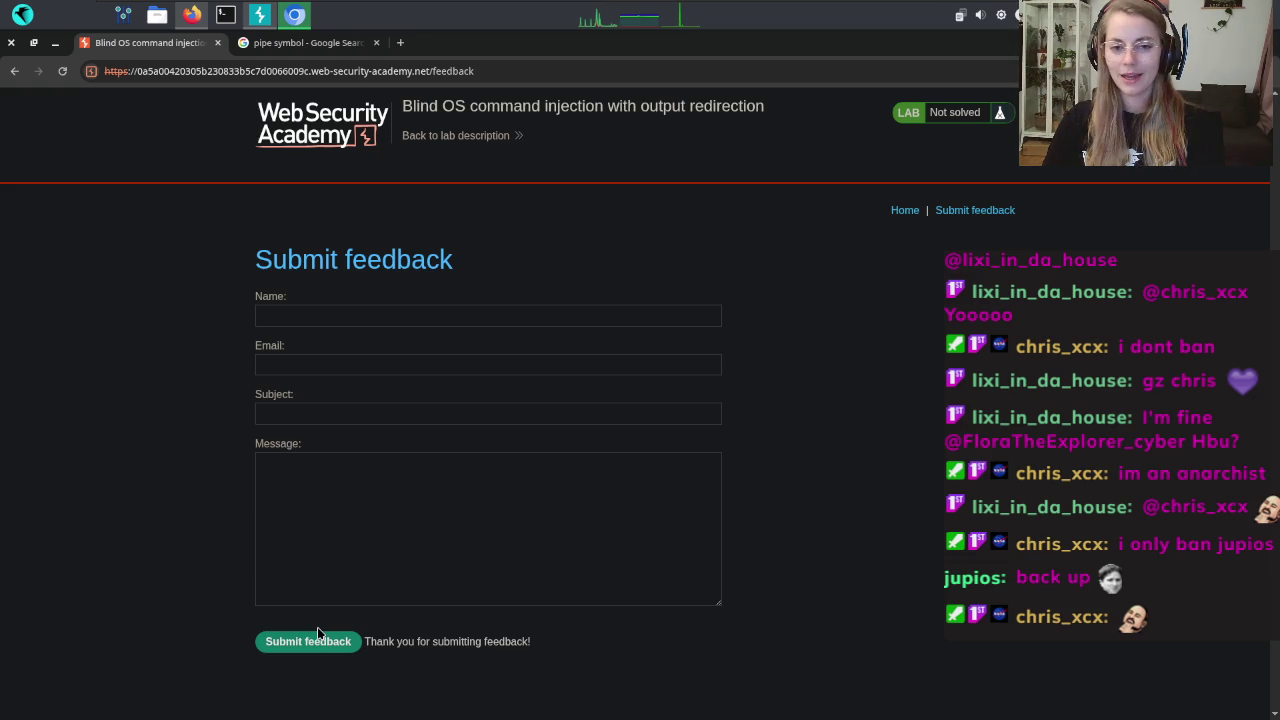
Step: Refill the feedback name and email fields with new test values and edit them
{"action": "left_click", "coordinate": [323, 320]}
{"action": "type", "text": "Flora"}
{"action": "key", "text": "Tab"}
{"action": "type", "text": "Flora@flo"}
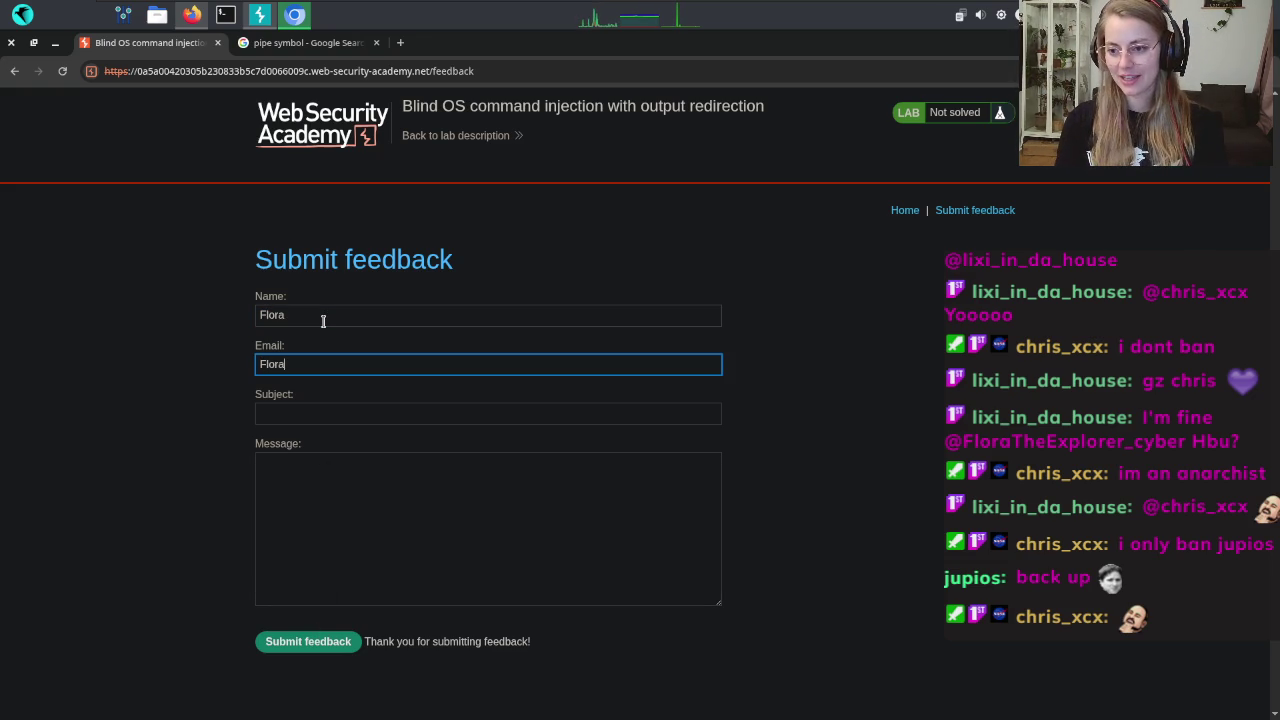
{"action": "type", "text": "ra.fl"}
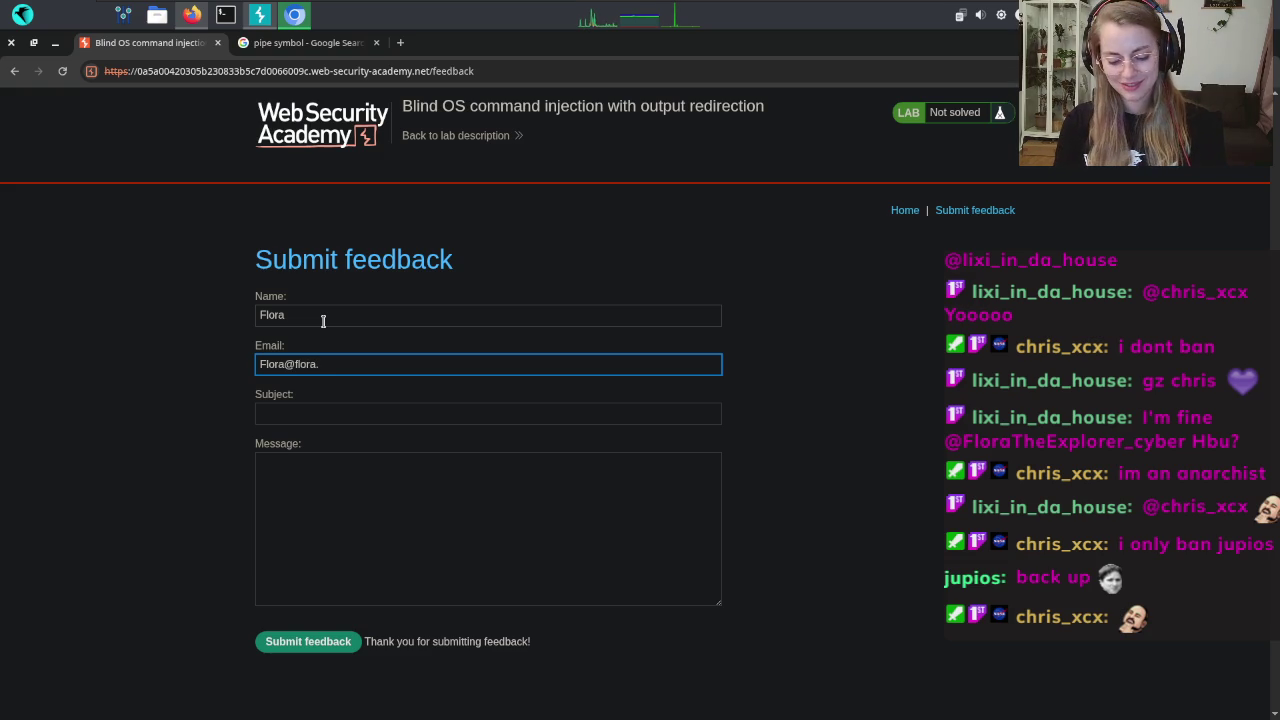
{"action": "type", "text": "ora"}
{"action": "left_click", "coordinate": [382, 318]}
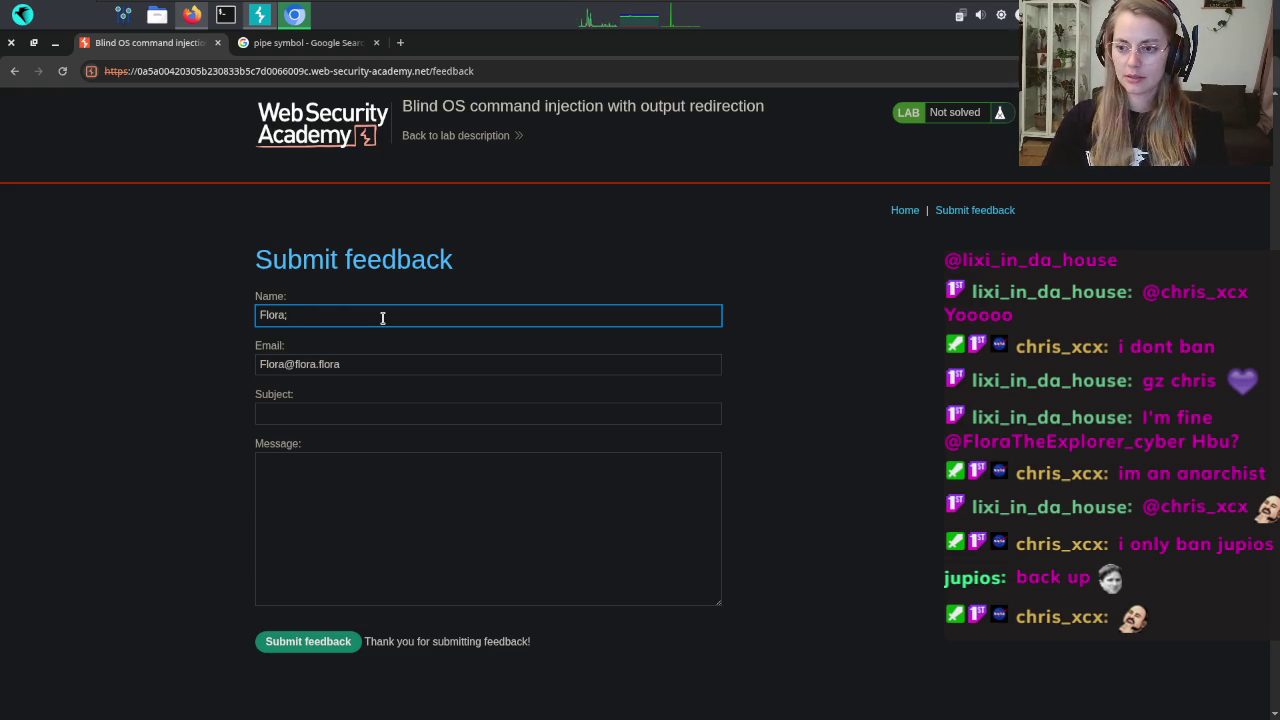
{"action": "left_click", "coordinate": [369, 369]}
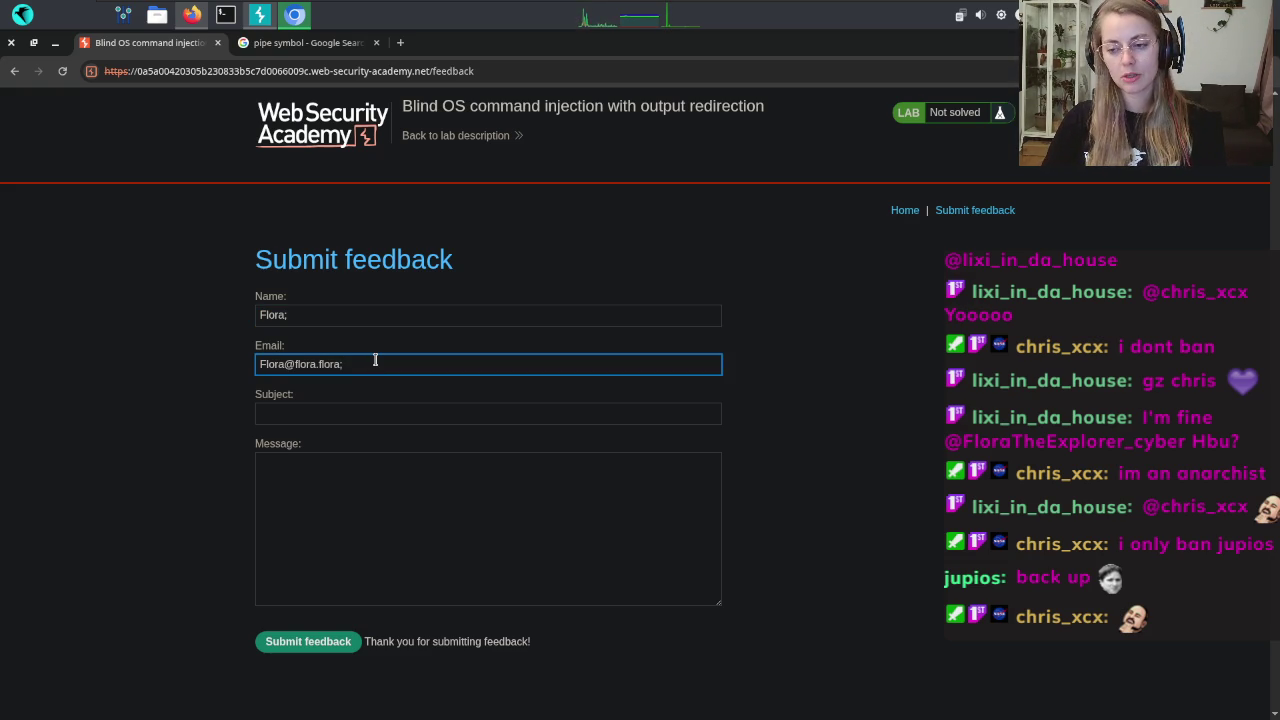
{"action": "left_click", "coordinate": [369, 407]}
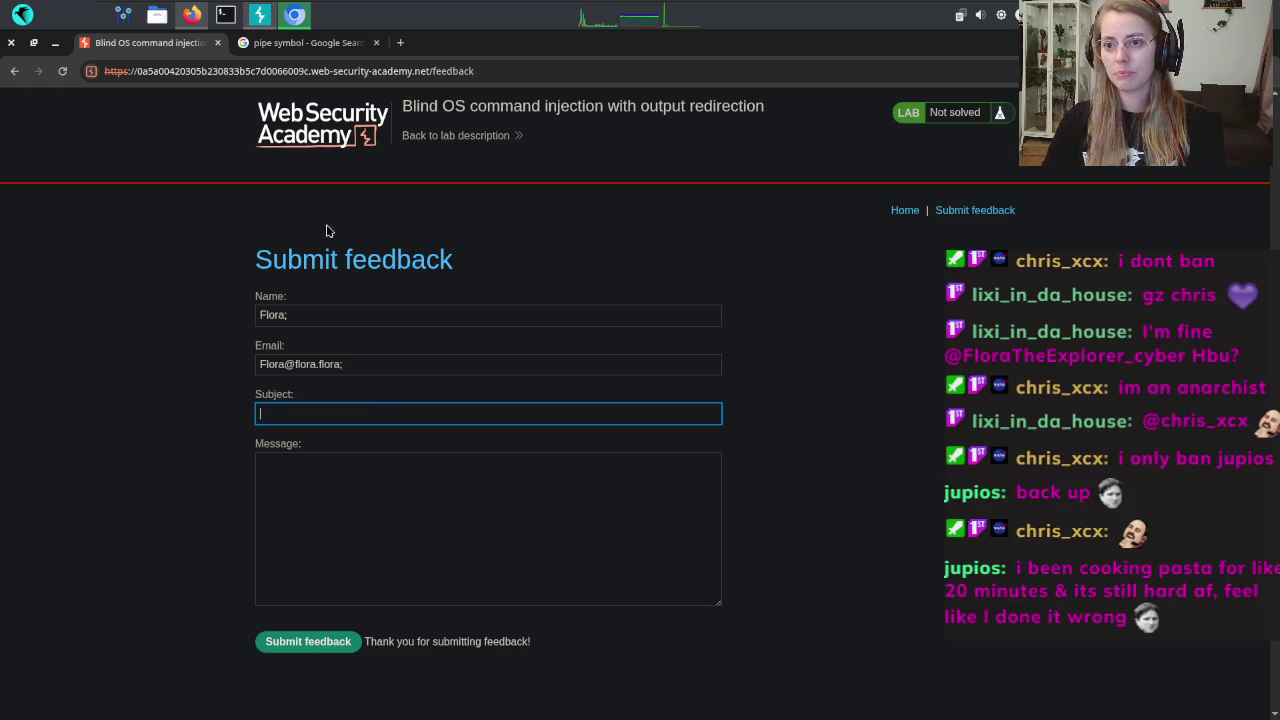
{"action": "left_click", "coordinate": [400, 42]}
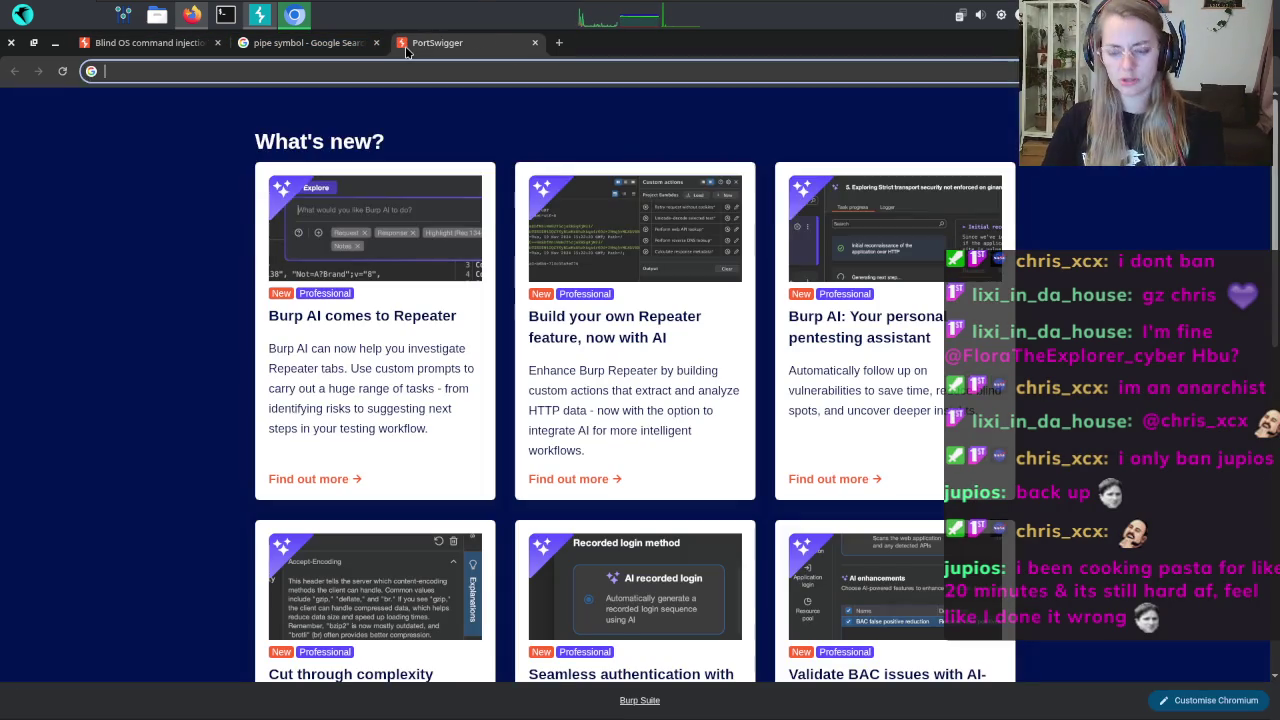
Step: Load the lab shop in a new tab and open Lightbulb Moments and its image
{"action": "type", "text": "https://0a5a00420305b230833b5c7d0066009c.web-security-academy.net/"}
{"action": "key", "text": "Return"}
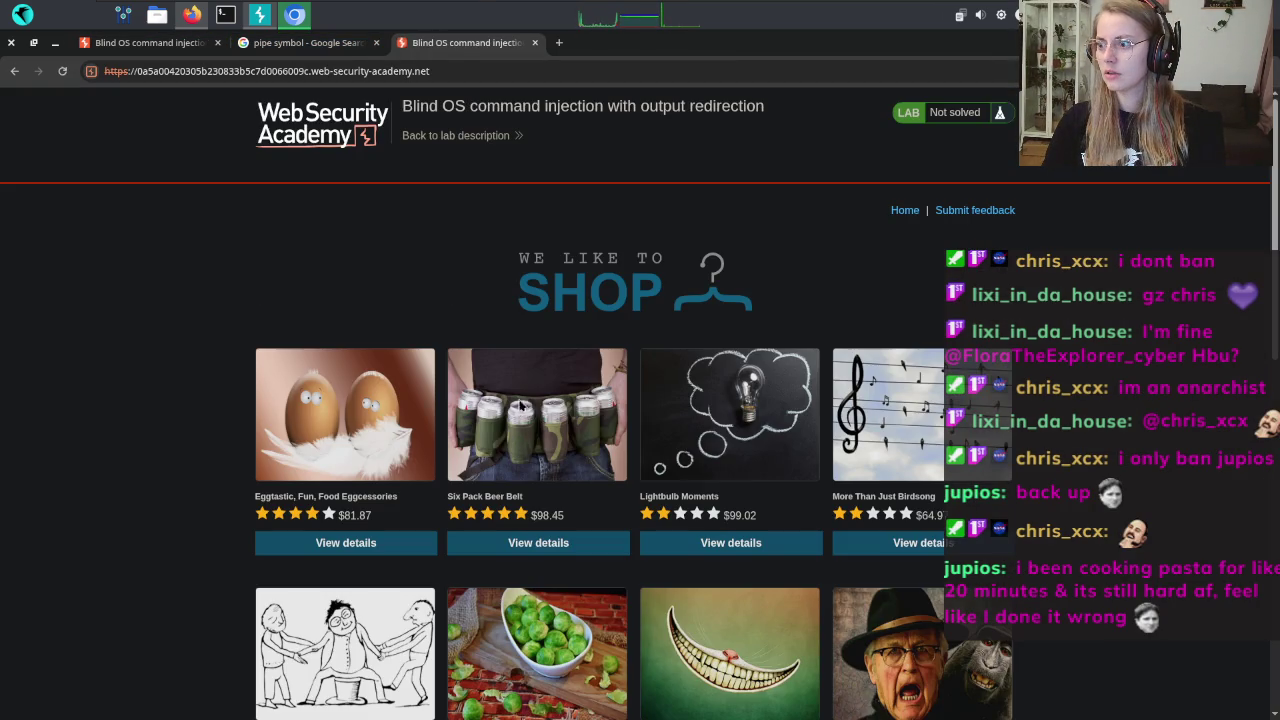
{"action": "left_click", "coordinate": [764, 541]}
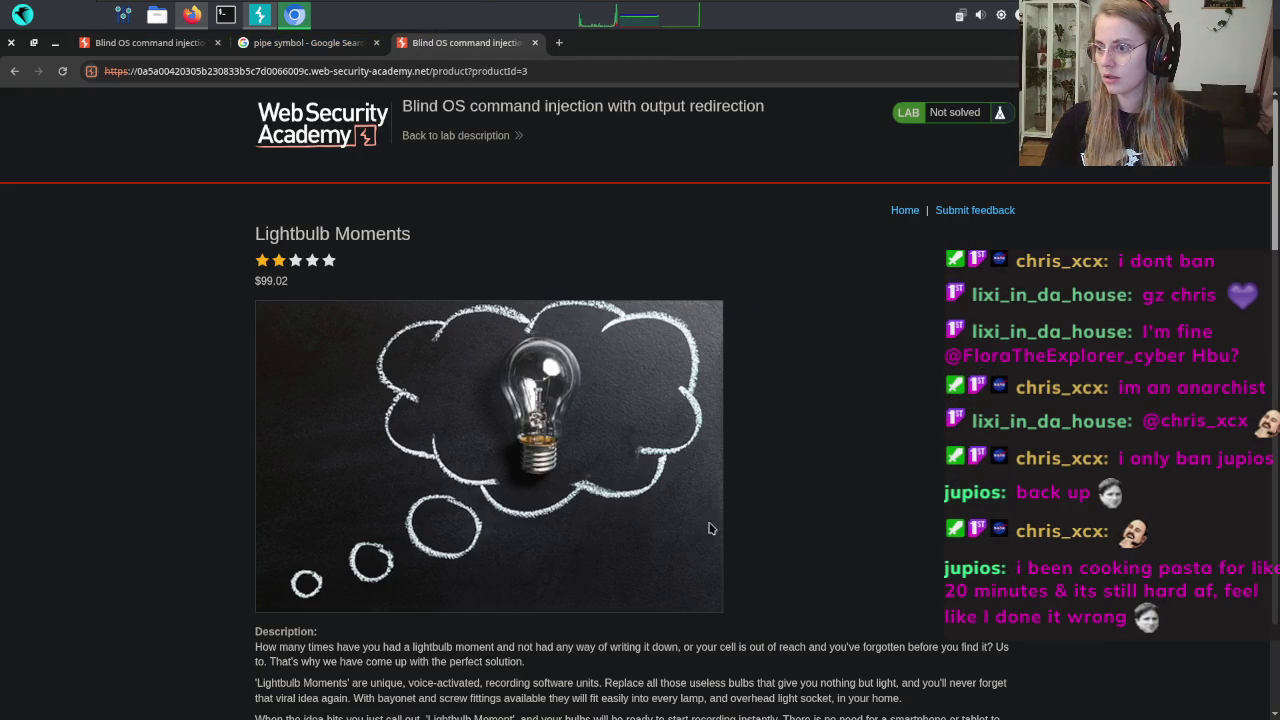
{"action": "right_click", "coordinate": [527, 499]}
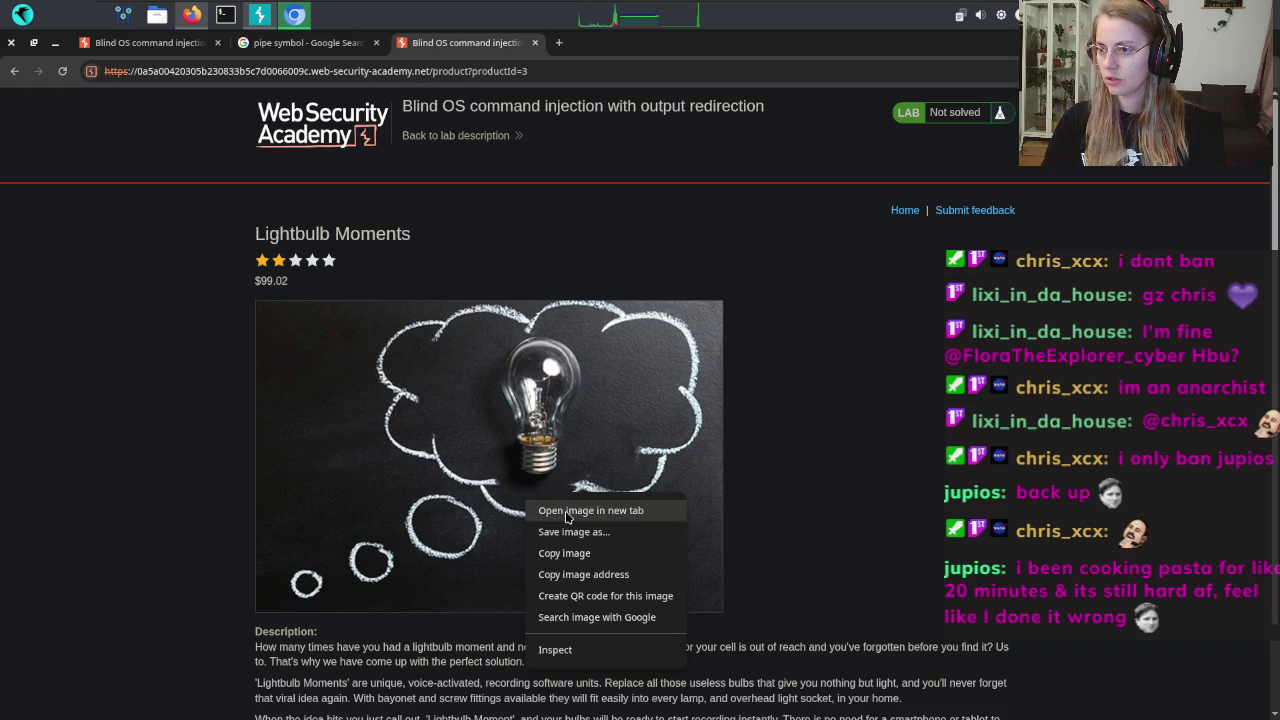
{"action": "left_click", "coordinate": [566, 512]}
{"action": "left_click", "coordinate": [604, 42]}
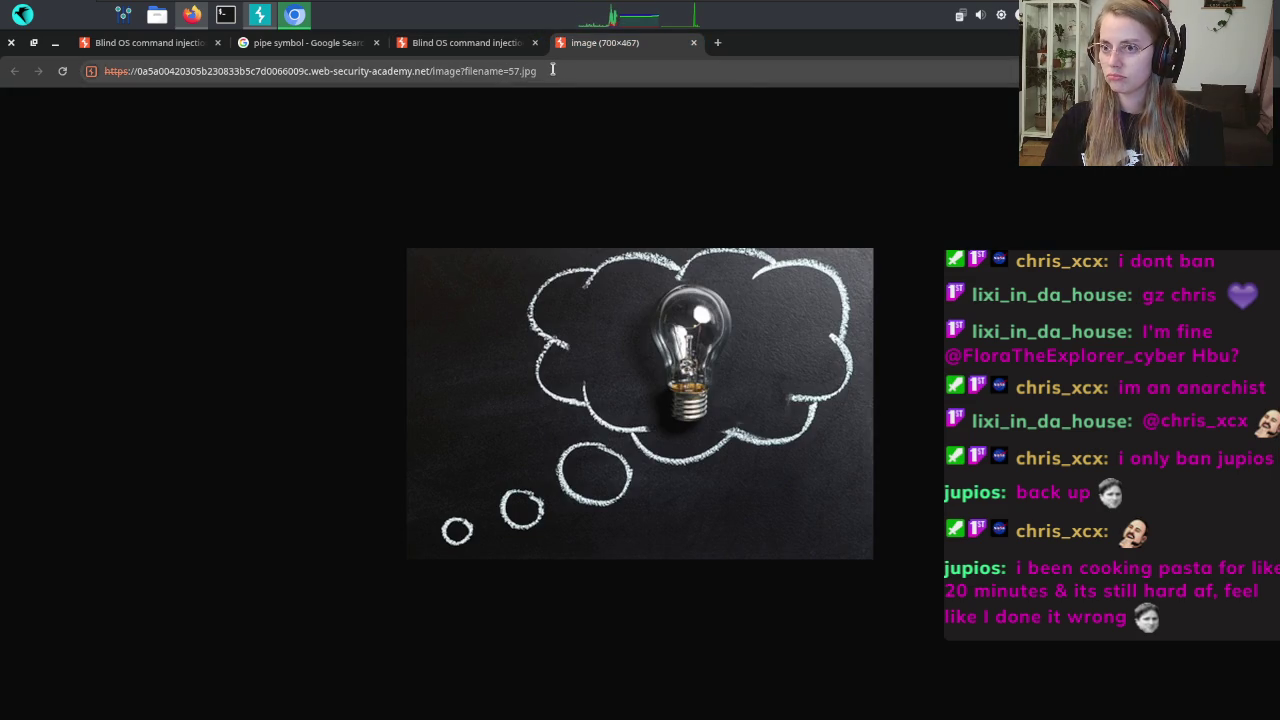
{"action": "left_click", "coordinate": [478, 42]}
Step: Return from Lightbulb Moments to the shop's product list and scroll through it
{"action": "scroll", "coordinate": [700, 540], "scroll_direction": "up", "scroll_amount": 3}
{"action": "scroll", "coordinate": [809, 606], "scroll_direction": "down", "scroll_amount": 3}
{"action": "left_click", "coordinate": [973, 694]}
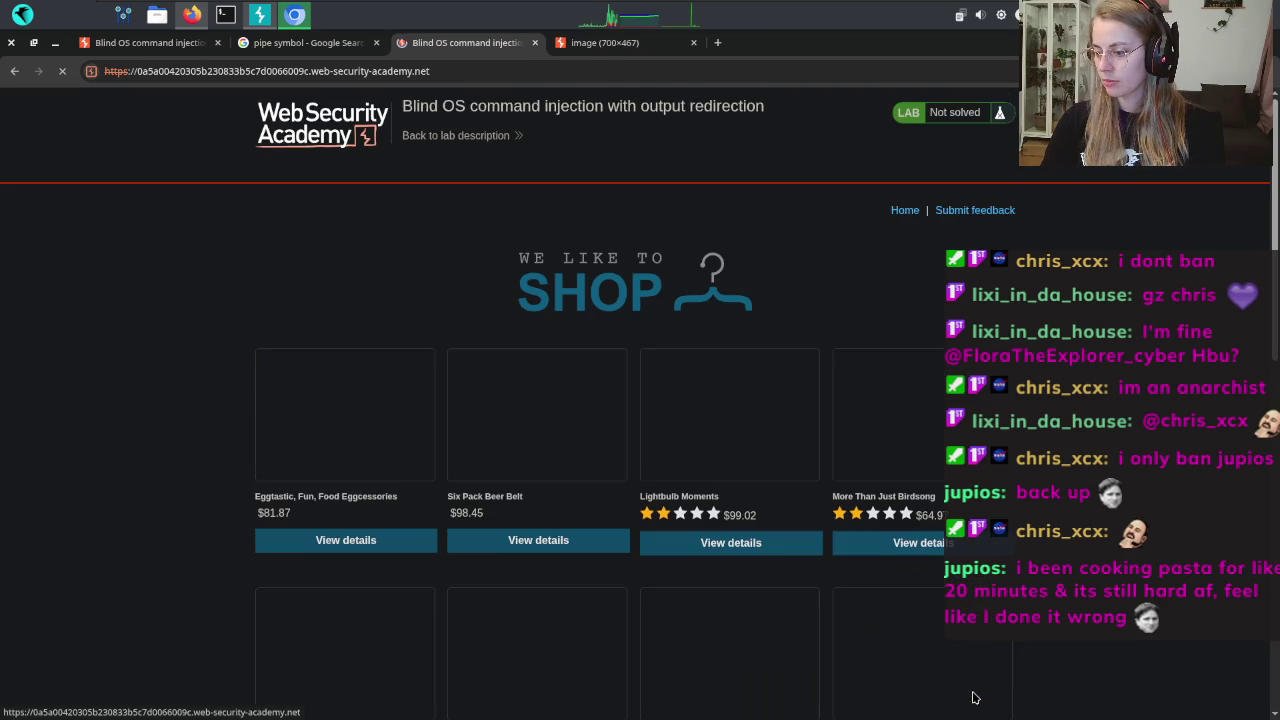
{"action": "scroll", "coordinate": [658, 585], "scroll_direction": "down", "scroll_amount": 8}
{"action": "scroll", "coordinate": [658, 580], "scroll_direction": "up", "scroll_amount": 8}
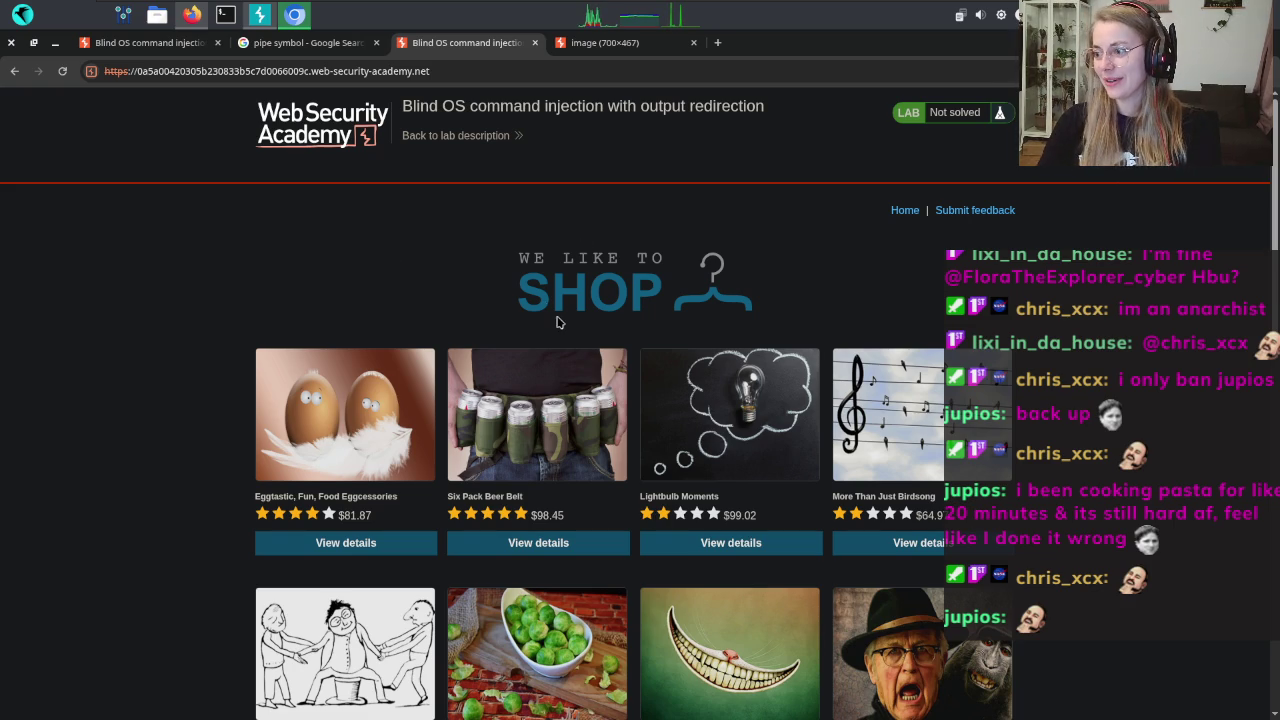
{"action": "scroll", "coordinate": [572, 317], "scroll_direction": "down", "scroll_amount": 3}
{"action": "scroll", "coordinate": [571, 306], "scroll_direction": "up", "scroll_amount": 3}
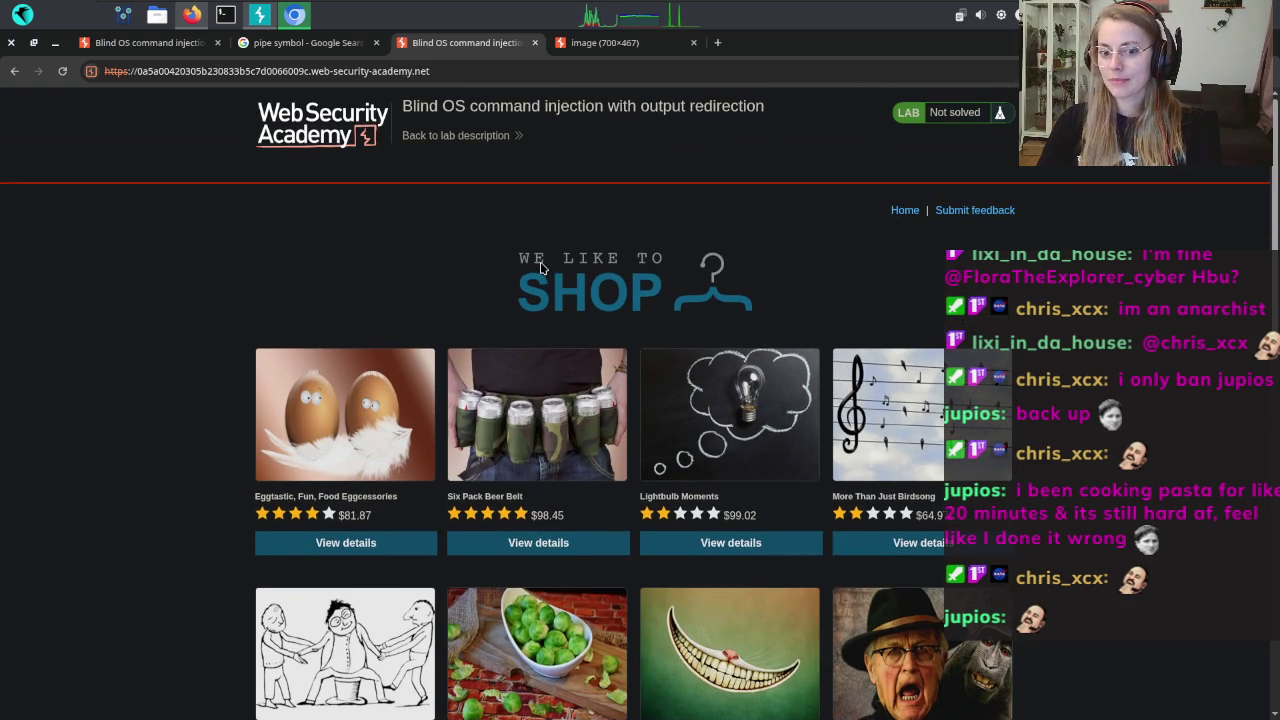
{"action": "left_click", "coordinate": [188, 15]}
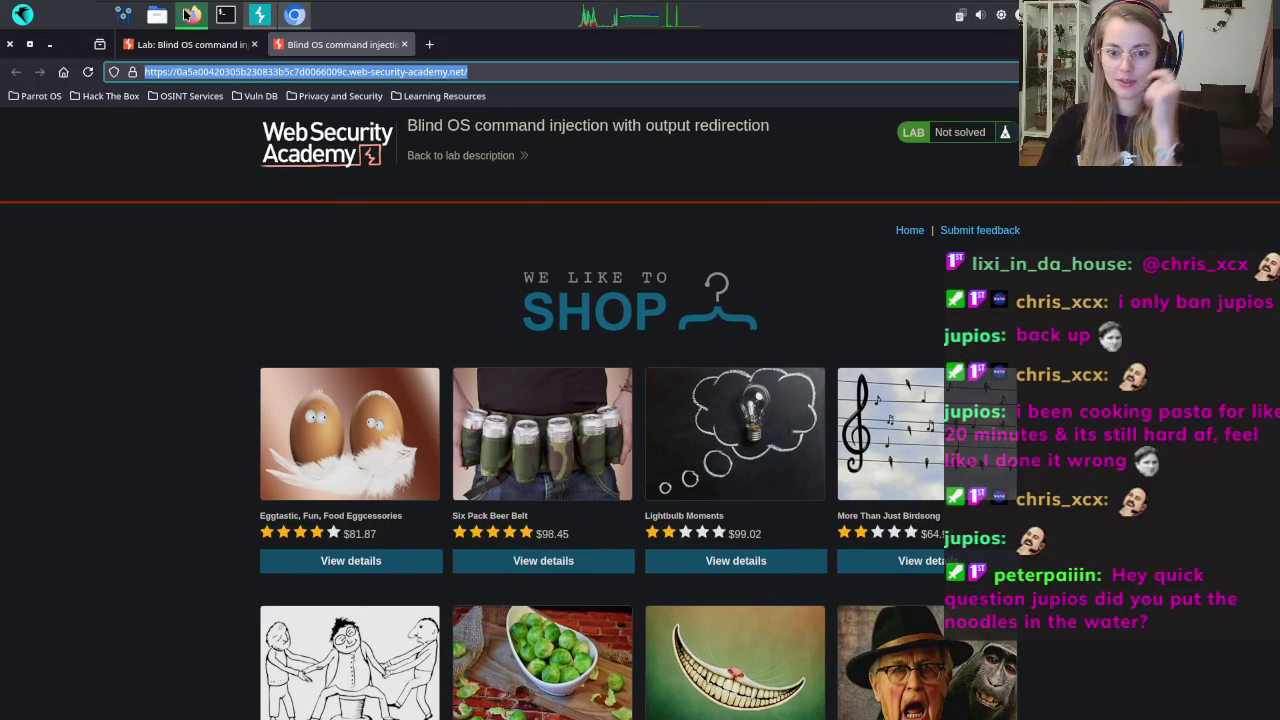
Step: View the output redirection lab description in Firefox, then go back to Burp Suite
{"action": "left_click", "coordinate": [200, 46]}
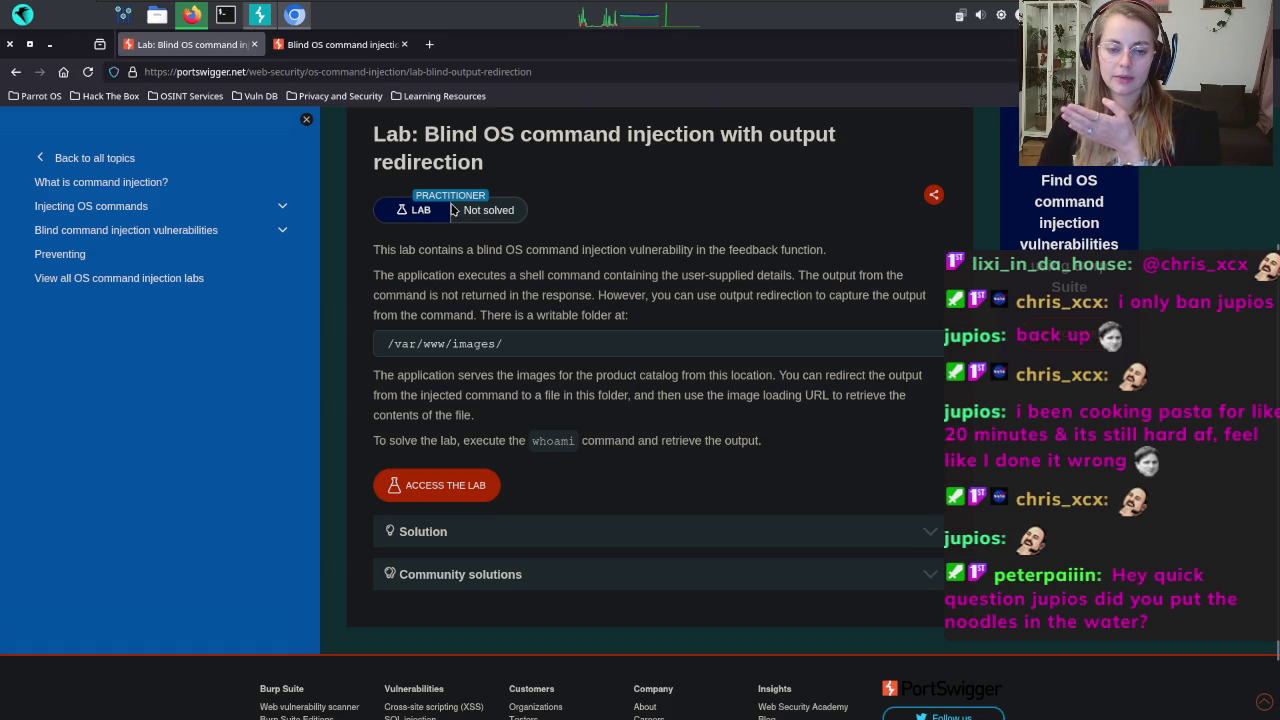
{"action": "left_click", "coordinate": [256, 16]}
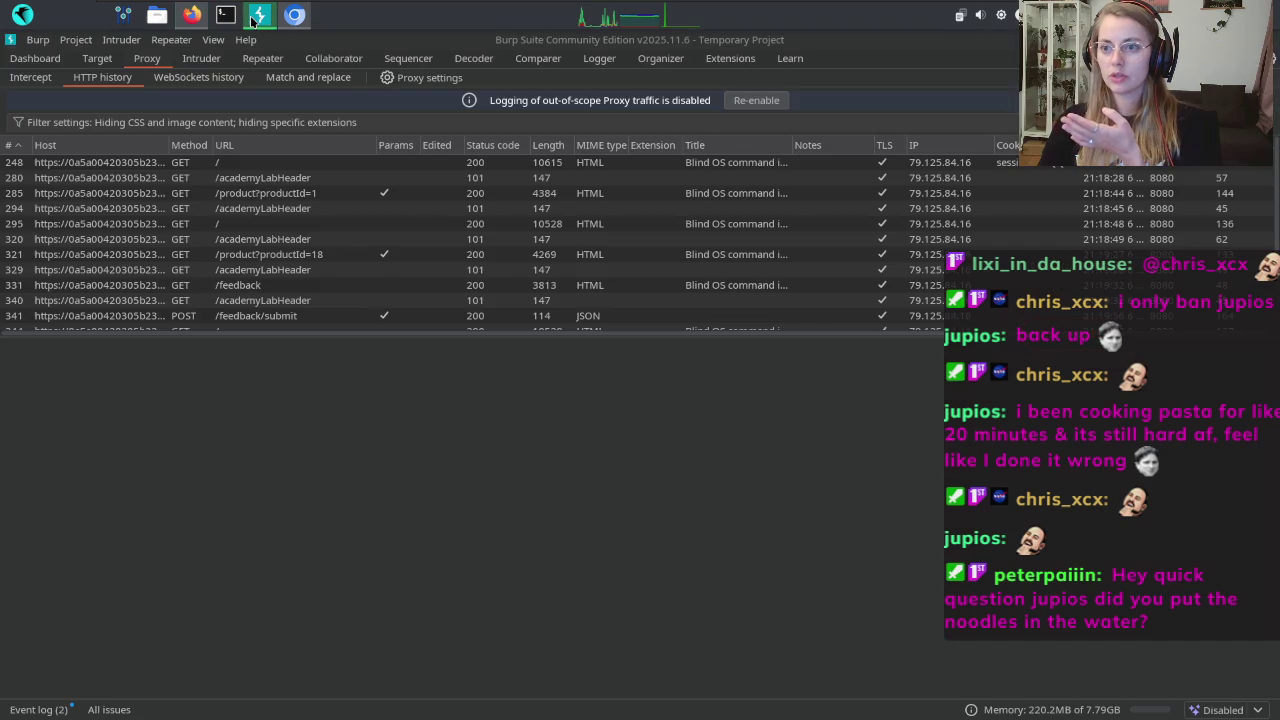
Step: In Repeater, select the earlier ping-payload request body from &name= to the end
{"action": "left_click", "coordinate": [294, 16]}
{"action": "left_click", "coordinate": [294, 16]}
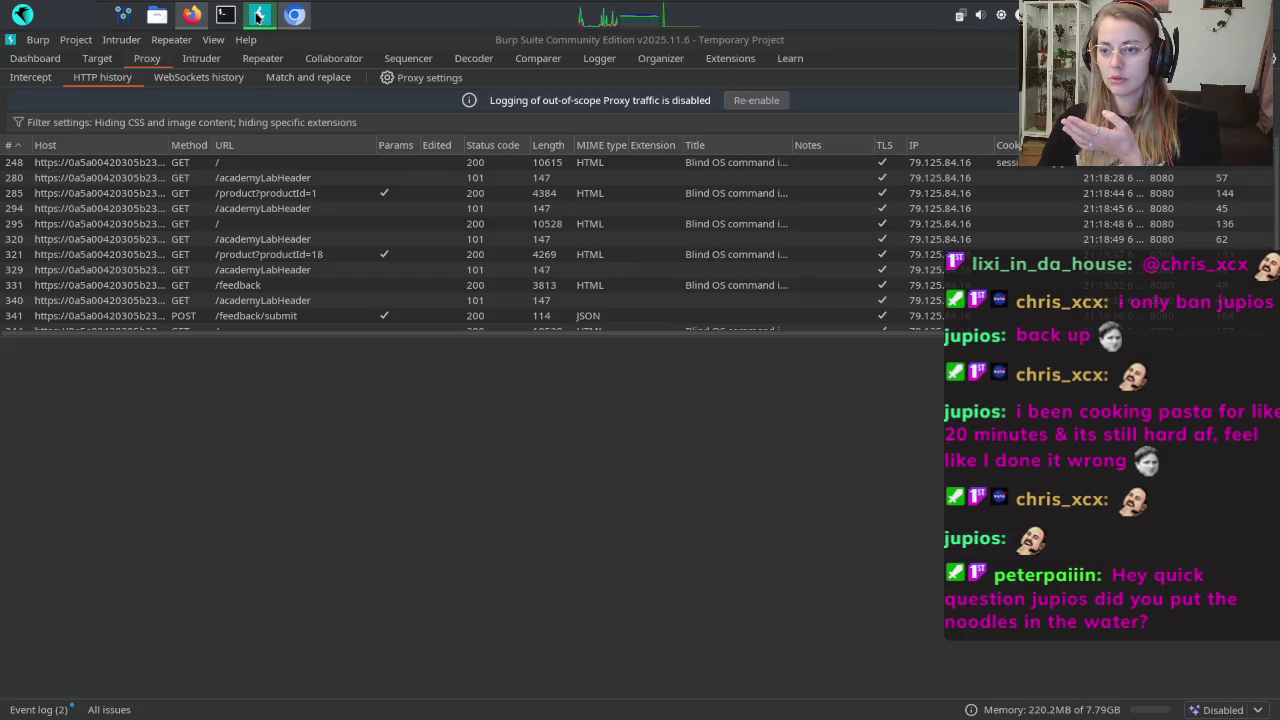
{"action": "left_click", "coordinate": [274, 58]}
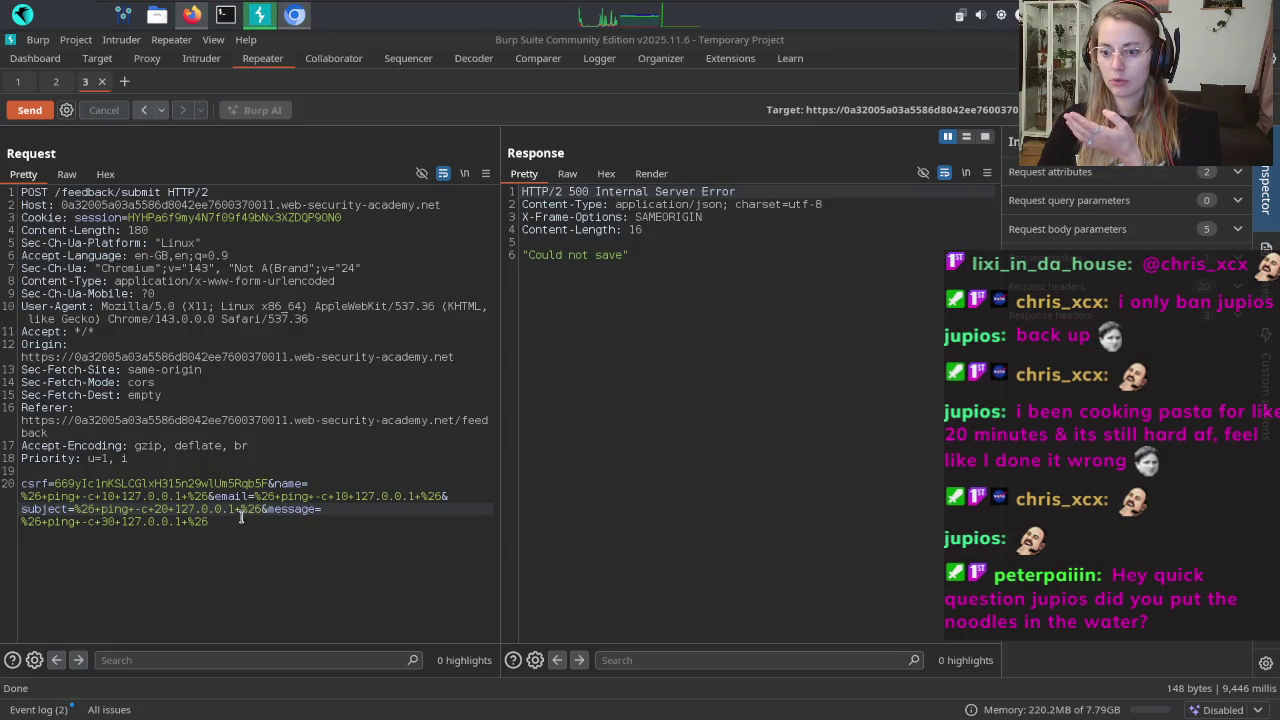
{"action": "left_click_drag", "start_coordinate": [209, 521], "coordinate": [22, 483]}
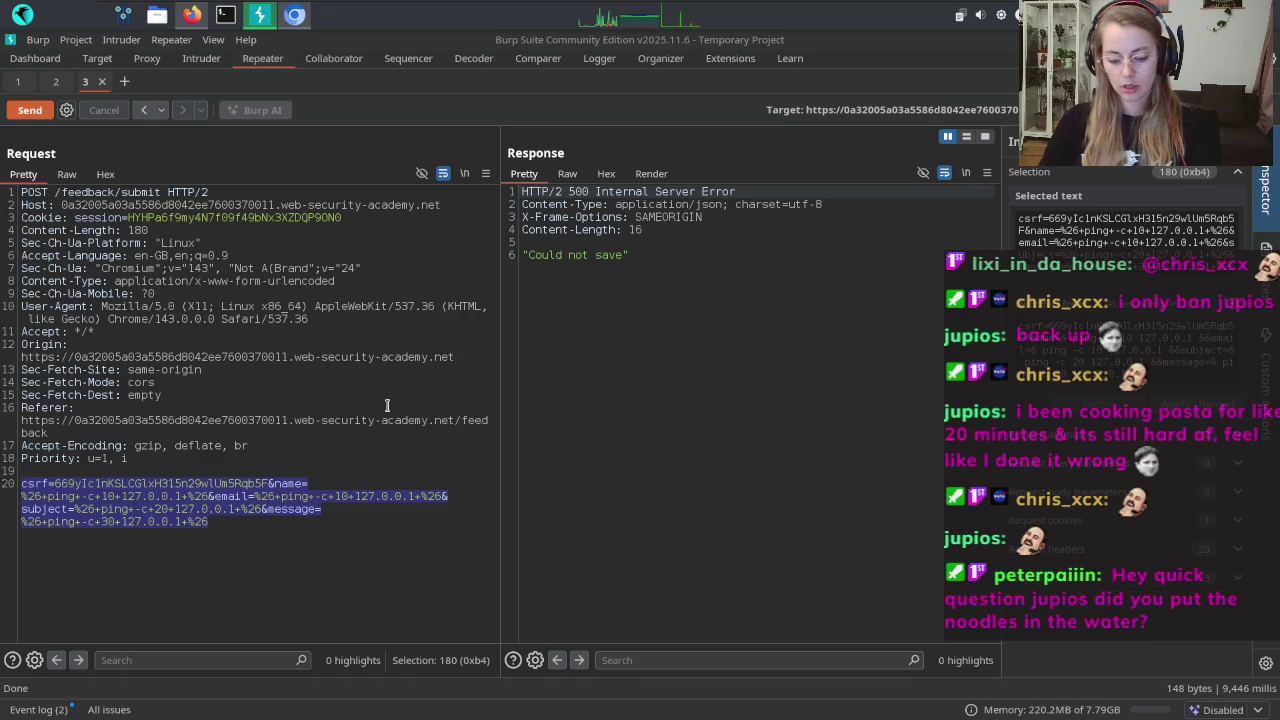
{"action": "left_click", "coordinate": [219, 531]}
{"action": "mouse_move", "coordinate": [219, 530]}
{"action": "left_mouse_down"}
{"action": "mouse_move", "coordinate": [320, 509]}
{"action": "mouse_move", "coordinate": [100, 492]}
{"action": "mouse_move", "coordinate": [269, 484]}
{"action": "left_mouse_up"}
{"action": "key", "text": "ctrl+c"}
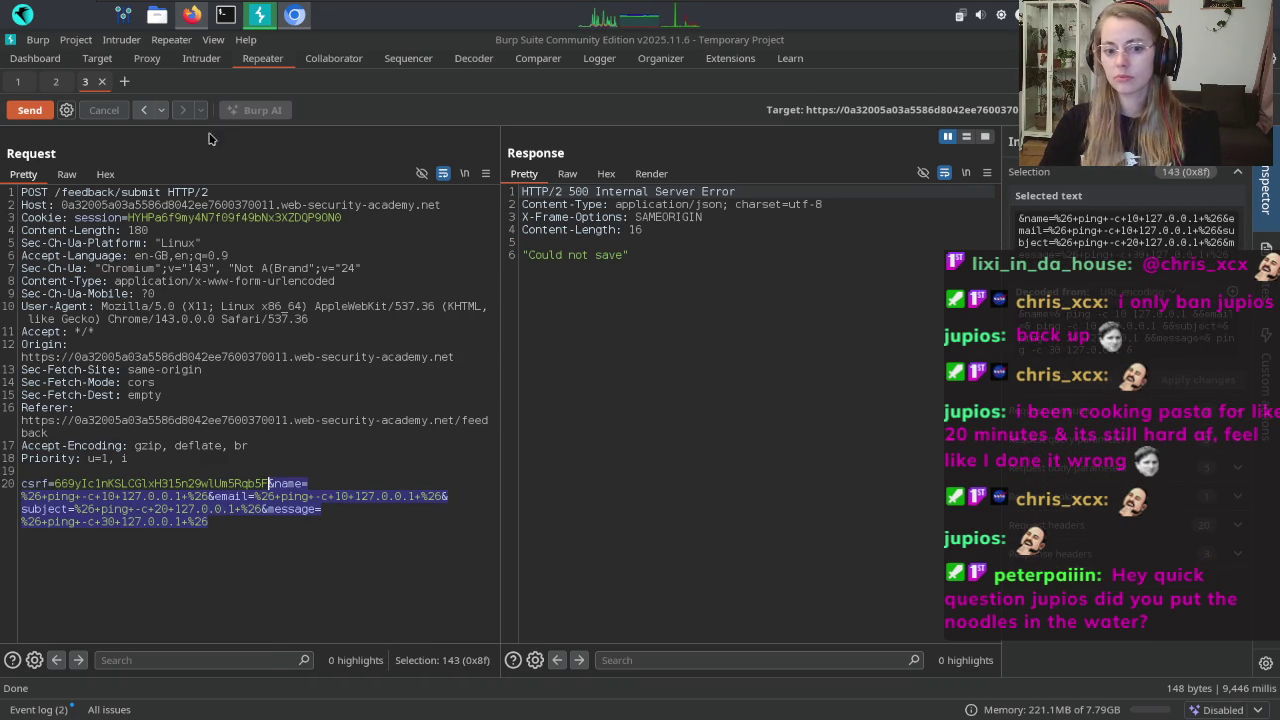
Step: Locate the new lab's POST /feedback/submit request with form data in the site map
{"action": "left_click", "coordinate": [46, 59]}
{"action": "left_click", "coordinate": [100, 60]}
{"action": "left_click", "coordinate": [435, 369]}
{"action": "scroll", "coordinate": [435, 366], "scroll_direction": "down", "scroll_amount": 3}
{"action": "left_click", "coordinate": [455, 402]}
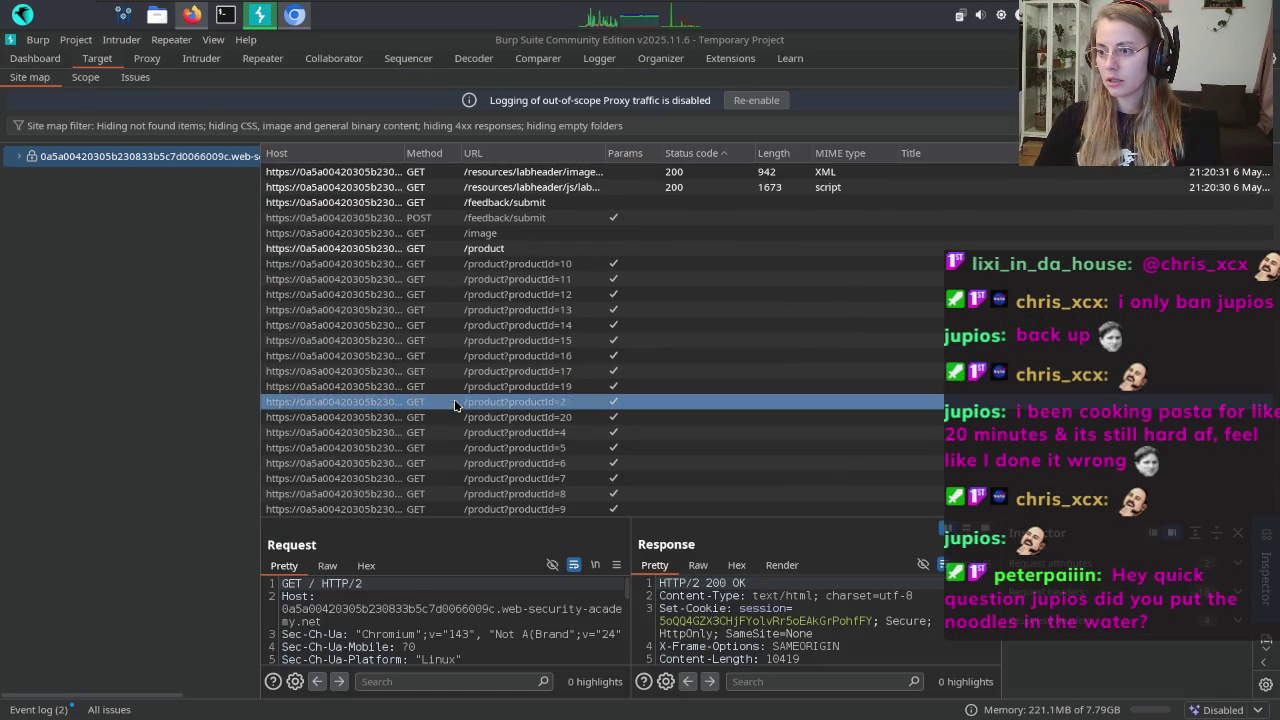
{"action": "left_click", "coordinate": [480, 217]}
{"action": "scroll", "coordinate": [453, 610], "scroll_direction": "down", "scroll_amount": 2}
{"action": "scroll", "coordinate": [453, 610], "scroll_direction": "down", "scroll_amount": 5}
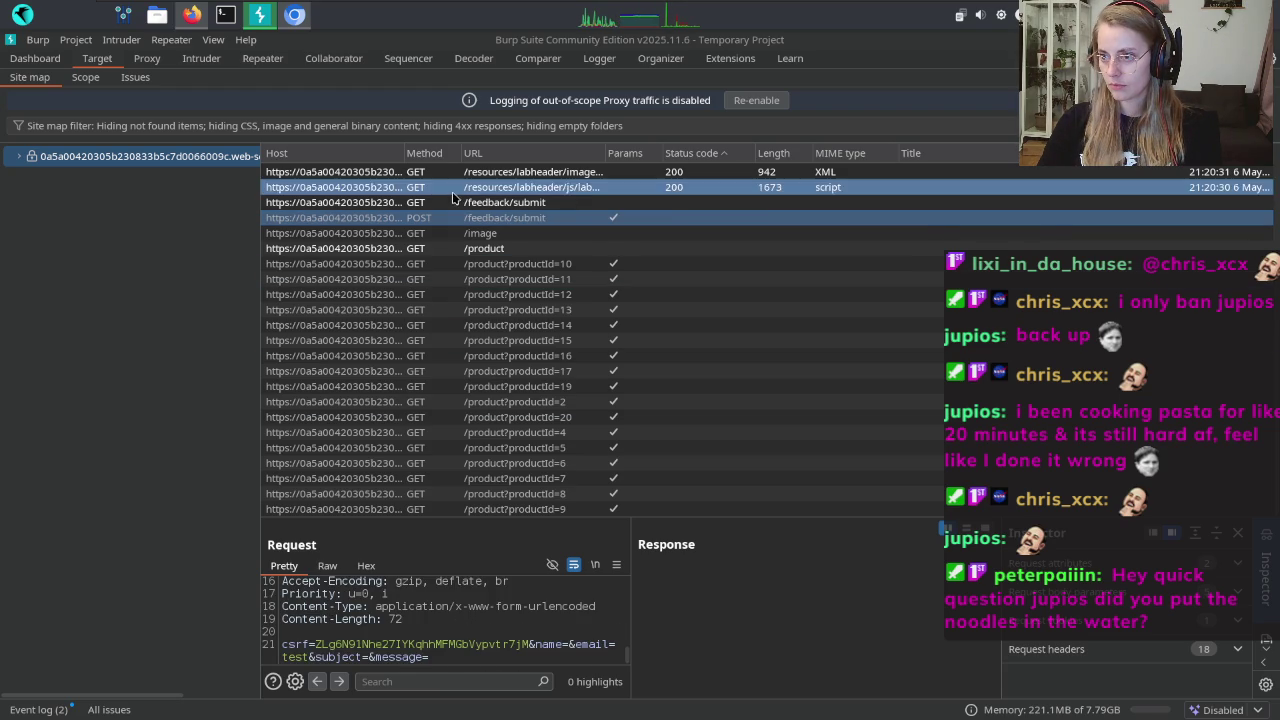
{"action": "left_click", "coordinate": [500, 202]}
{"action": "scroll", "coordinate": [447, 640], "scroll_direction": "down", "scroll_amount": 5}
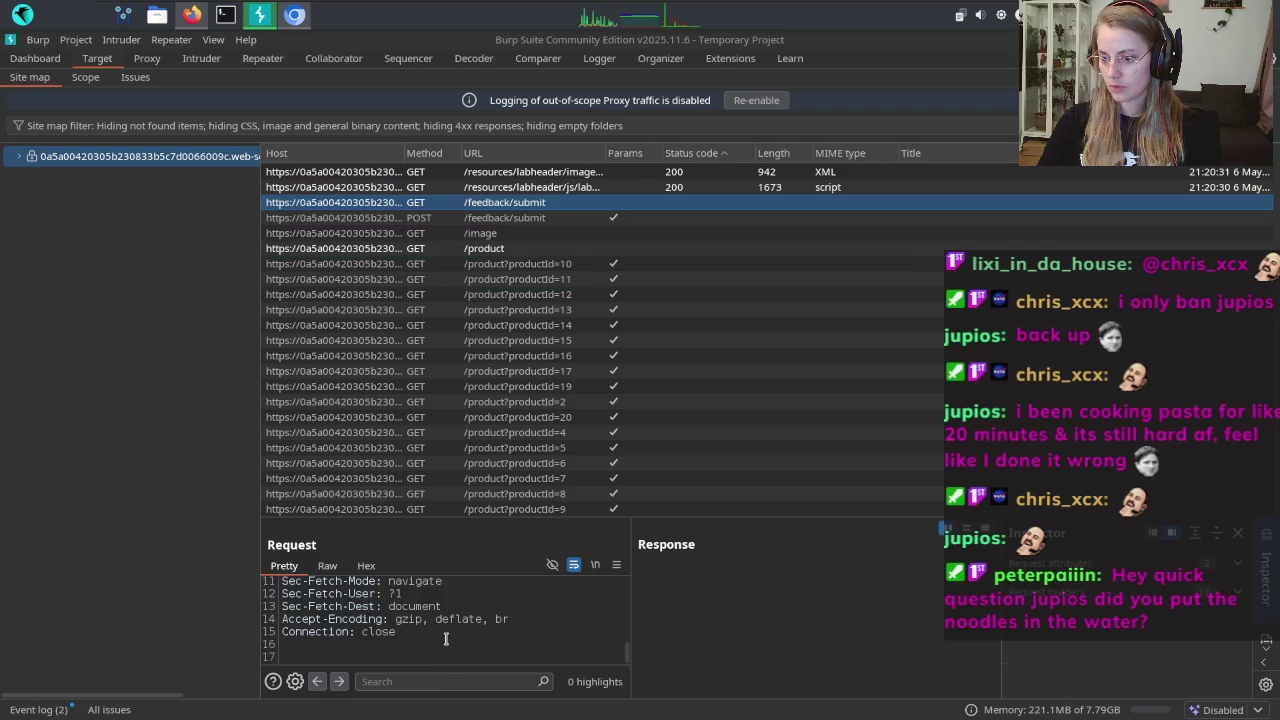
{"action": "scroll", "coordinate": [470, 340], "scroll_direction": "up", "scroll_amount": 3}
{"action": "scroll", "coordinate": [470, 340], "scroll_direction": "up", "scroll_amount": 1}
{"action": "left_click", "coordinate": [490, 216]}
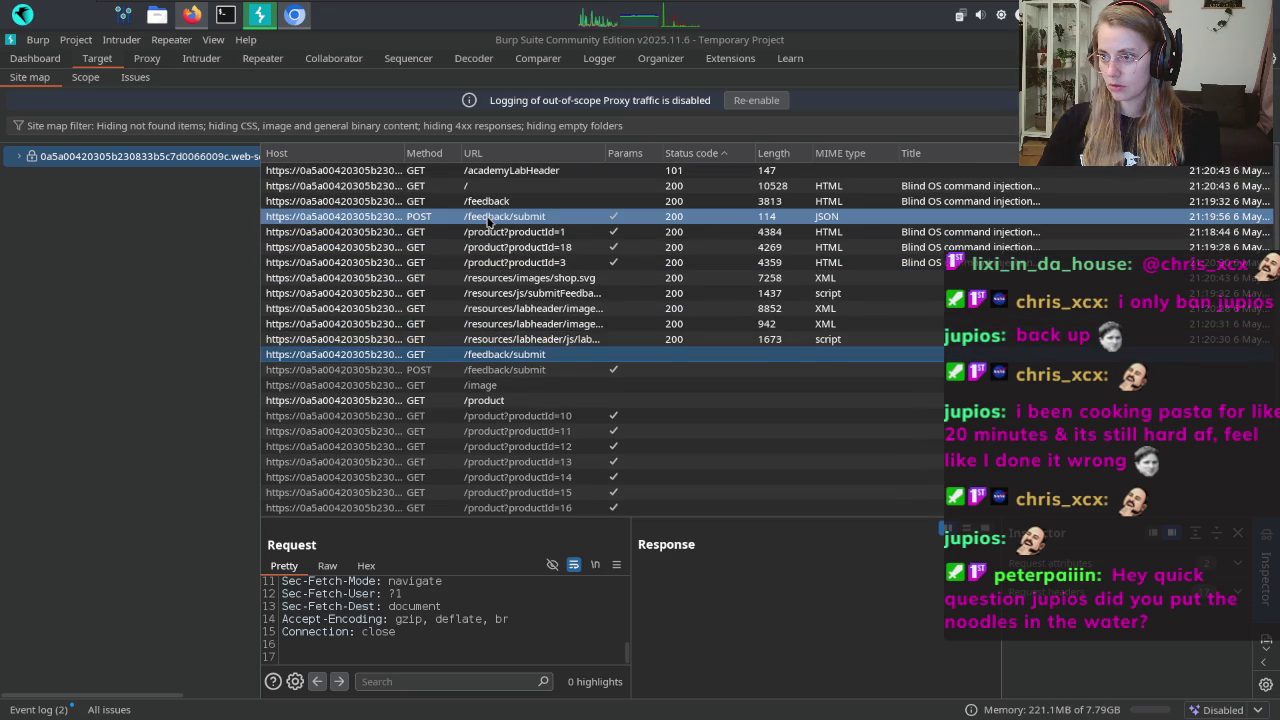
{"action": "scroll", "coordinate": [434, 620], "scroll_direction": "down", "scroll_amount": 2}
{"action": "scroll", "coordinate": [434, 620], "scroll_direction": "down", "scroll_amount": 4}
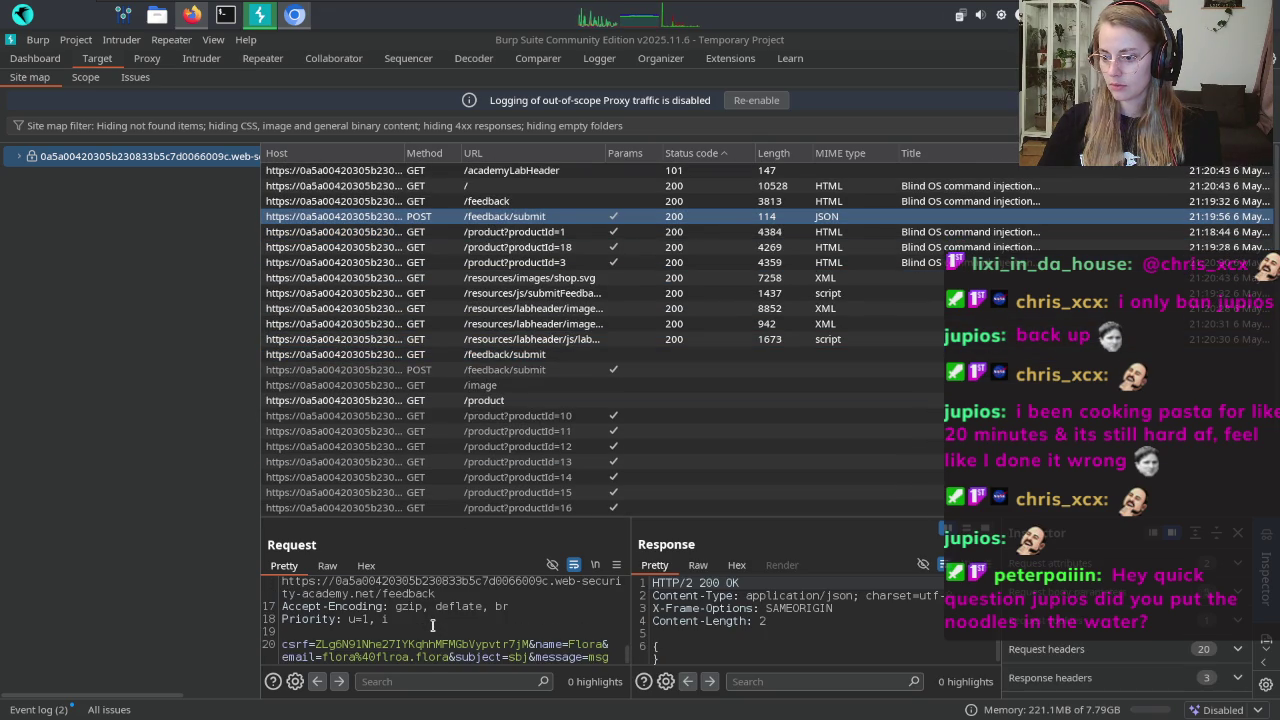
Step: Send that request to Repeater and paste the ping payloads over its form values
{"action": "right_click", "coordinate": [432, 624]}
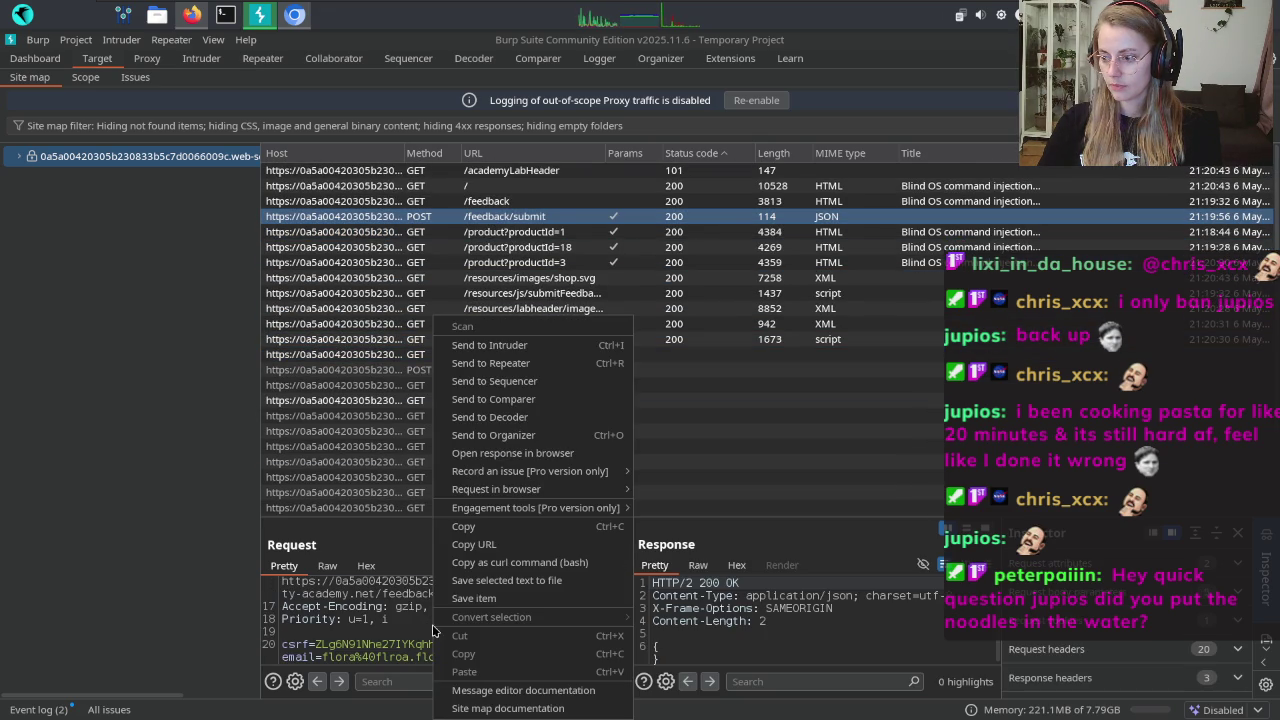
{"action": "left_click", "coordinate": [490, 366]}
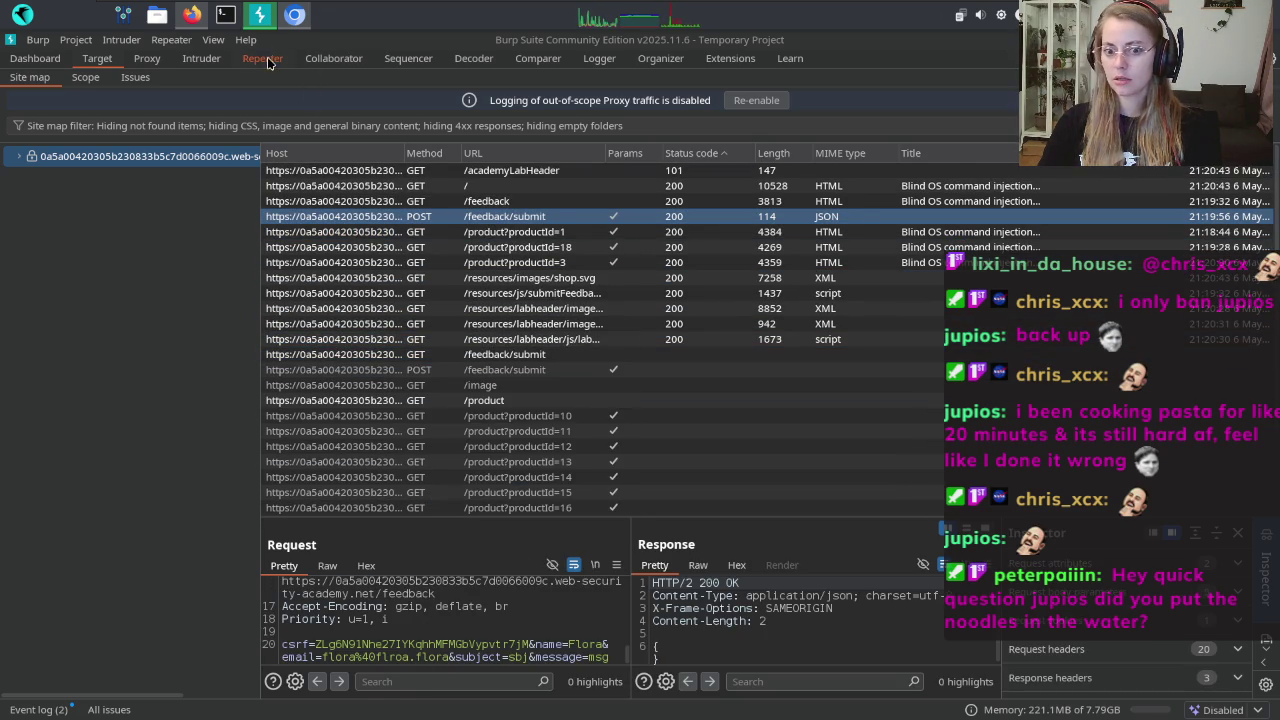
{"action": "left_click", "coordinate": [268, 62]}
{"action": "left_click_drag", "start_coordinate": [338, 494], "coordinate": [268, 484]}
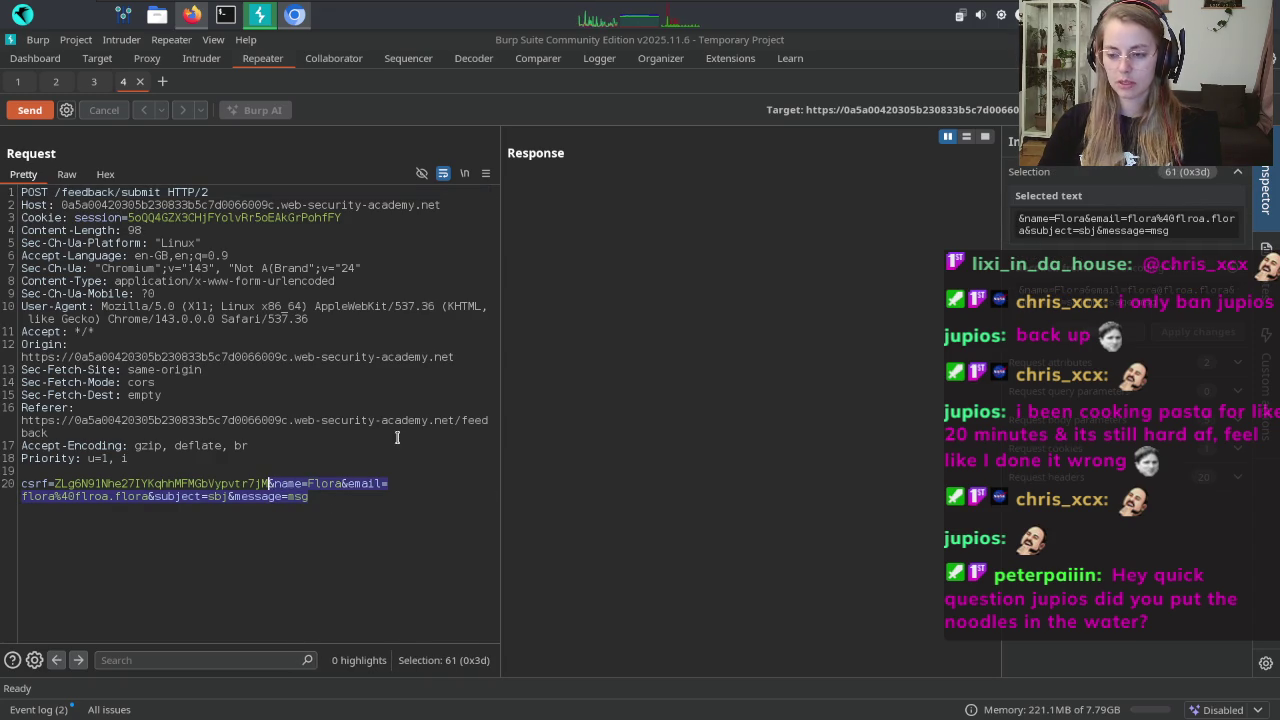
{"action": "key", "text": "ctrl+v"}
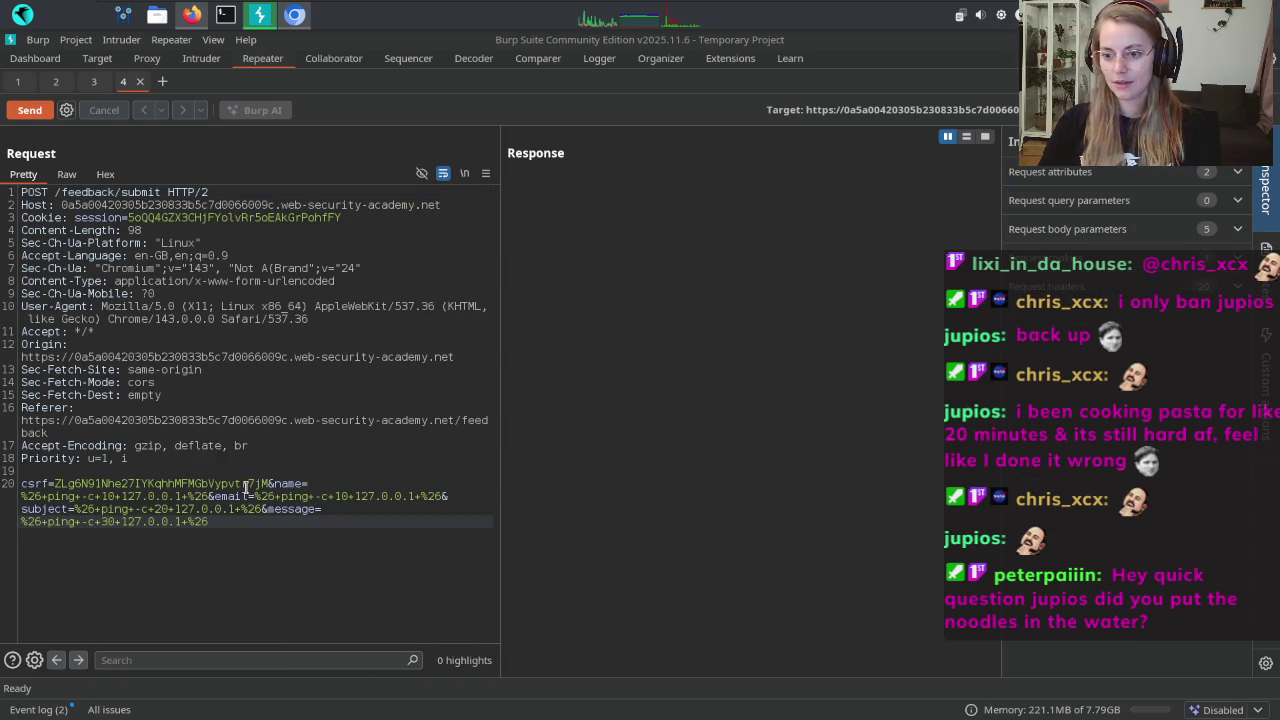
Step: Change the ping -c counts, subject to 15 and message to 20, and send the request
{"action": "left_click", "coordinate": [112, 497]}
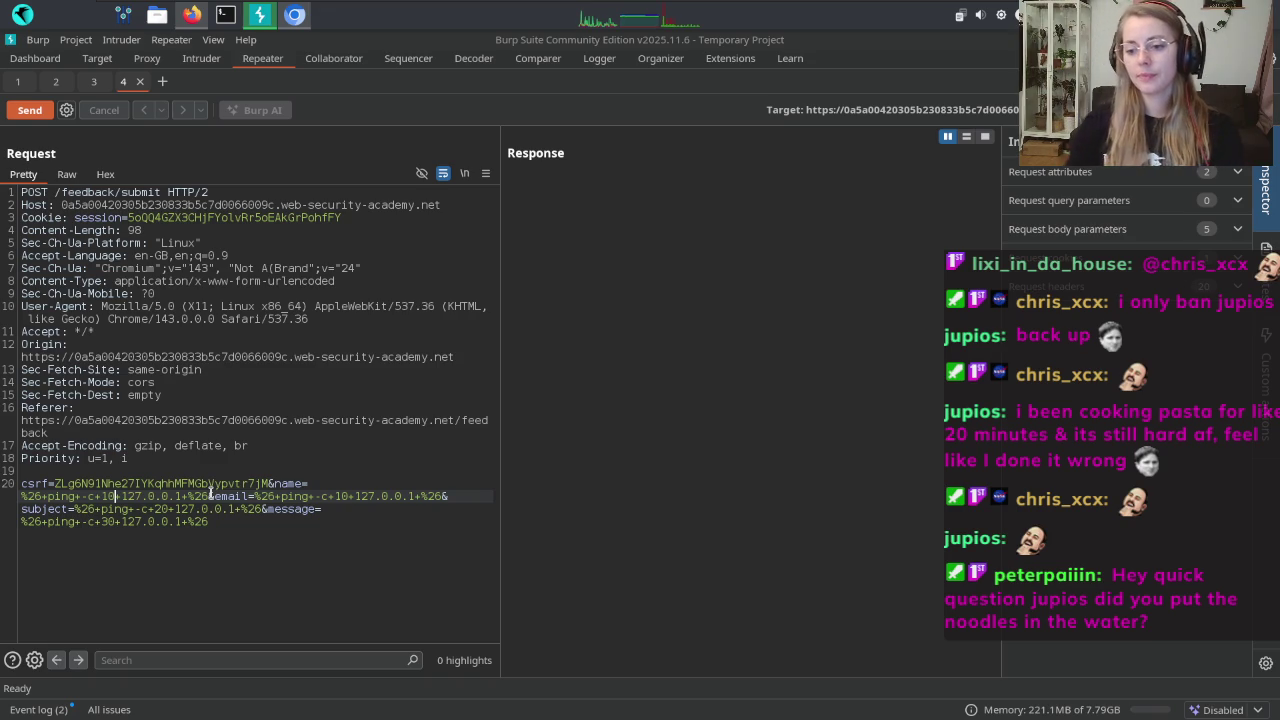
{"action": "key", "text": "BackSpace"}
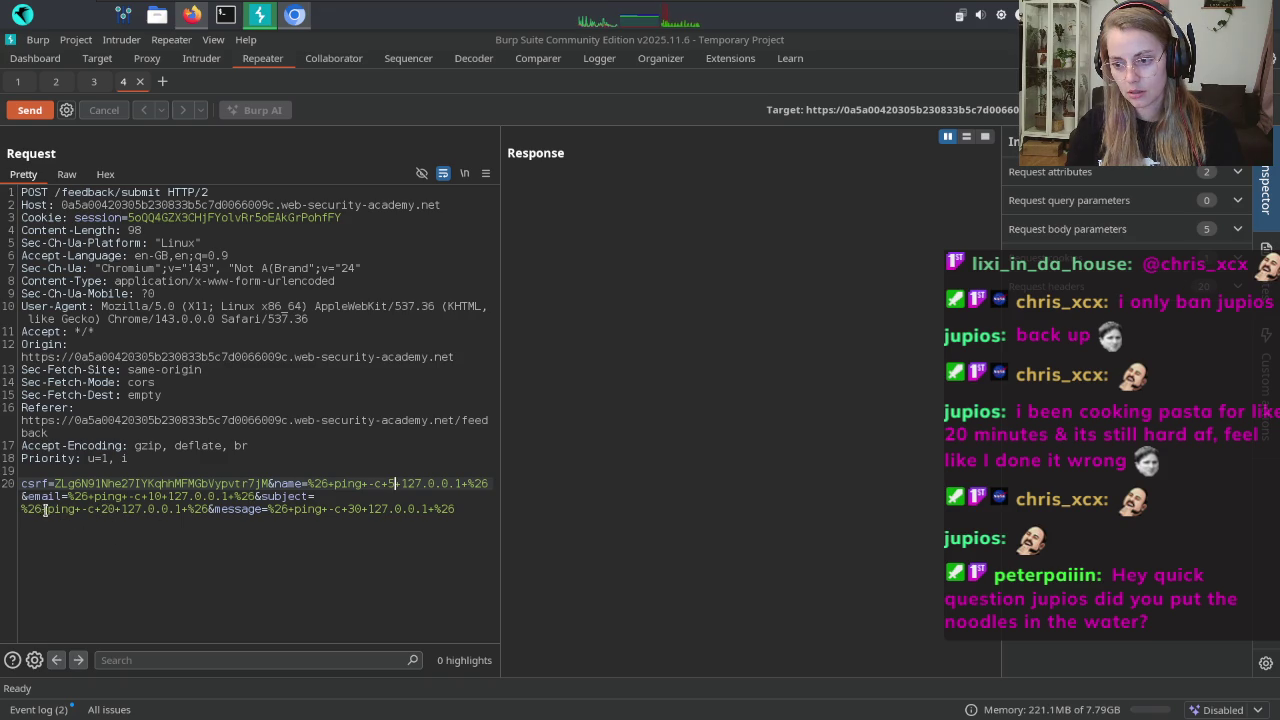
{"action": "left_click", "coordinate": [111, 509]}
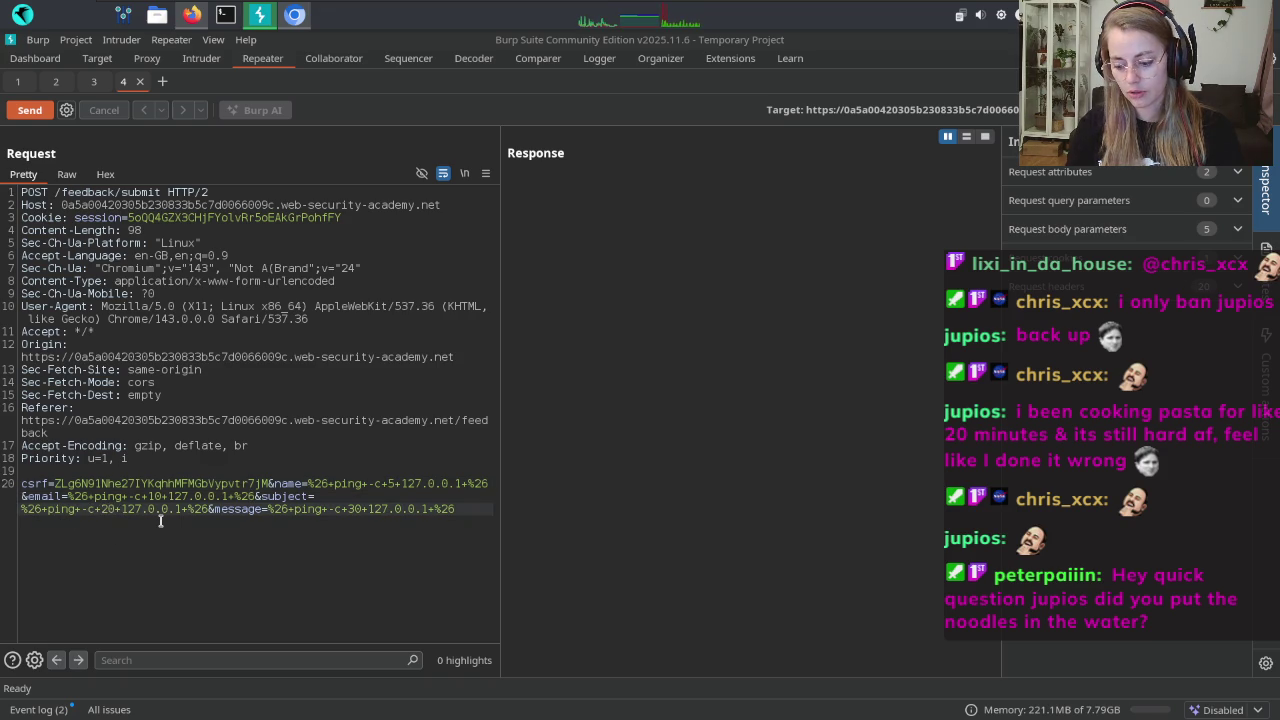
{"action": "key", "text": "BackSpace"}
{"action": "key", "text": "BackSpace"}
{"action": "type", "text": "15"}
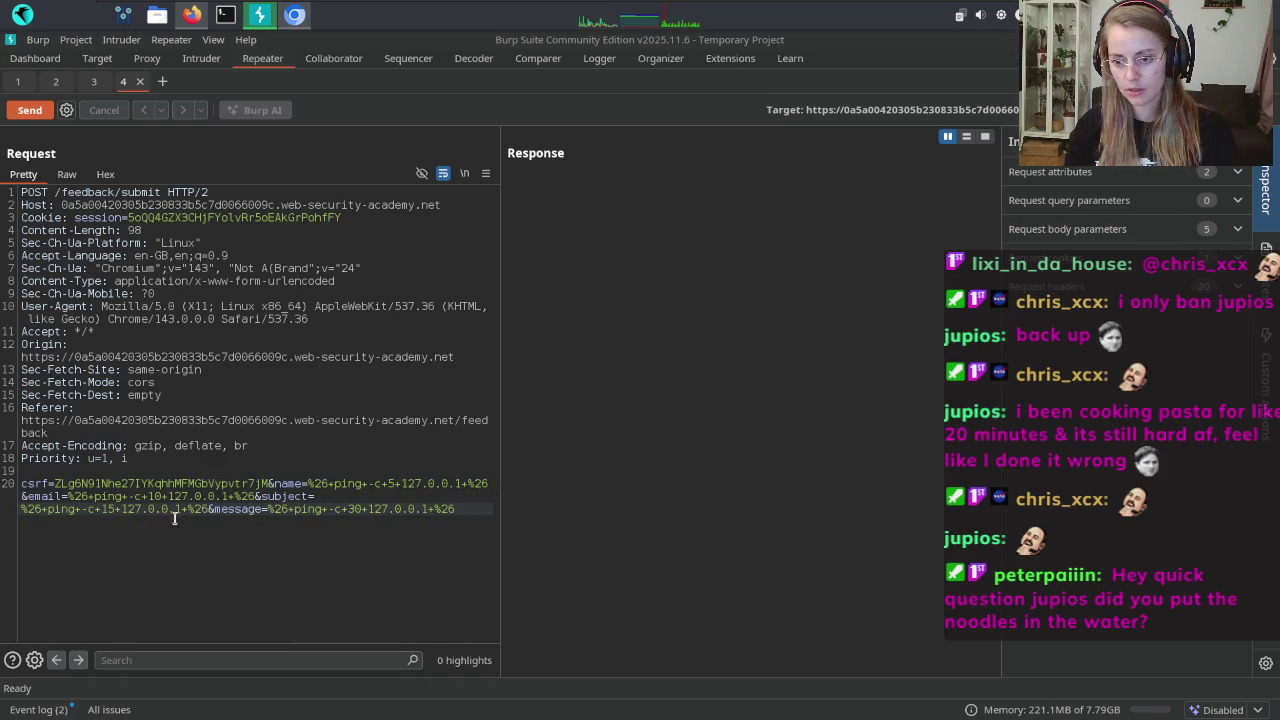
{"action": "left_click", "coordinate": [362, 509]}
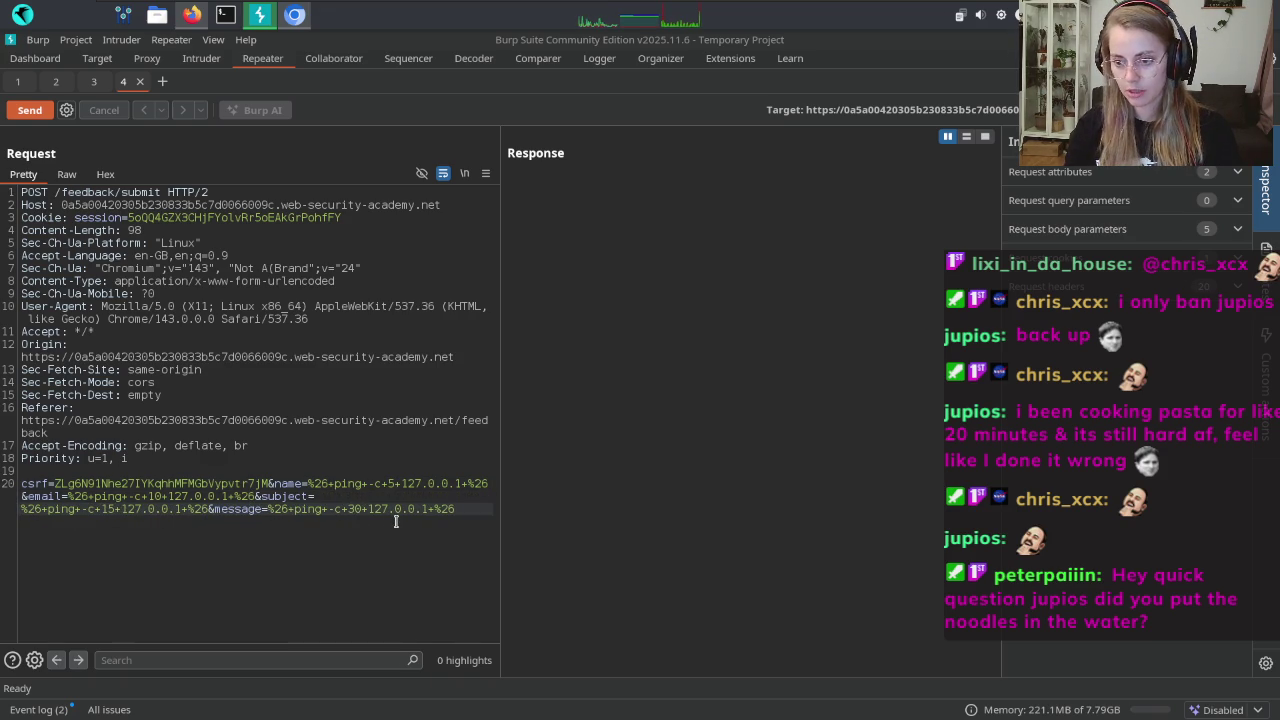
{"action": "key", "text": "BackSpace"}
{"action": "key", "text": "BackSpace"}
{"action": "type", "text": "20"}
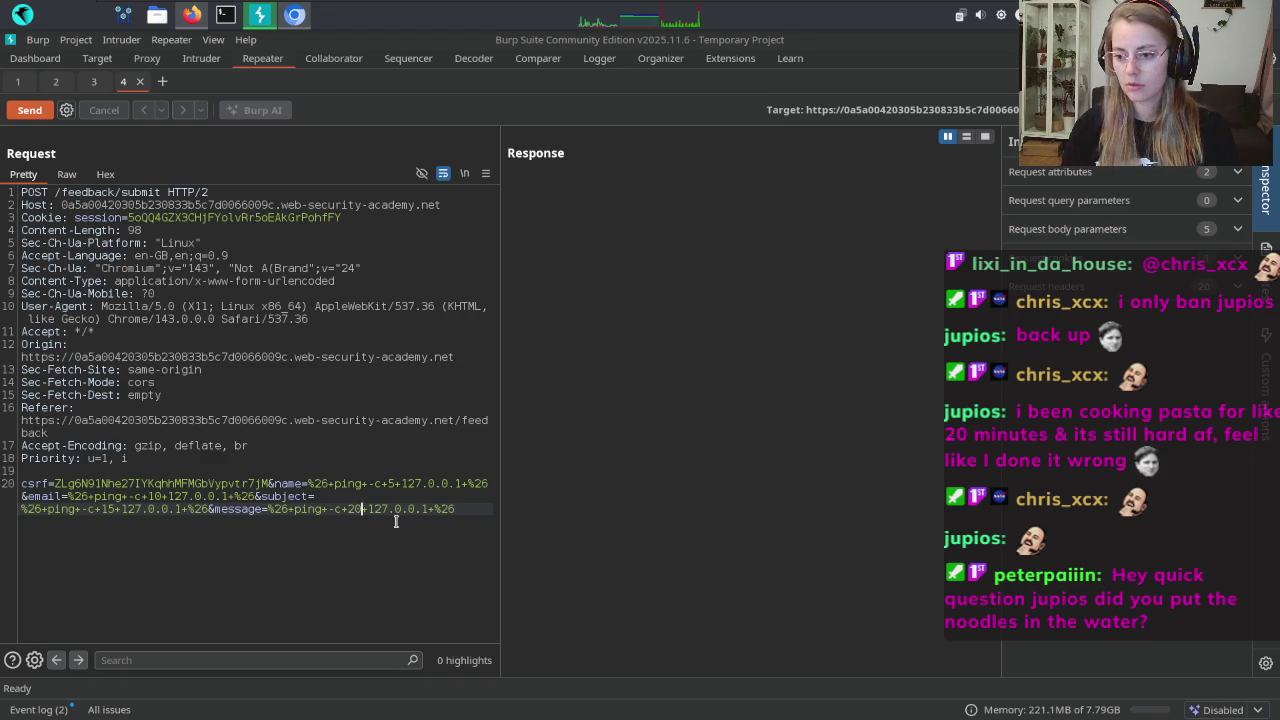
{"action": "left_click", "coordinate": [30, 111]}
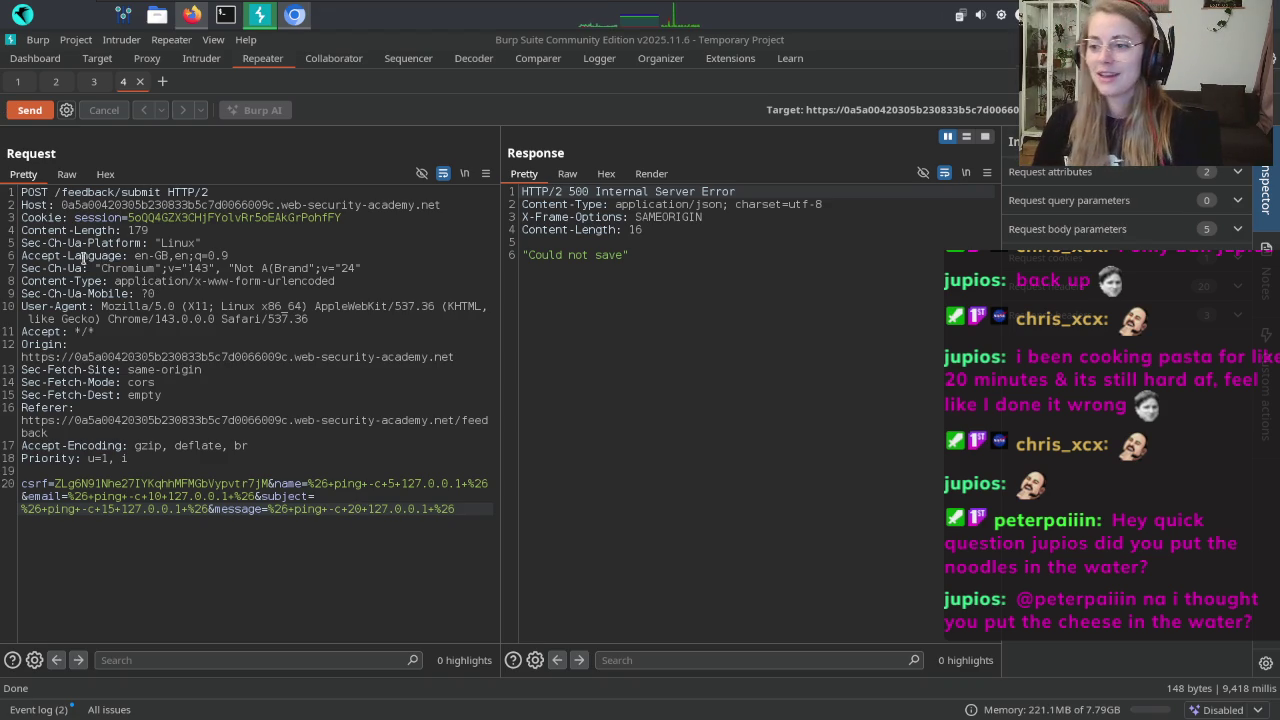
Step: Resend the staggered-ping feedback request; it again returns Could not save after about 9.3 seconds
{"action": "left_click", "coordinate": [31, 113]}
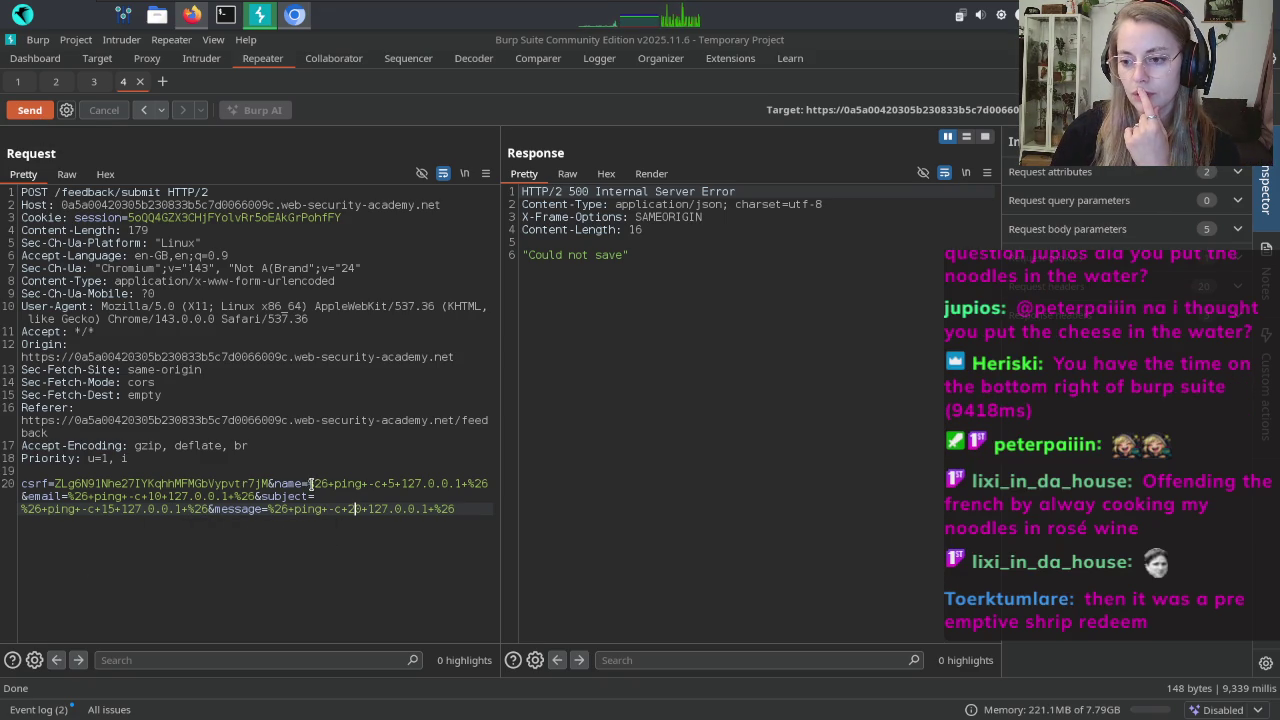
Step: Replace the name field's ping payload with plain 'name'
{"action": "mouse_move", "coordinate": [308, 483]}
{"action": "left_mouse_down"}
{"action": "mouse_move", "coordinate": [465, 487]}
{"action": "mouse_move", "coordinate": [22, 470]}
{"action": "left_mouse_up"}
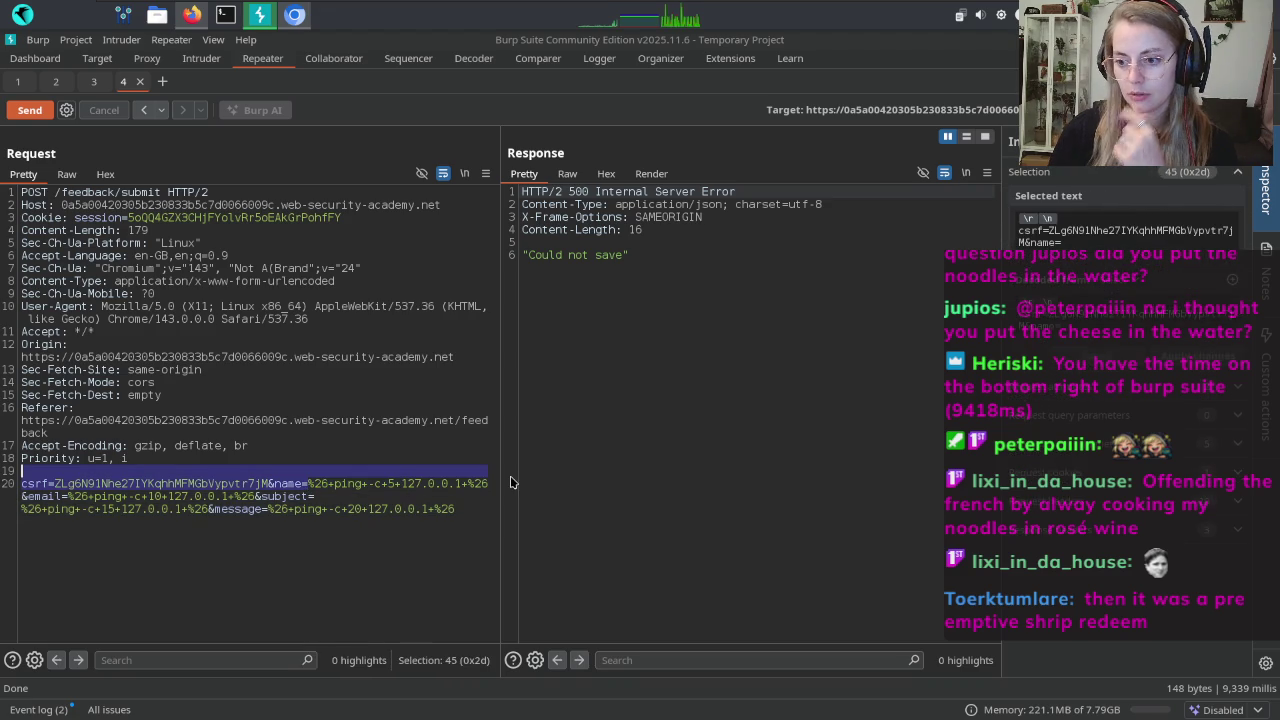
{"action": "left_click", "coordinate": [490, 483]}
{"action": "left_click_drag", "start_coordinate": [490, 483], "coordinate": [314, 480]}
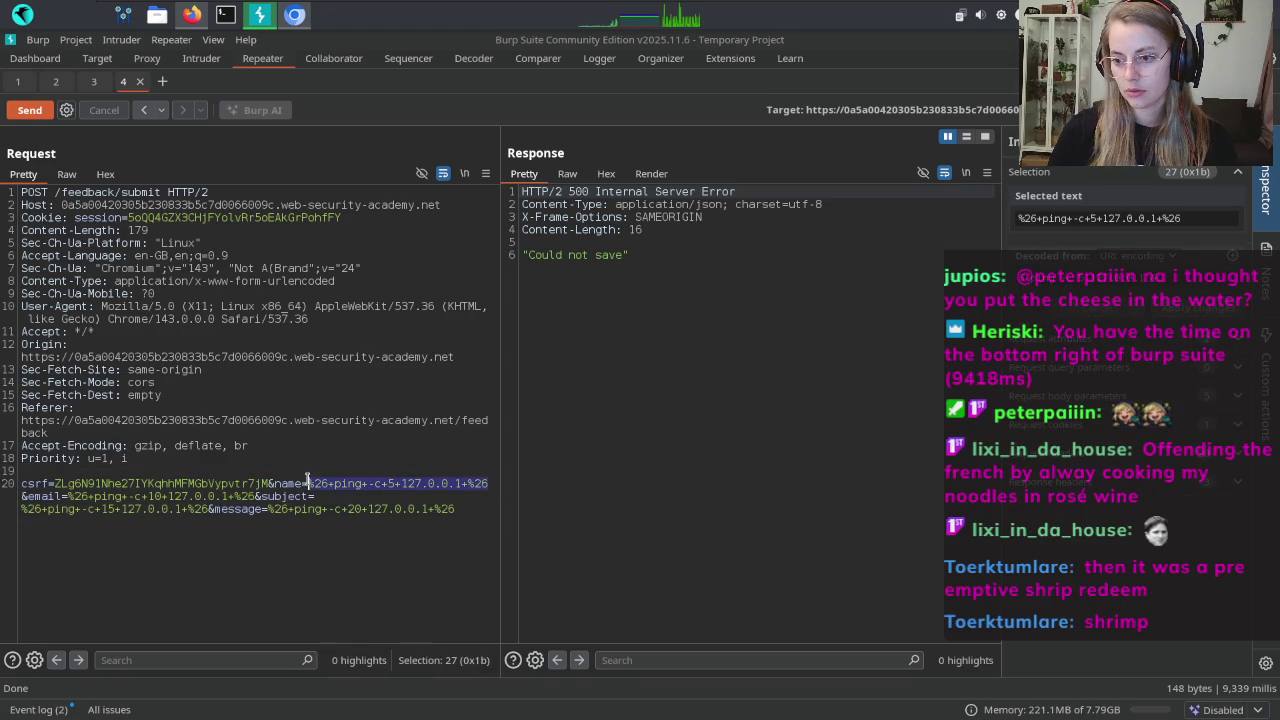
{"action": "key", "text": "BackSpace"}
{"action": "type", "text": "name"}
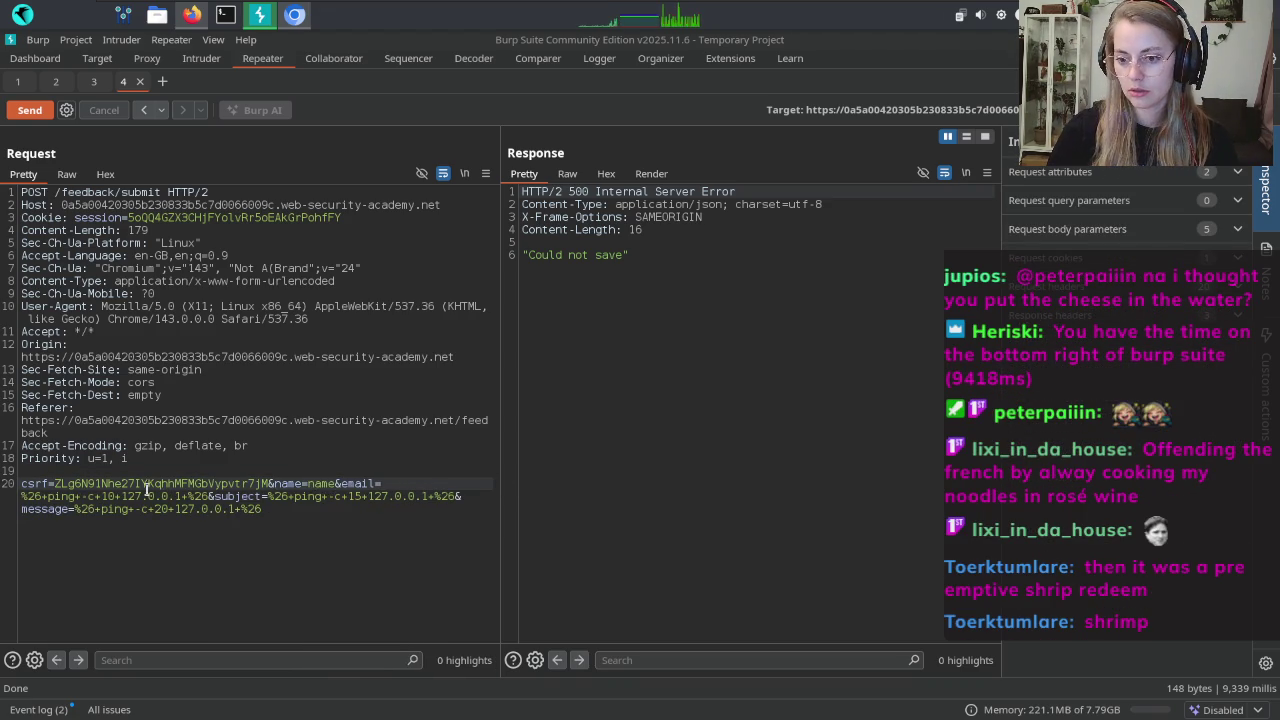
Step: Overwrite the subject and message payloads with 'sbj' and 'msg', leaving ping -c 10 only in email
{"action": "left_click_drag", "start_coordinate": [268, 497], "coordinate": [457, 496]}
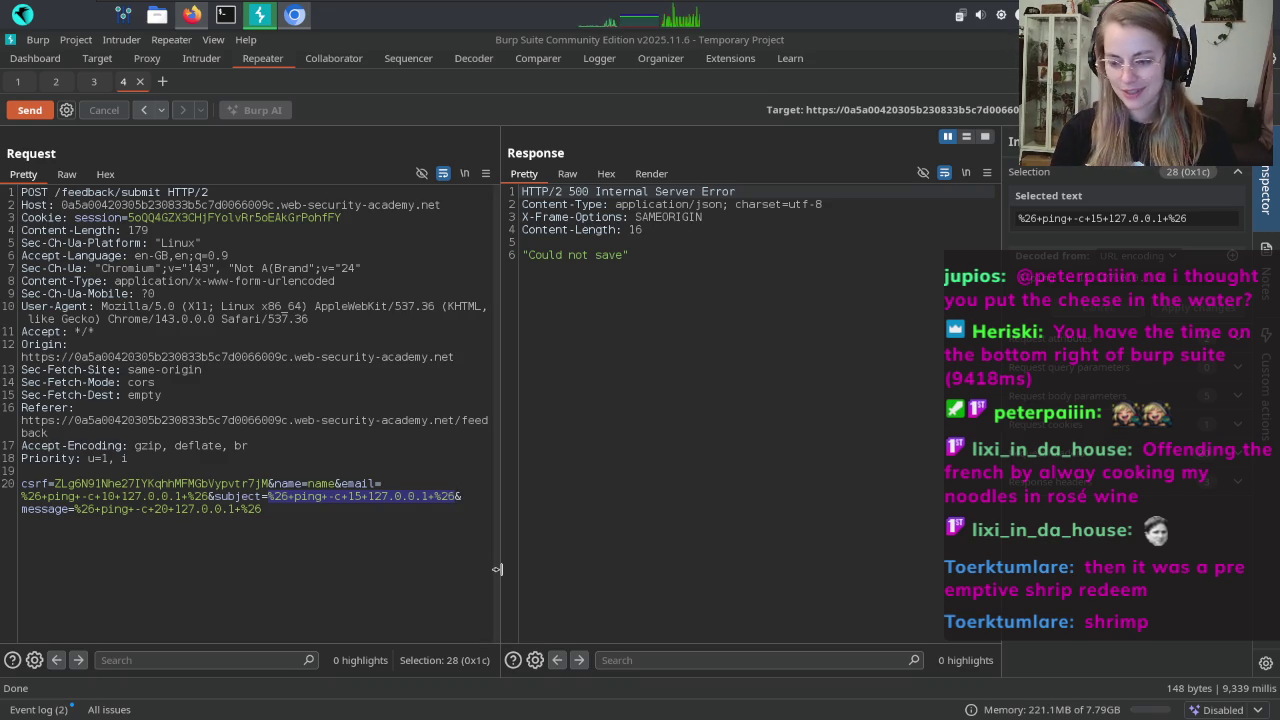
{"action": "type", "text": "sbj"}
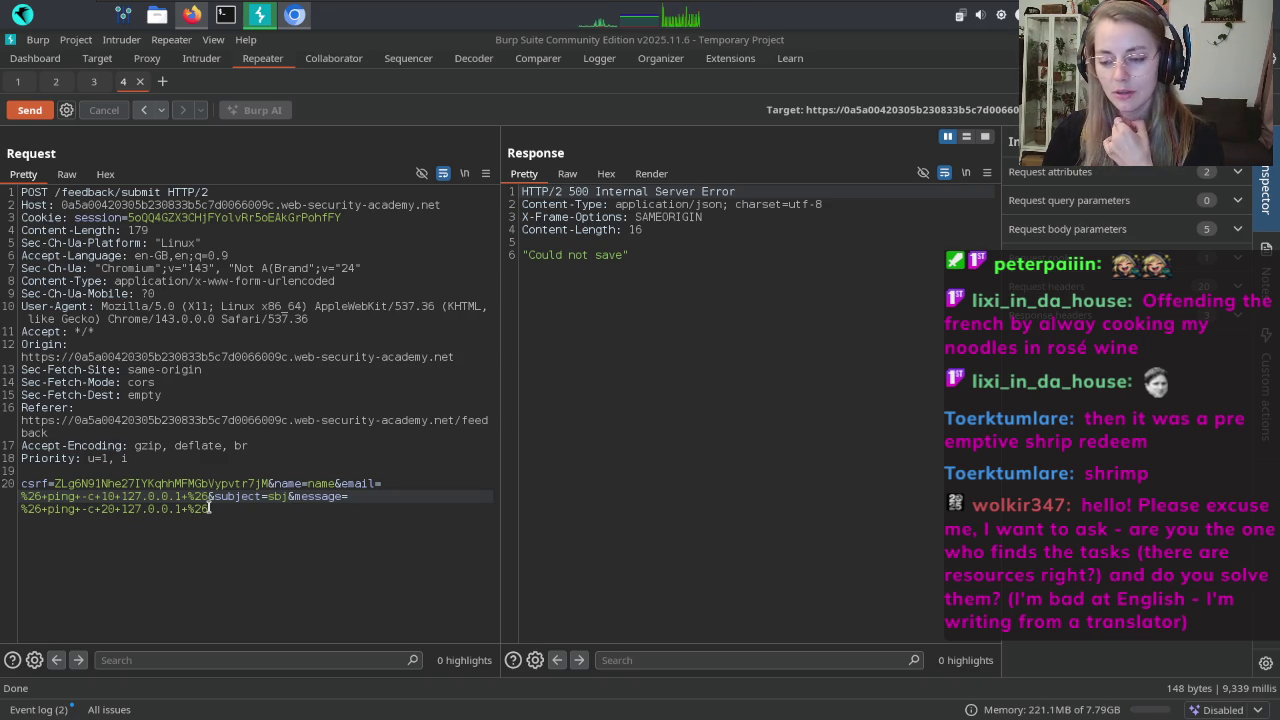
{"action": "left_click", "coordinate": [211, 511]}
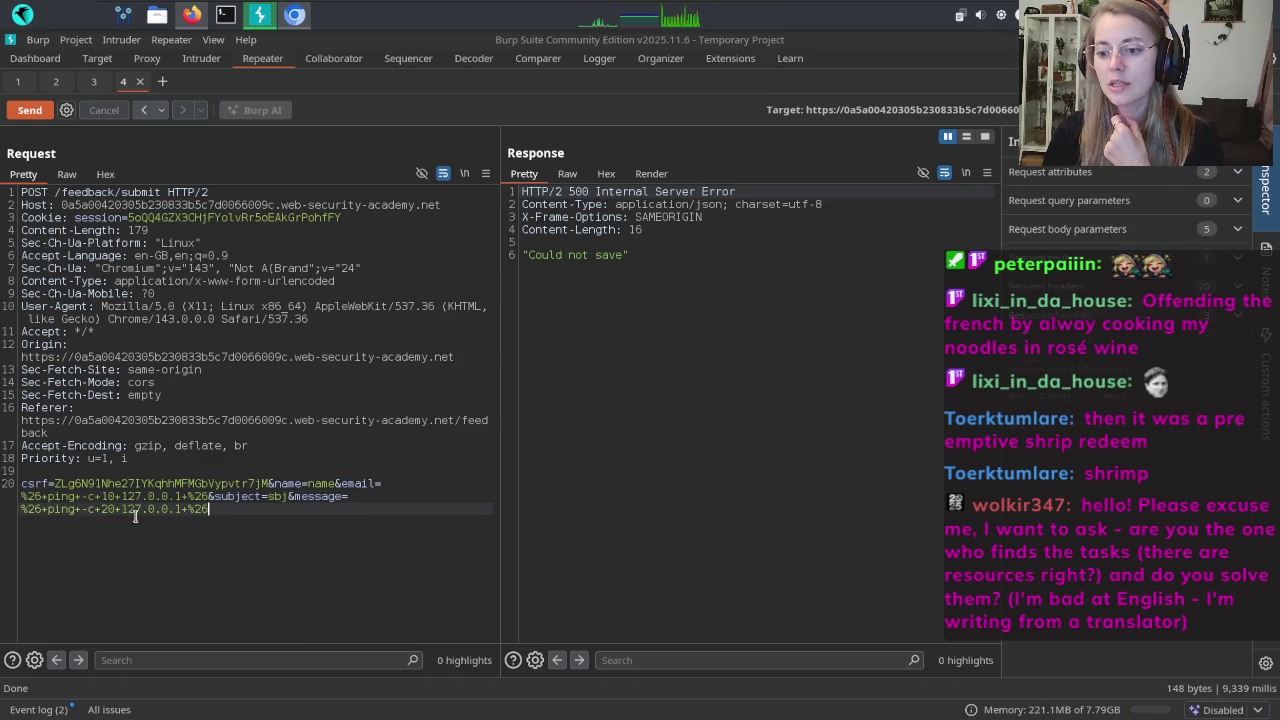
{"action": "left_click", "coordinate": [22, 510], "text": "shift"}
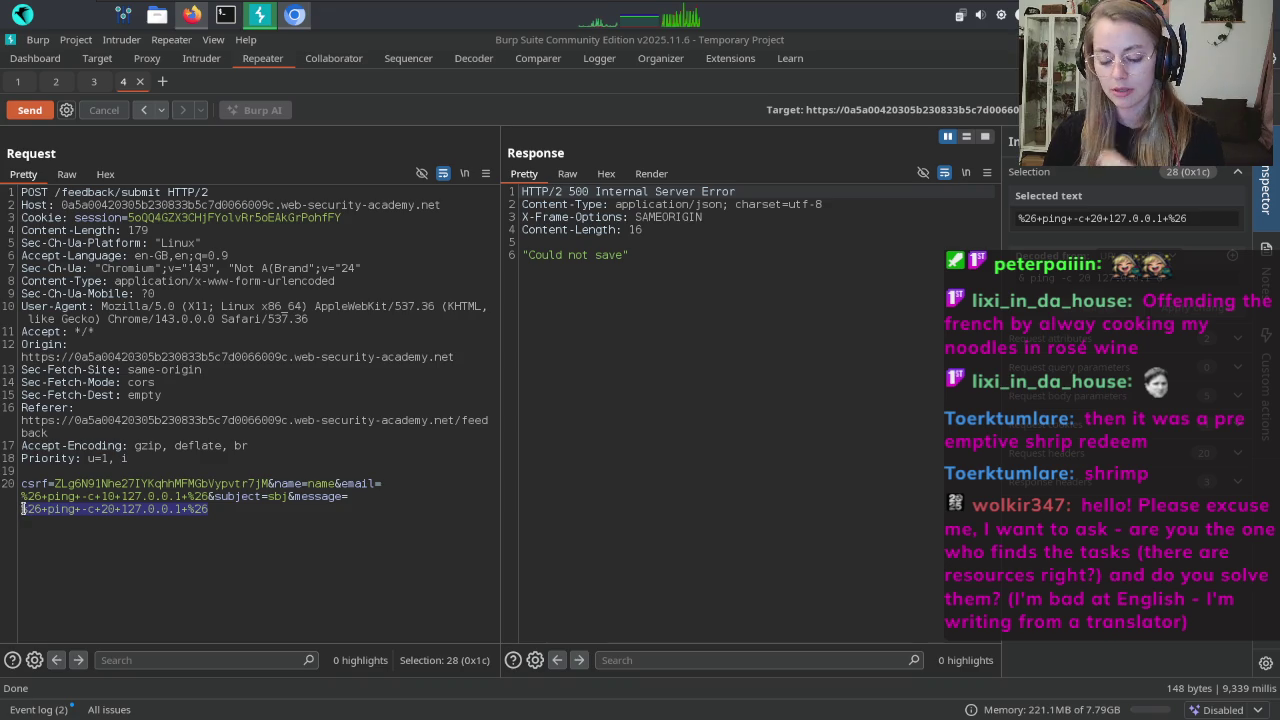
{"action": "type", "text": "msh"}
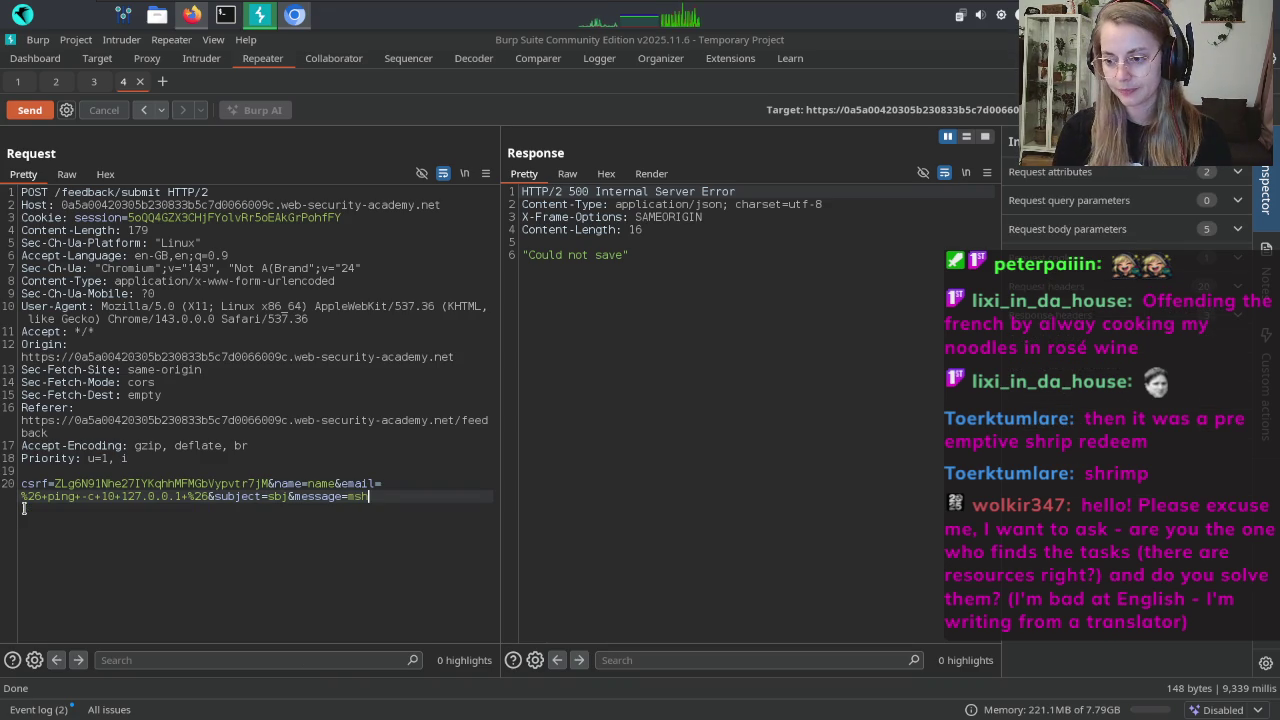
{"action": "key", "text": "BackSpace"}
{"action": "type", "text": "g"}
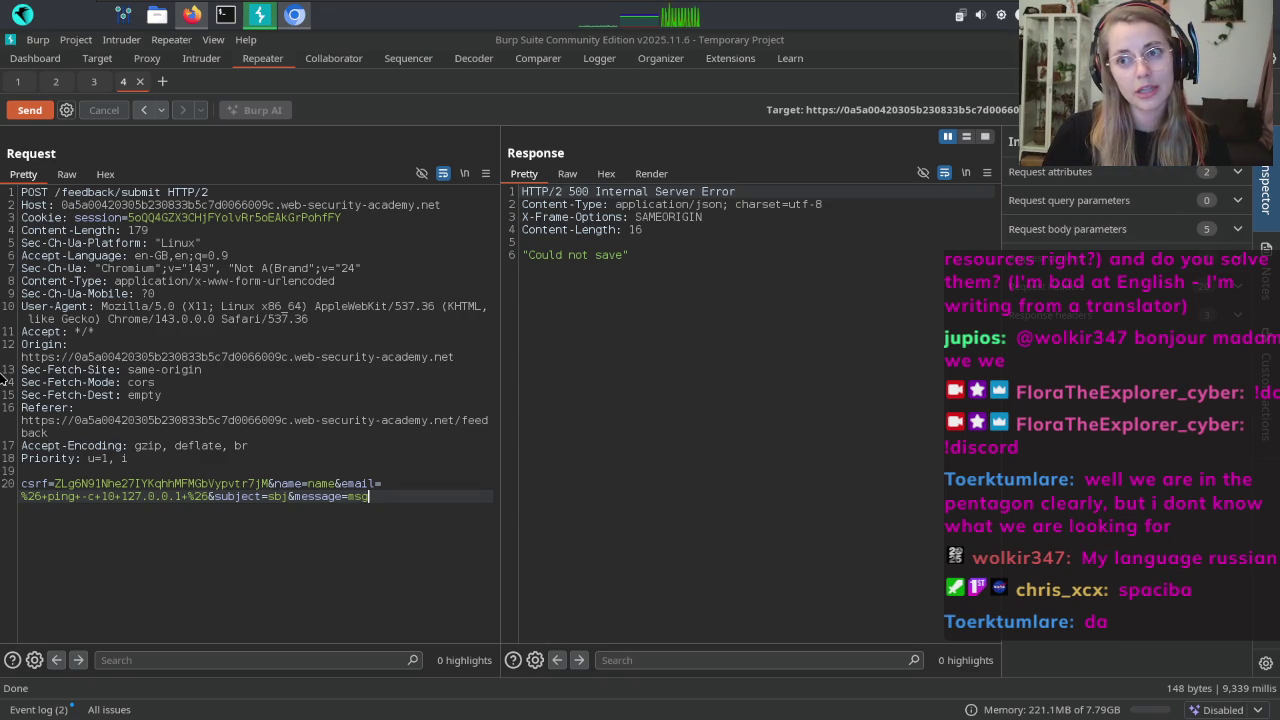
{"action": "mouse_move", "coordinate": [191, 14]}
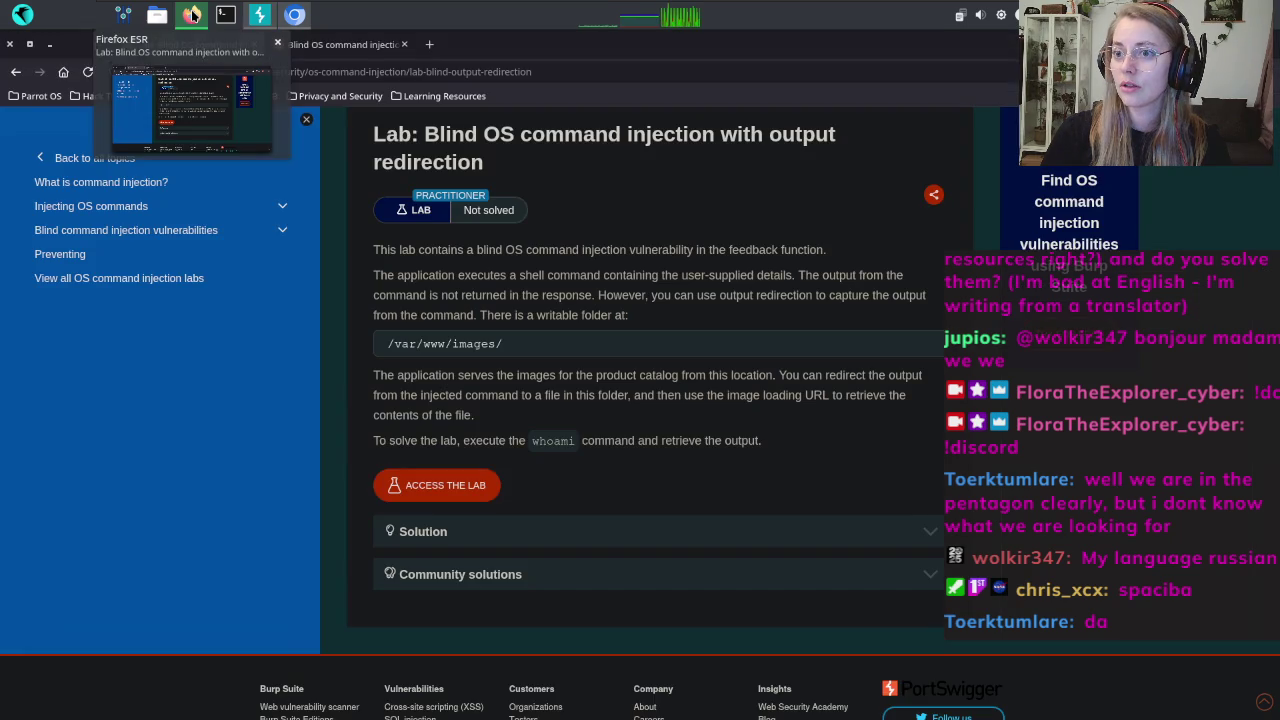
Step: Open the lab page's Back to all topics link in a new Firefox tab
{"action": "left_click", "coordinate": [291, 104]}
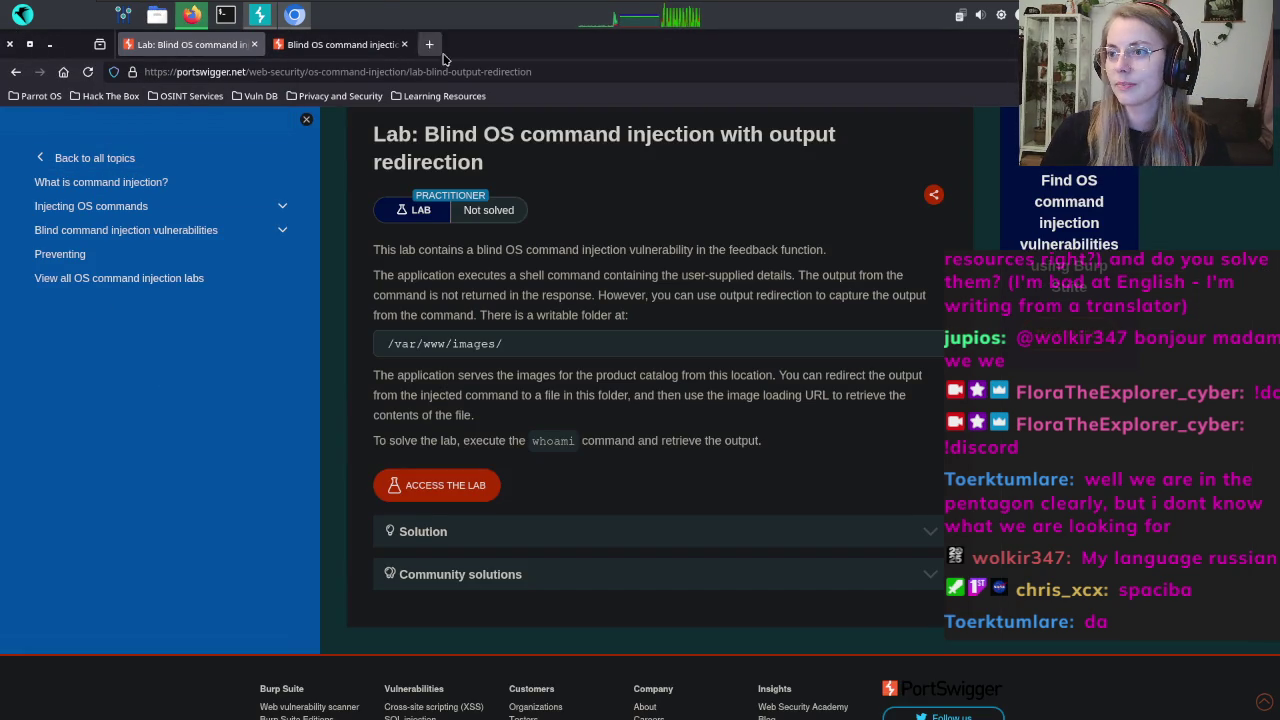
{"action": "right_click", "coordinate": [122, 160]}
{"action": "left_click", "coordinate": [170, 170]}
{"action": "left_click", "coordinate": [335, 44]}
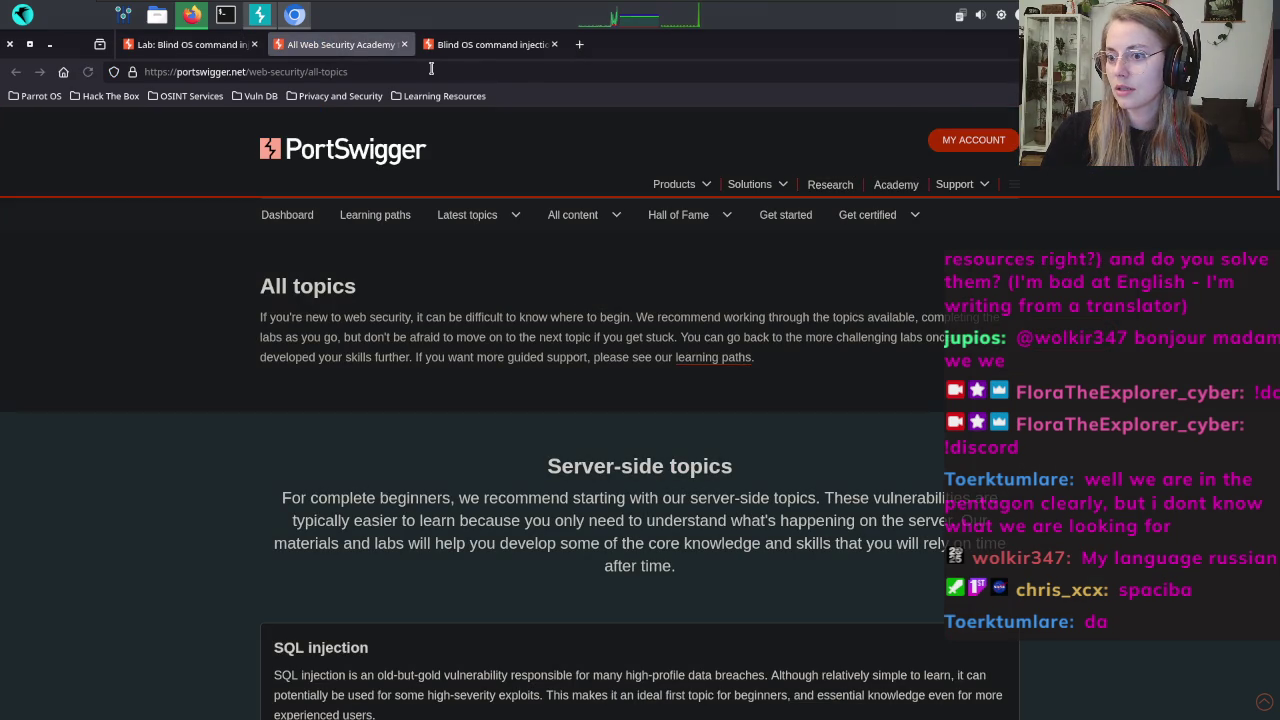
Step: Load the Web Security Academy home page at /web-security in that tab
{"action": "left_click", "coordinate": [523, 67]}
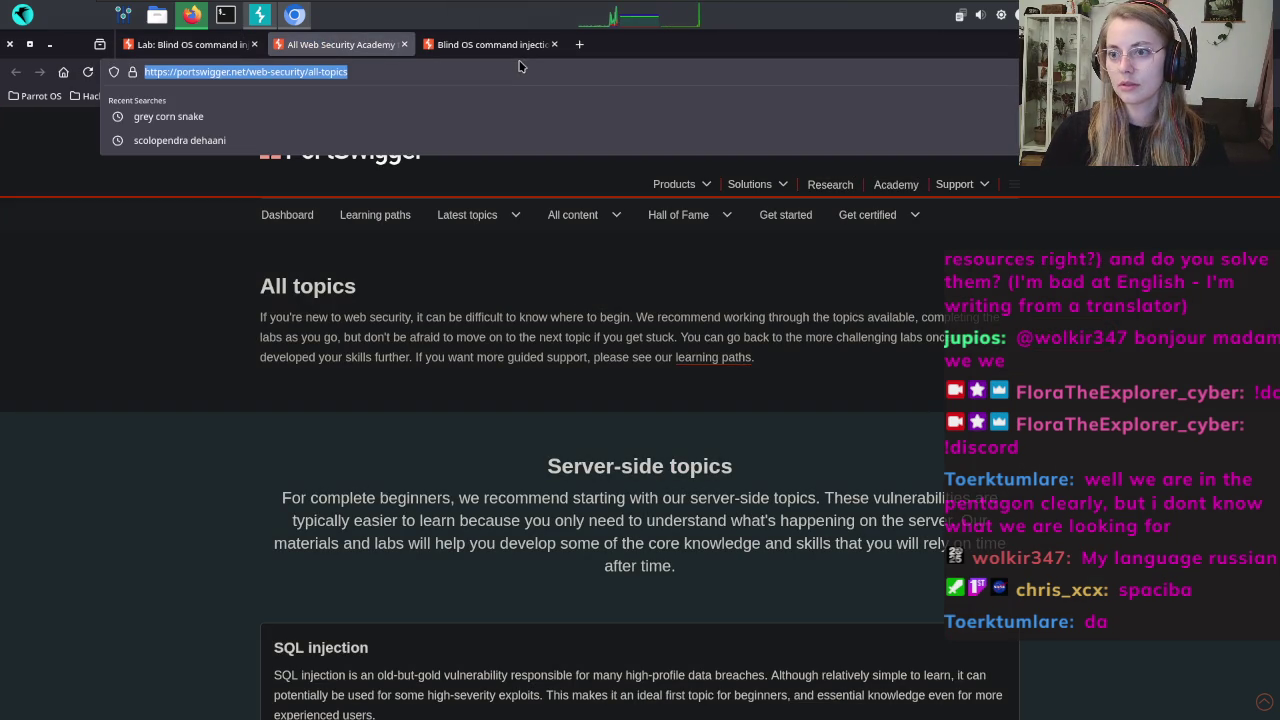
{"action": "left_click", "coordinate": [303, 72]}
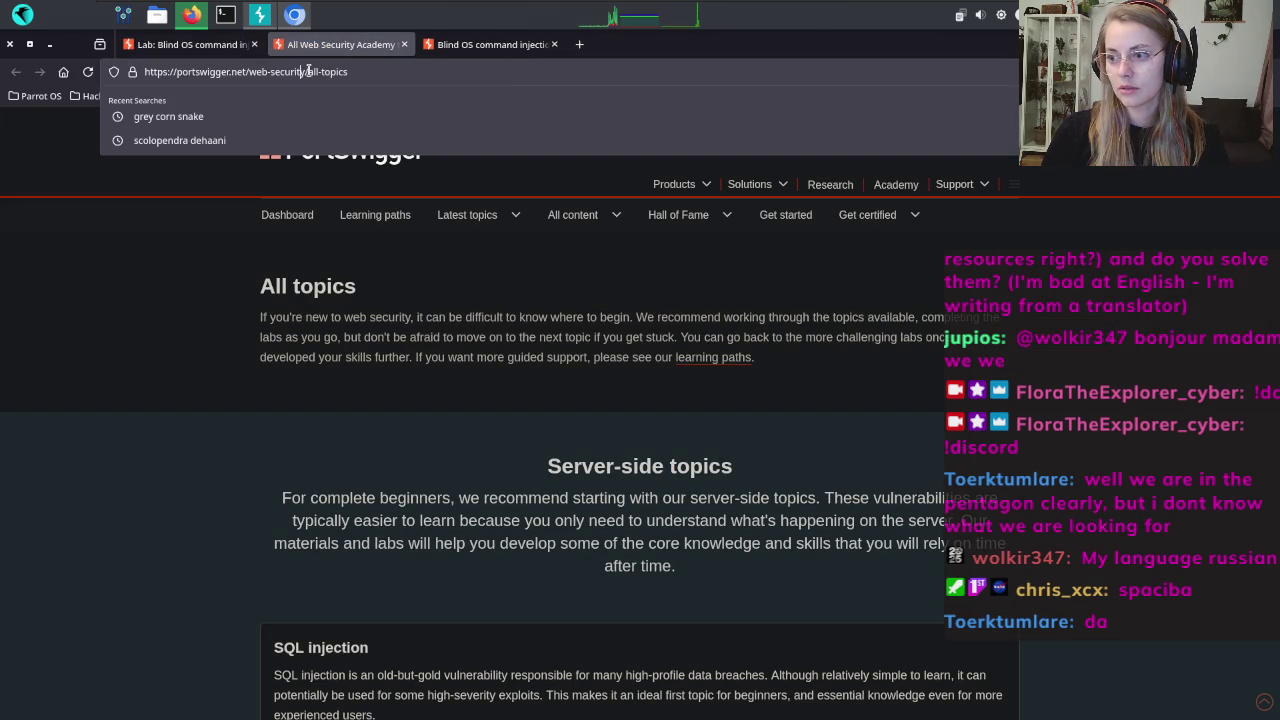
{"action": "left_click", "coordinate": [896, 184]}
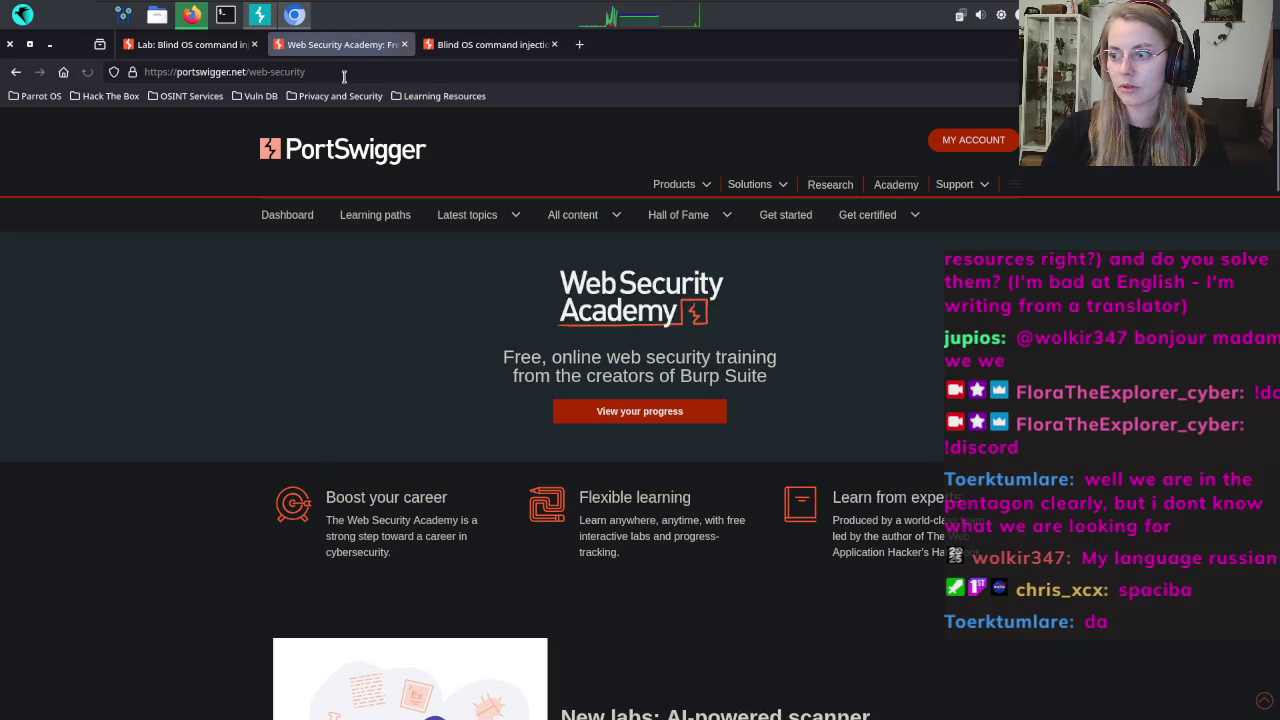
Step: Copy the portswigger.net/web-security address and bring Burp Repeater back to front
{"action": "left_click", "coordinate": [340, 70]}
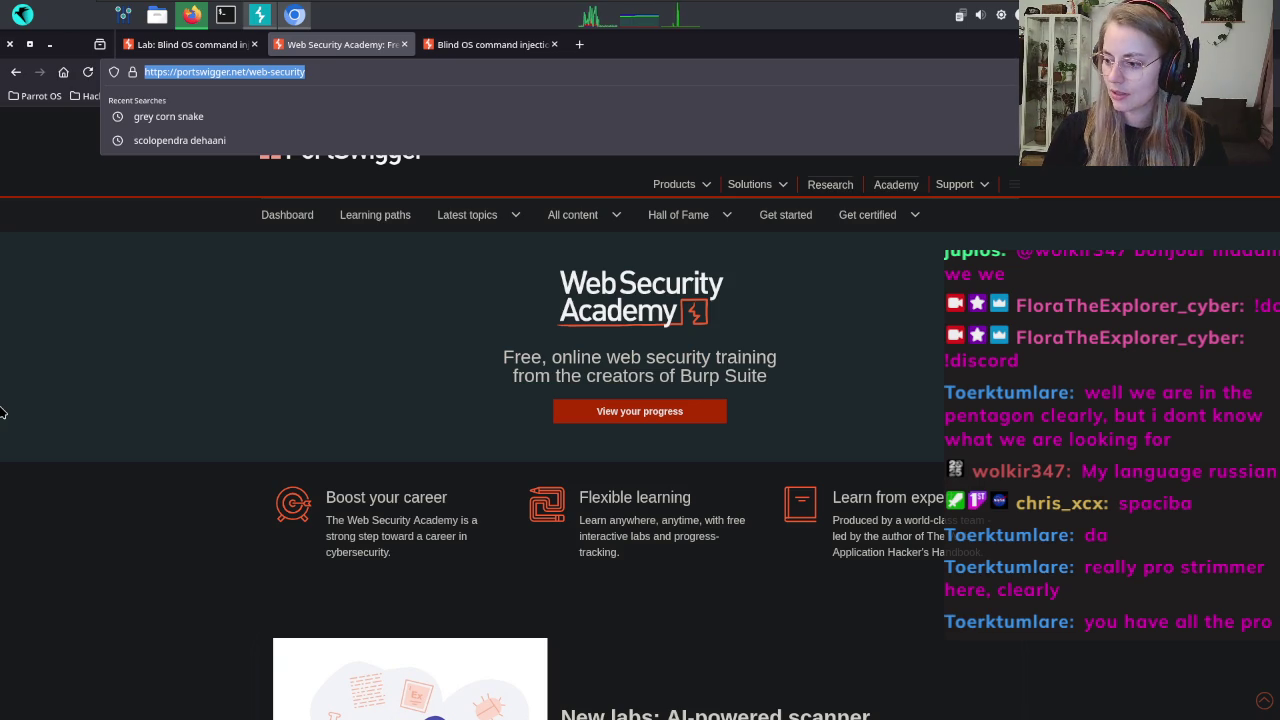
{"action": "left_click", "coordinate": [160, 46]}
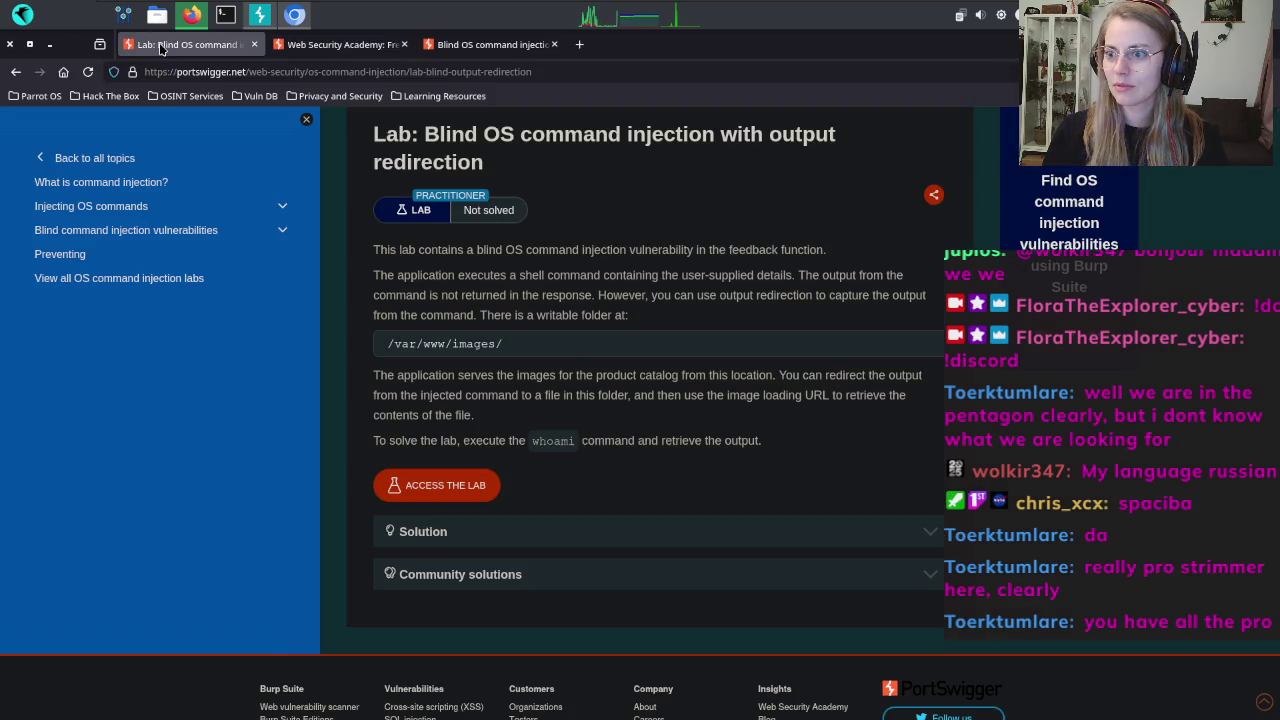
{"action": "left_click", "coordinate": [330, 46]}
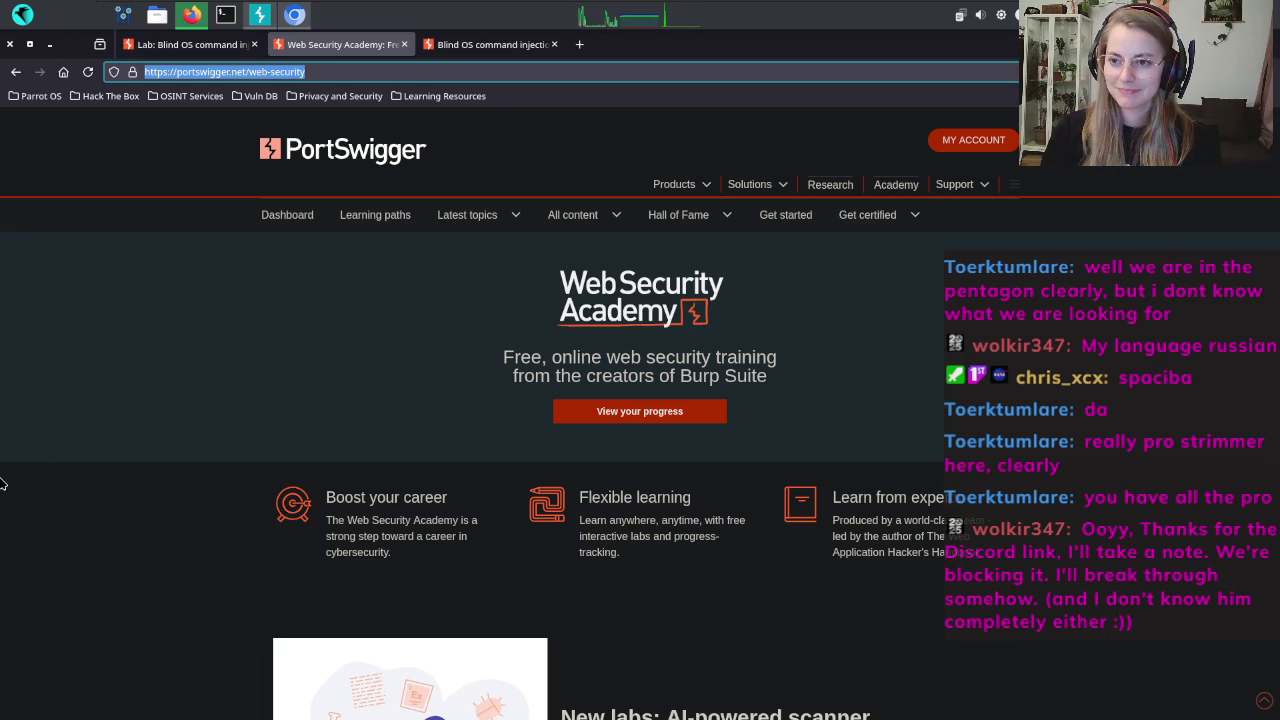
{"action": "right_click", "coordinate": [203, 72]}
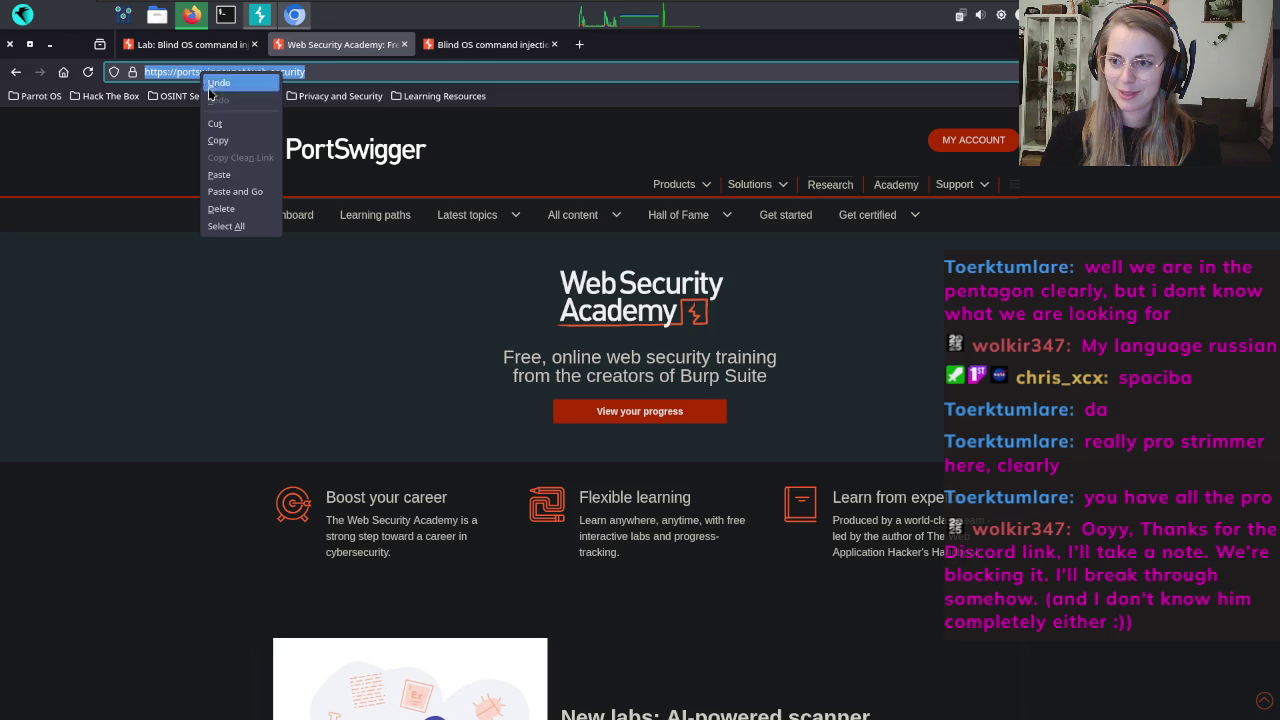
{"action": "left_click", "coordinate": [223, 149]}
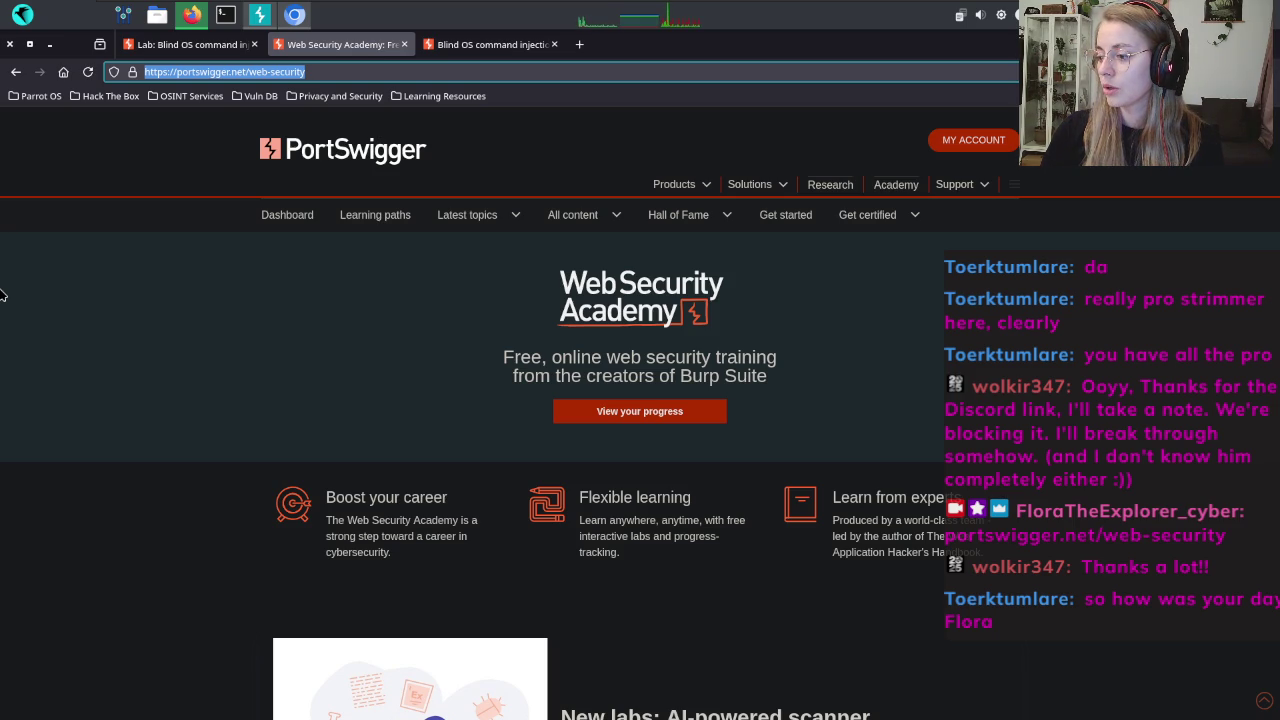
{"action": "scroll", "coordinate": [815, 710], "scroll_direction": "down", "scroll_amount": 1}
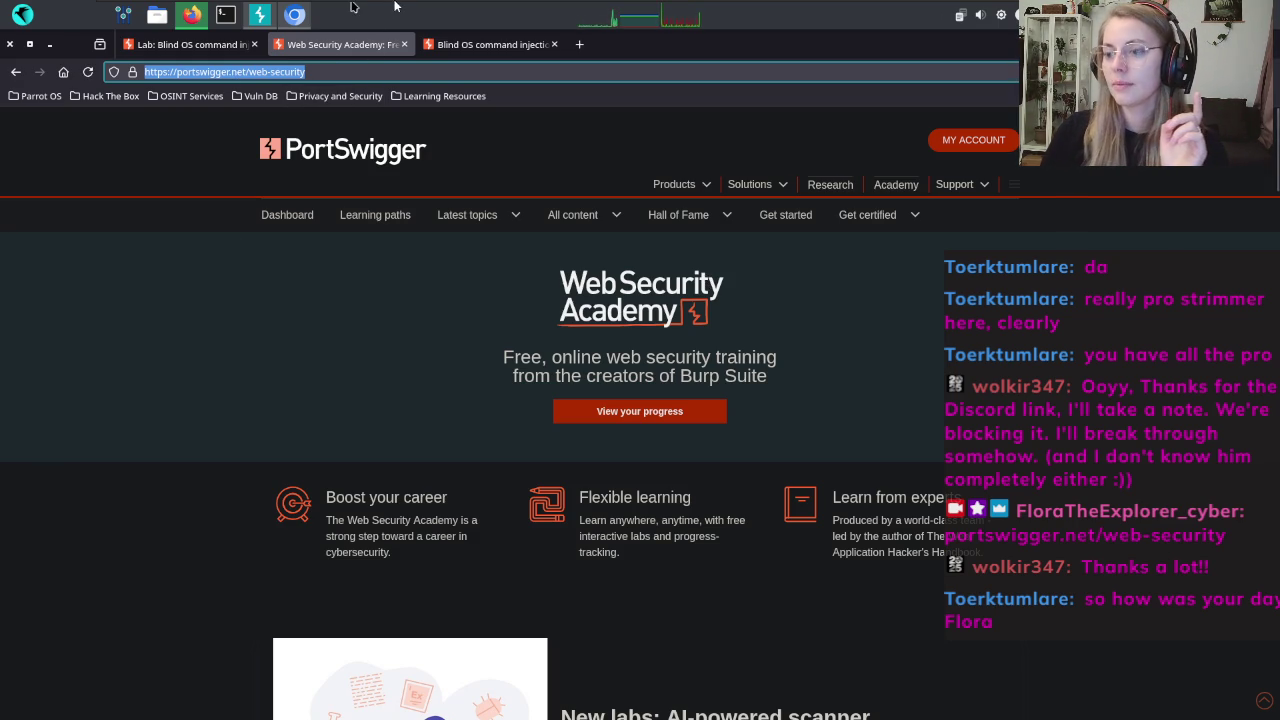
{"action": "left_click", "coordinate": [260, 14]}
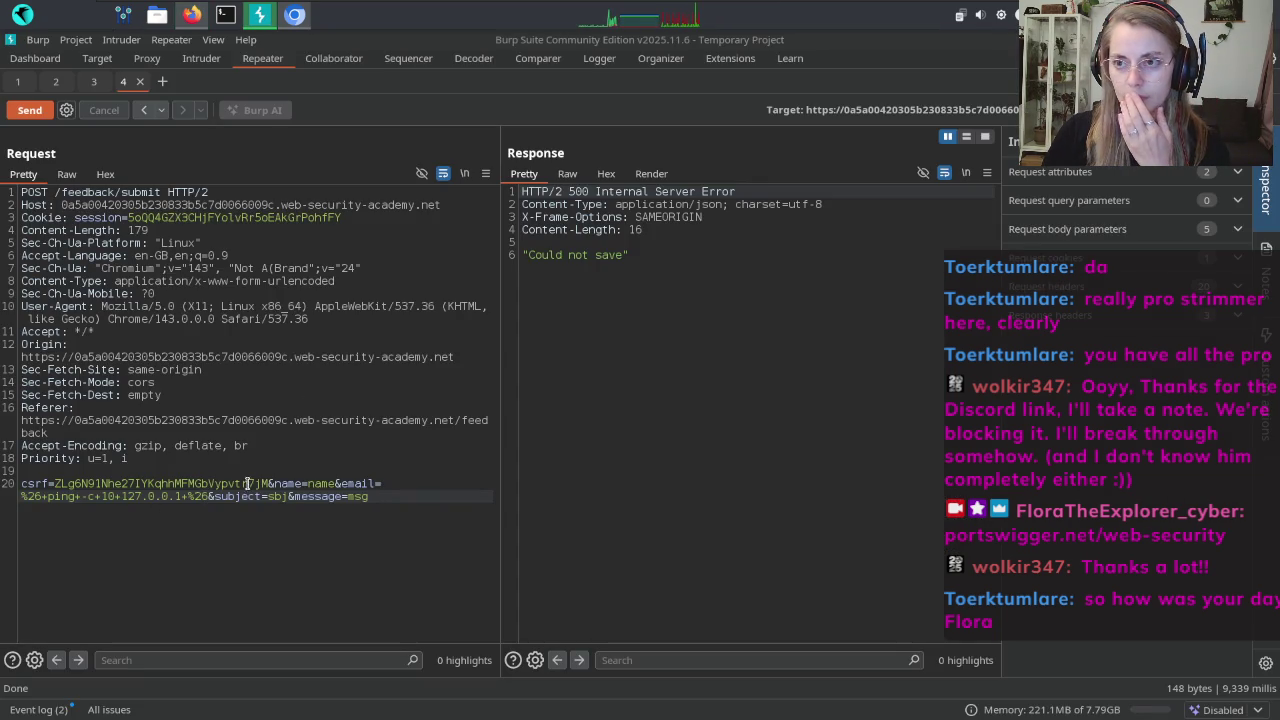
Step: Go back to Firefox's Lab: Blind OS command injection tab
{"action": "left_click", "coordinate": [191, 12]}
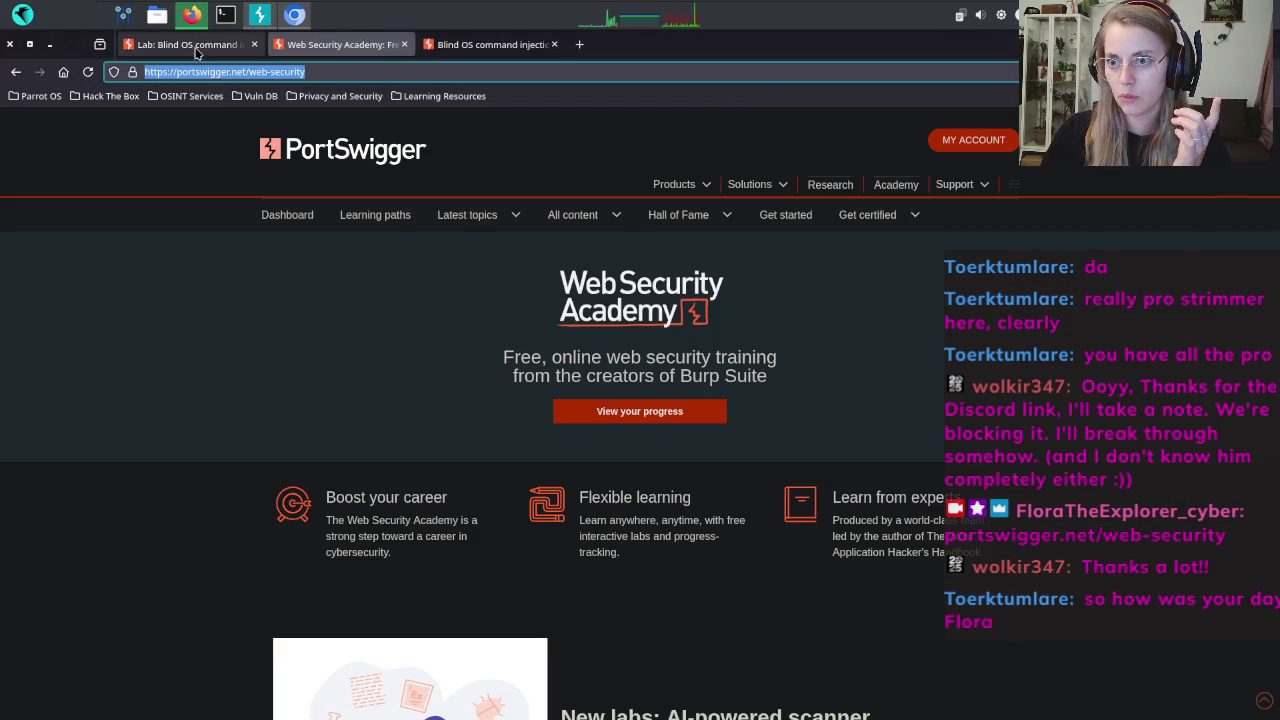
{"action": "left_click", "coordinate": [190, 44]}
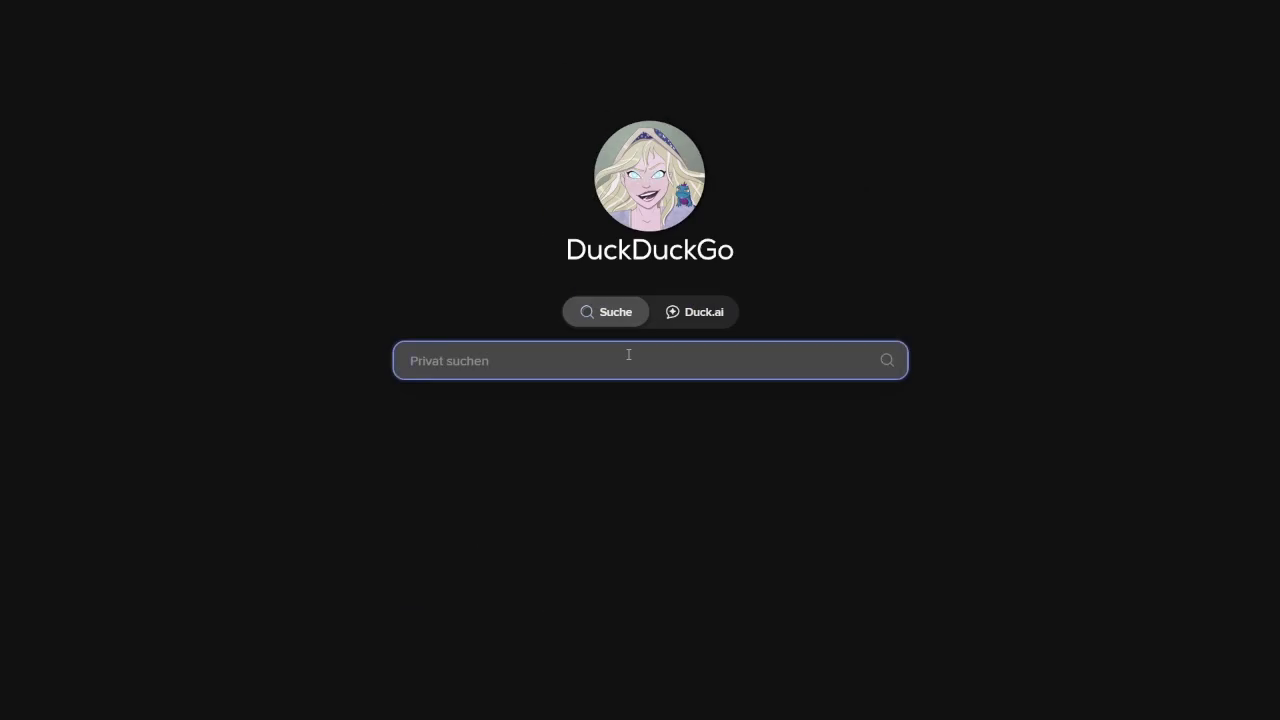
Step: Type 'How to exit vim', then return focus to the Academy home page for a new search
{"action": "type", "text": "How to exit"}
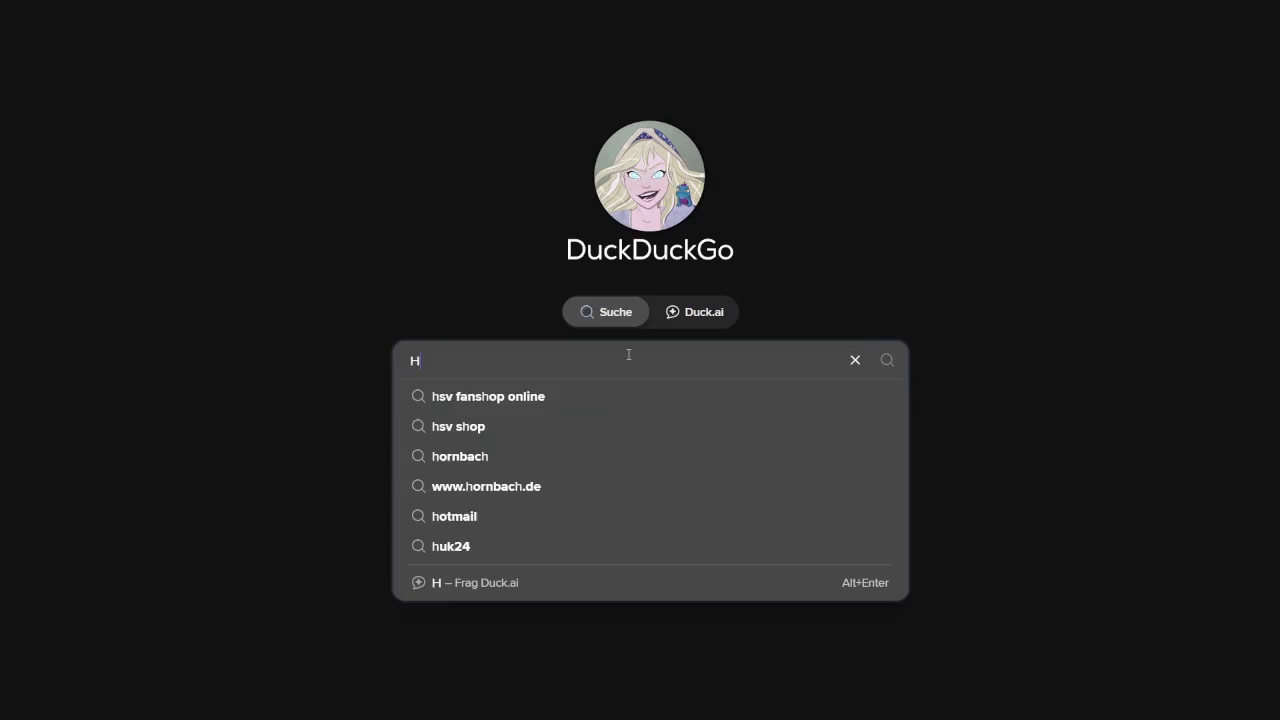
{"action": "type", "text": " vim"}
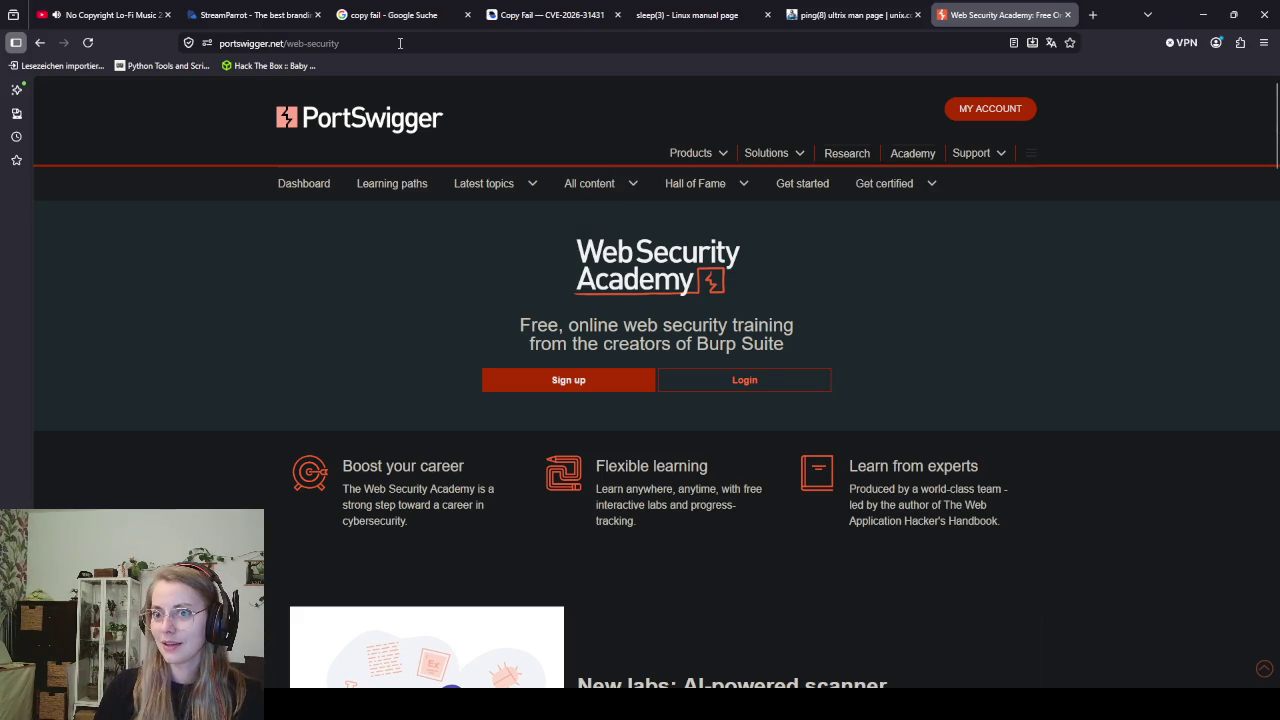
{"action": "left_click", "coordinate": [399, 42]}
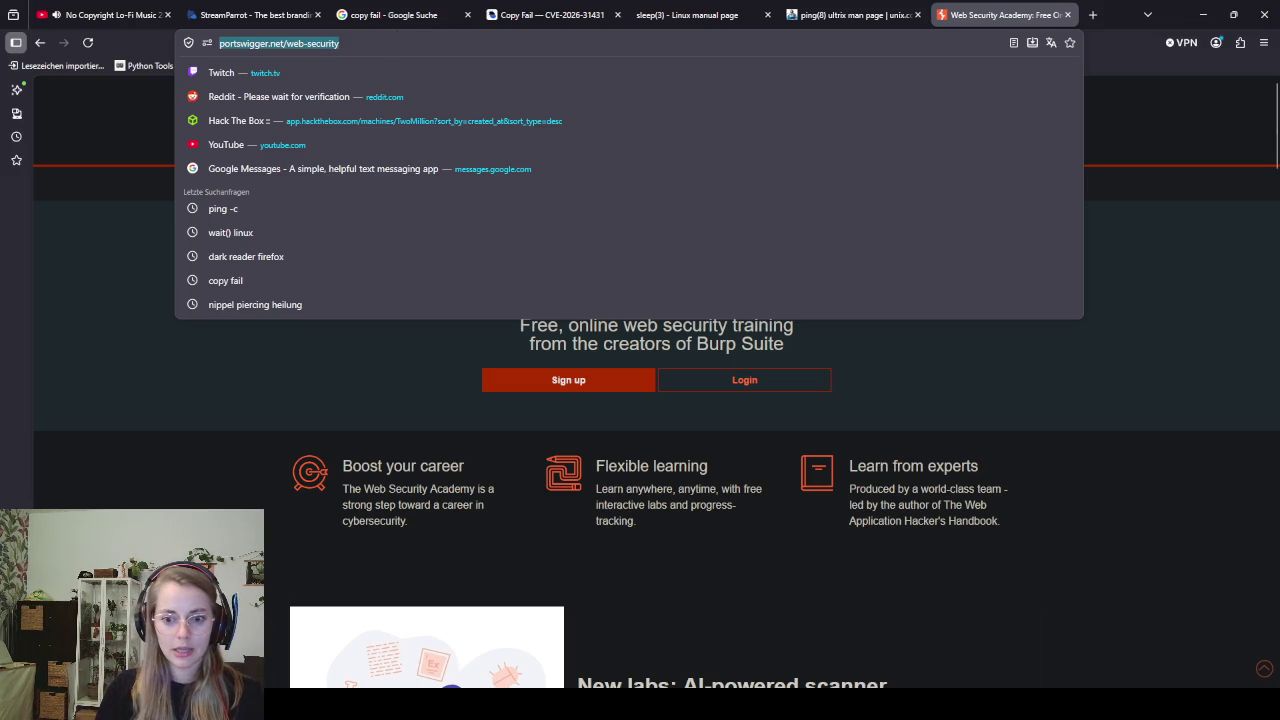
{"action": "key", "text": "Escape"}
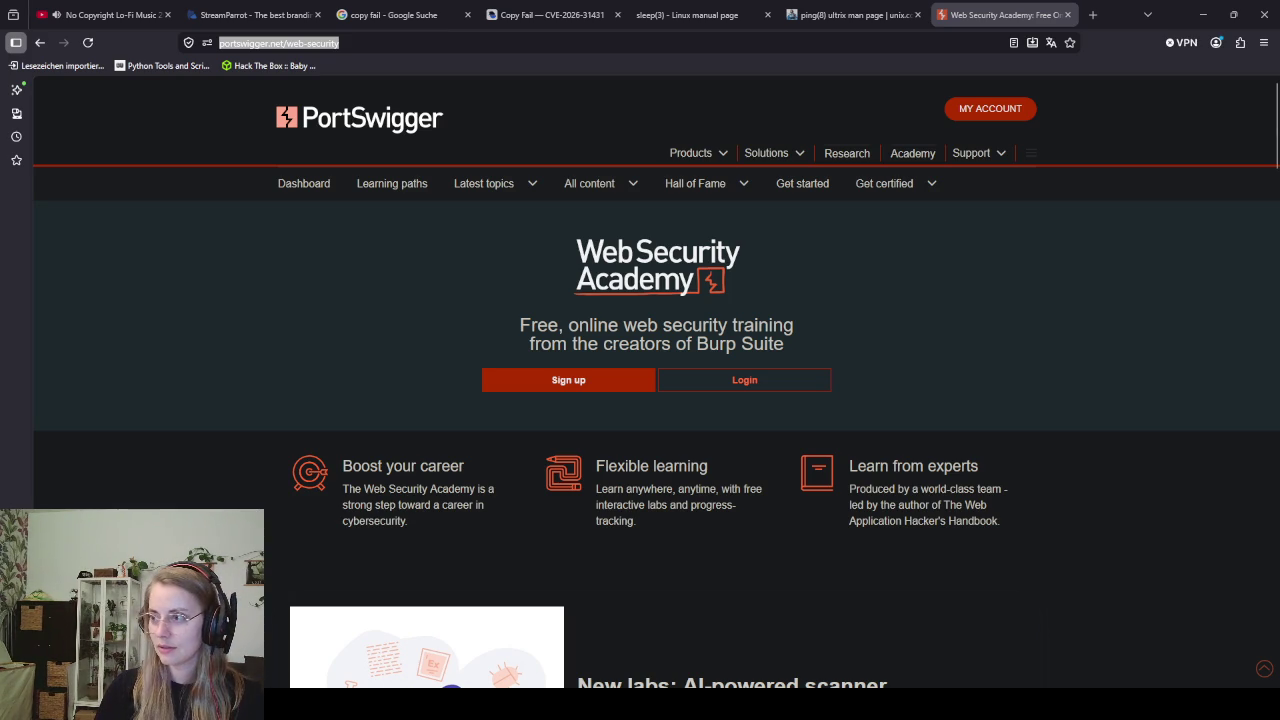
{"action": "left_click", "coordinate": [217, 471]}
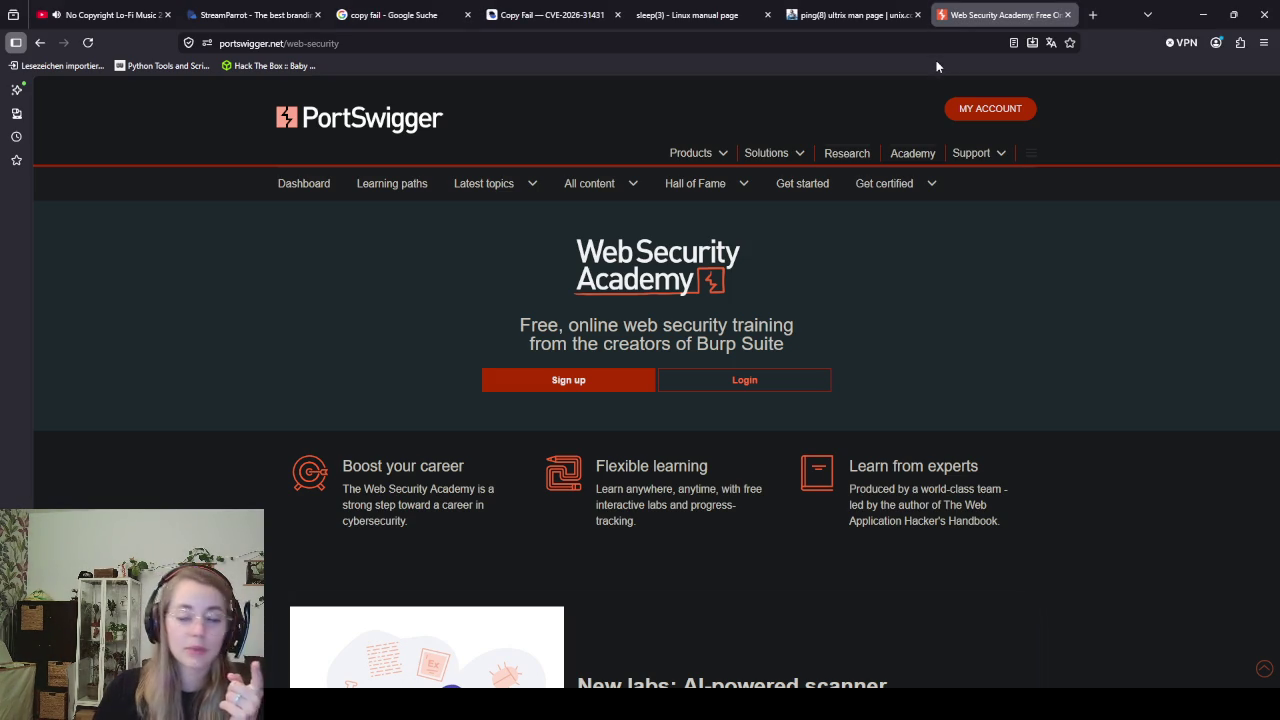
{"action": "left_click", "coordinate": [796, 44]}
Step: Search Google for 'output redirection'
{"action": "type", "text": "output redi"}
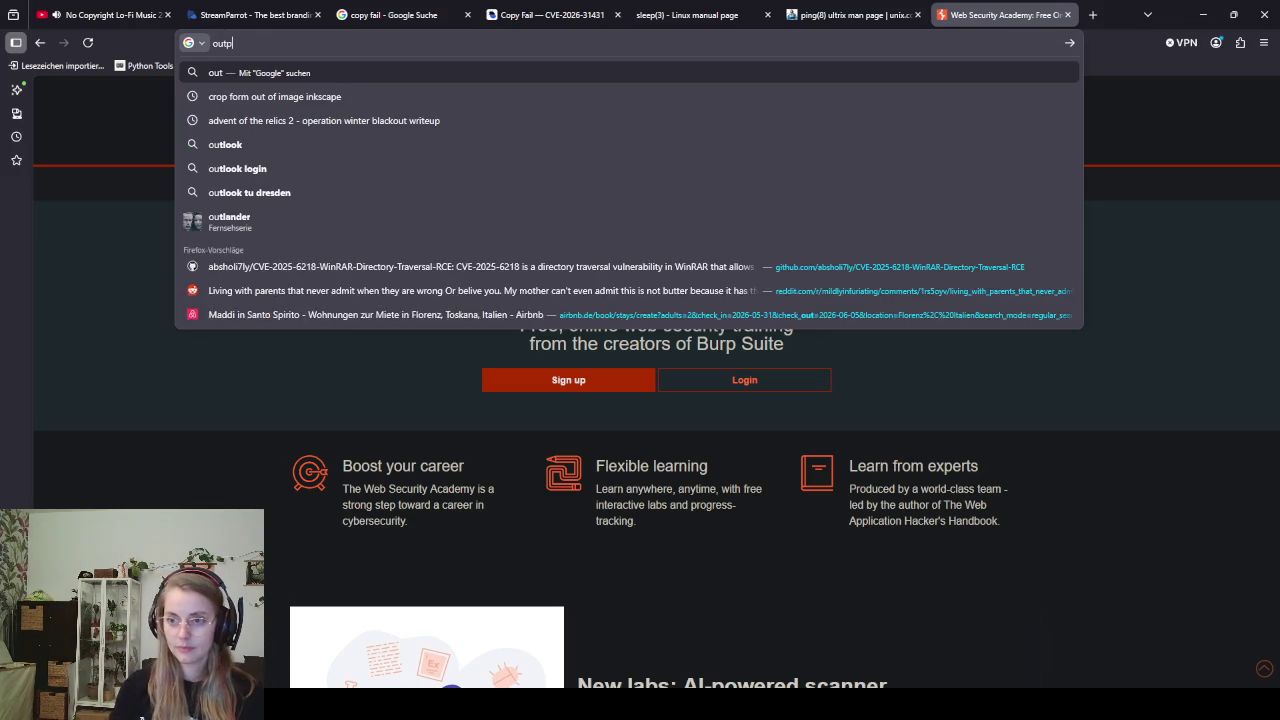
{"action": "type", "text": "rection"}
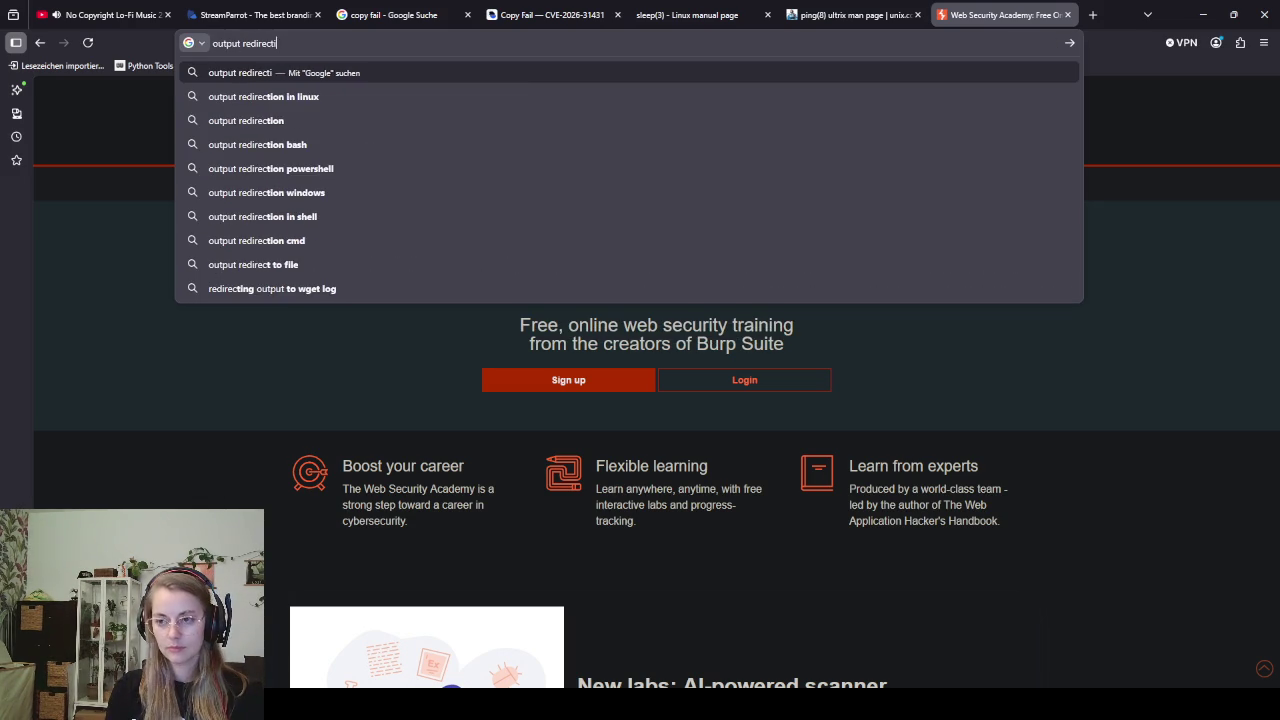
{"action": "key", "text": "Return"}
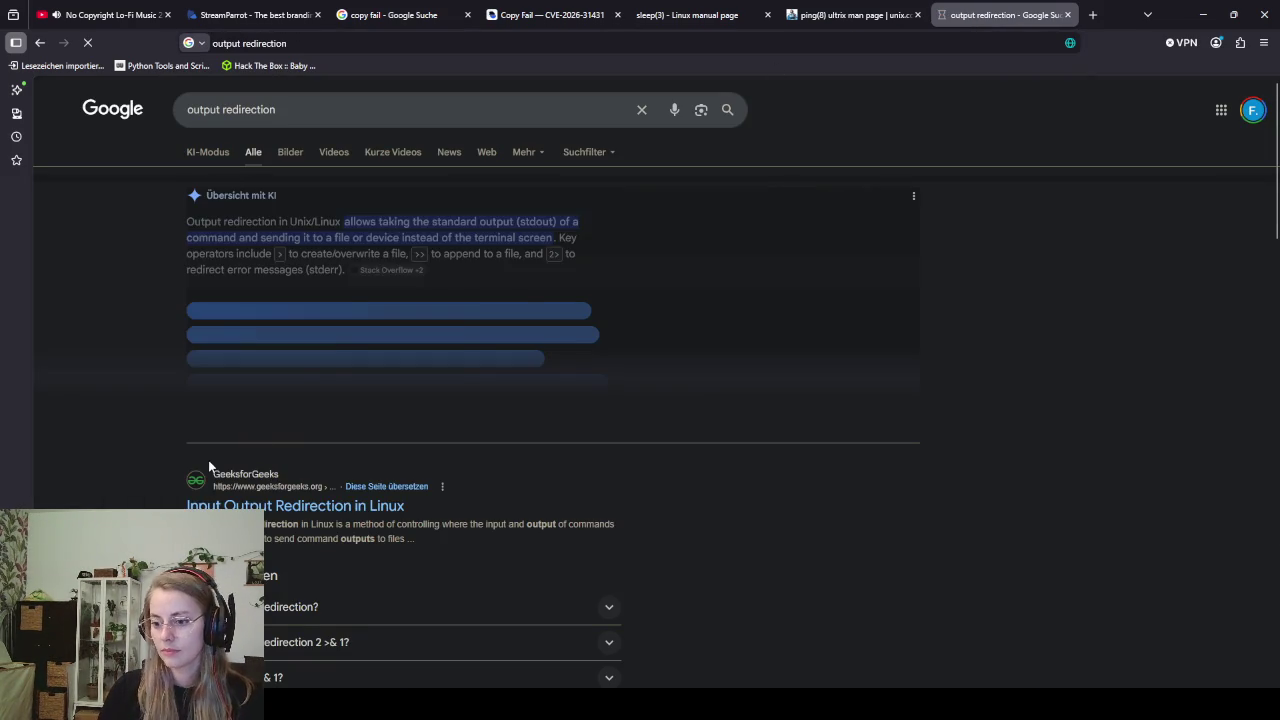
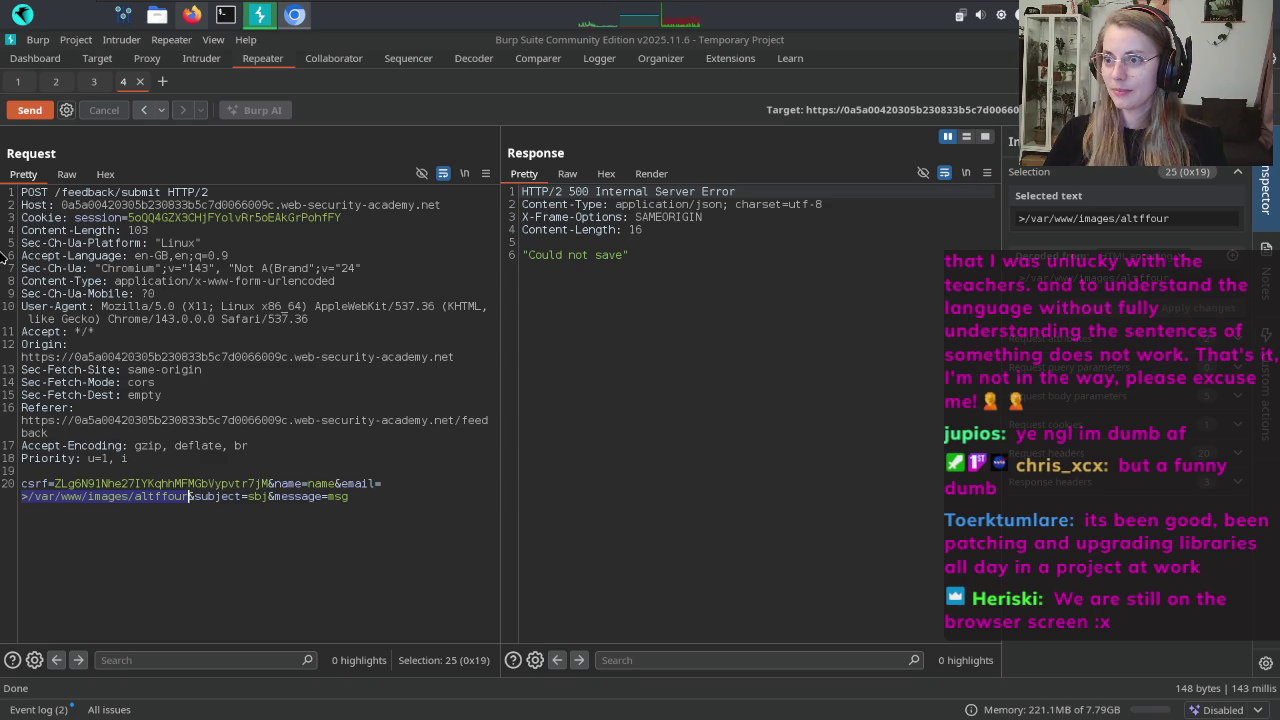
Step: Encode the >/var/www/images/altffour payload in Decoder as HTML, then as URL
{"action": "left_click", "coordinate": [487, 60]}
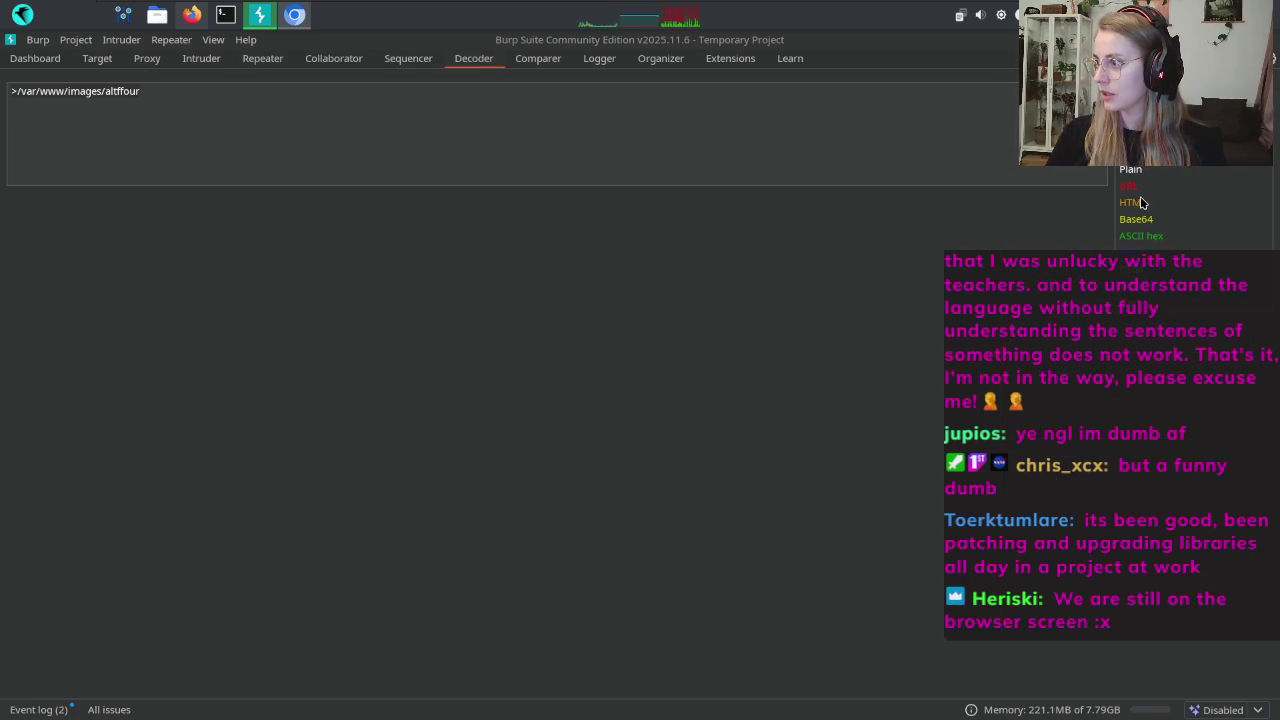
{"action": "left_click", "coordinate": [1133, 202]}
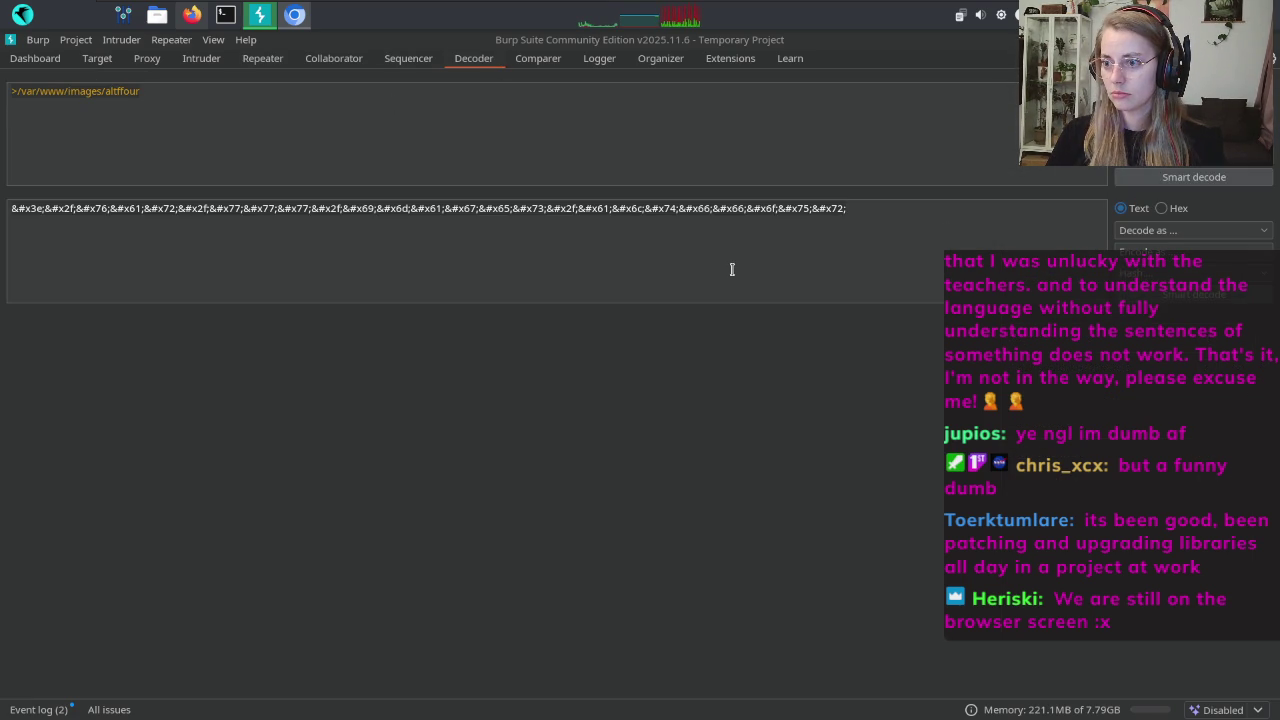
{"action": "left_click", "coordinate": [1190, 252]}
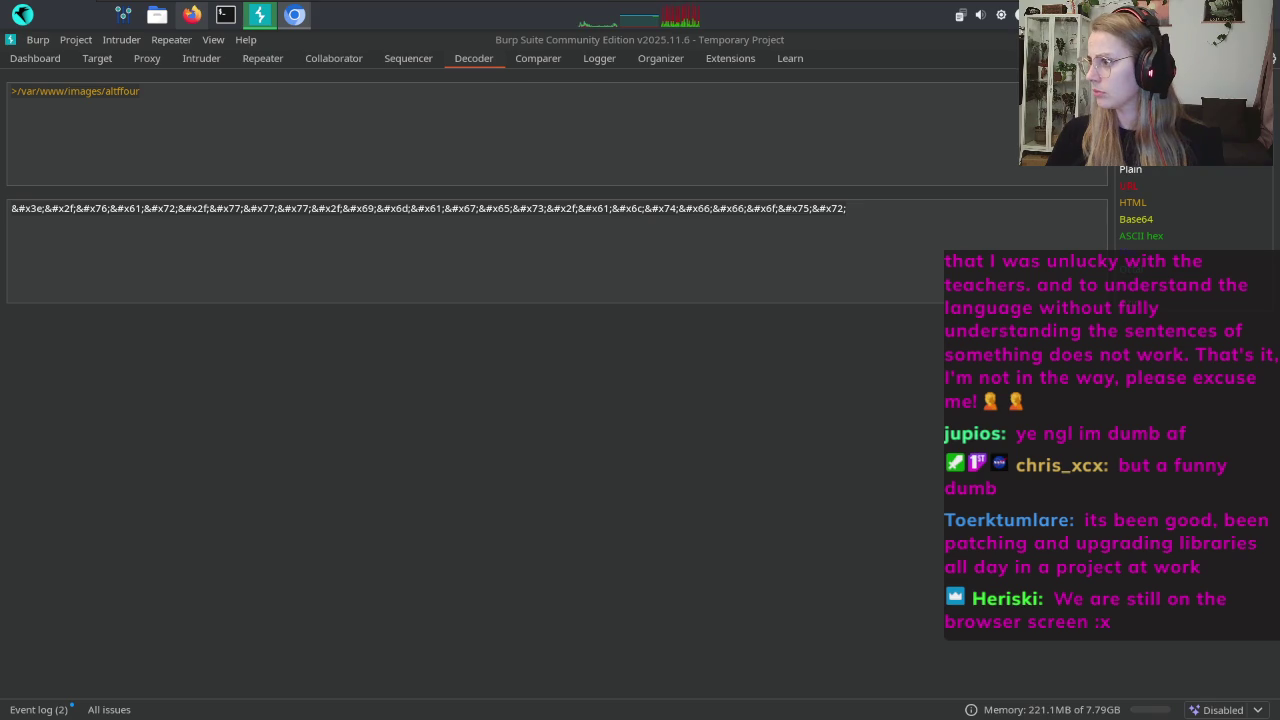
{"action": "left_click", "coordinate": [1132, 186]}
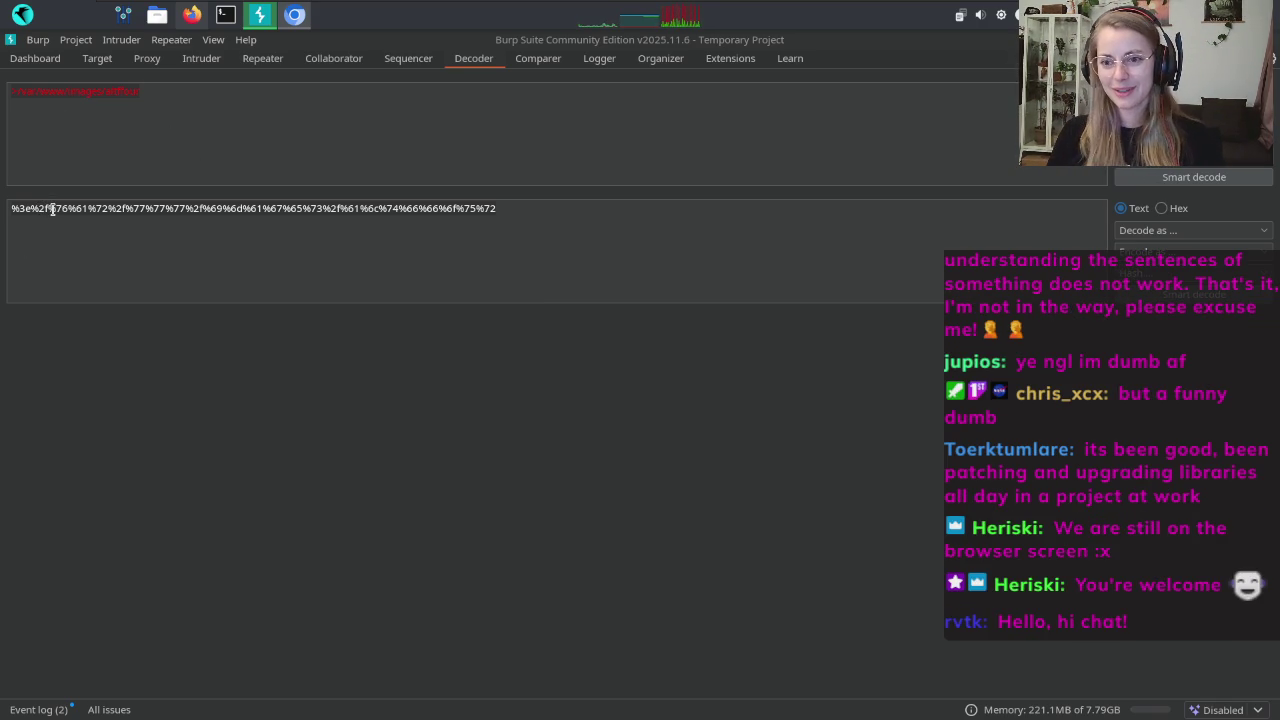
Step: Select the URL-encoded result and return to the feedback request in Repeater
{"action": "mouse_move", "coordinate": [48, 208]}
{"action": "left_mouse_down"}
{"action": "mouse_move", "coordinate": [2, 234]}
{"action": "mouse_move", "coordinate": [8, 208]}
{"action": "mouse_move", "coordinate": [2, 233]}
{"action": "mouse_move", "coordinate": [26, 208]}
{"action": "mouse_move", "coordinate": [11, 208]}
{"action": "left_mouse_up"}
{"action": "left_click", "coordinate": [49, 207]}
{"action": "left_click", "coordinate": [49, 208]}
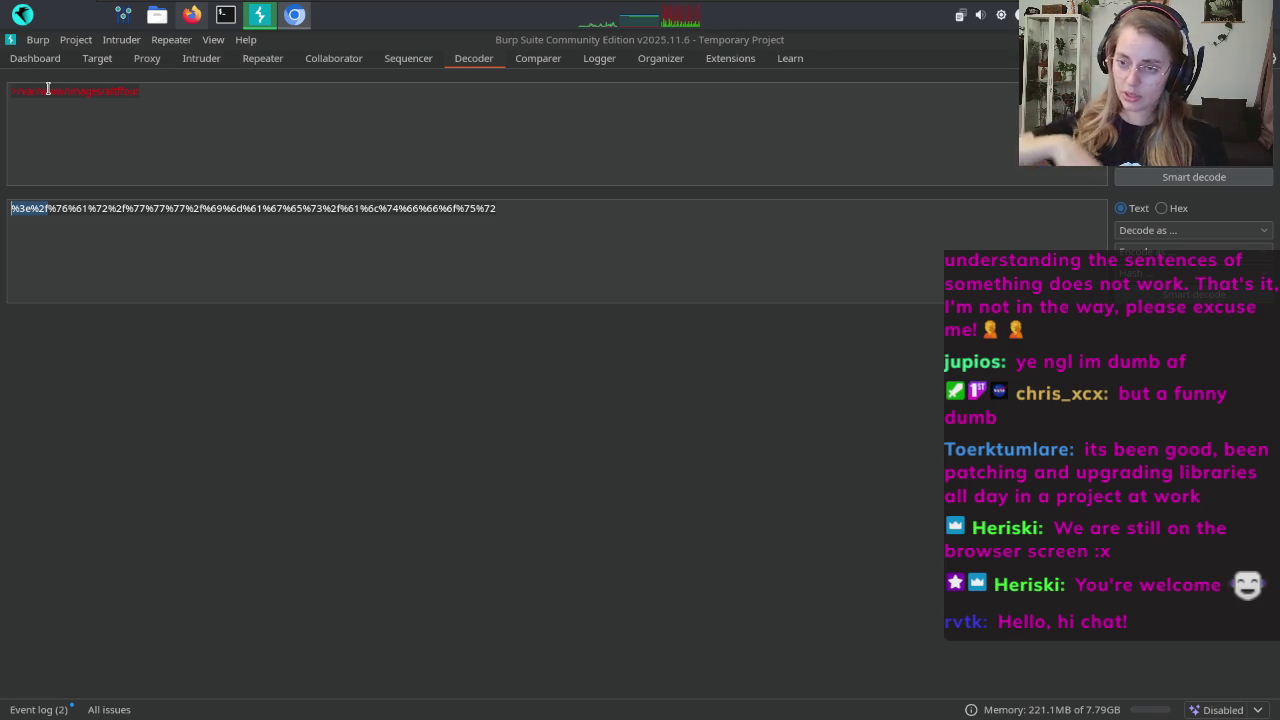
{"action": "left_click", "coordinate": [262, 58]}
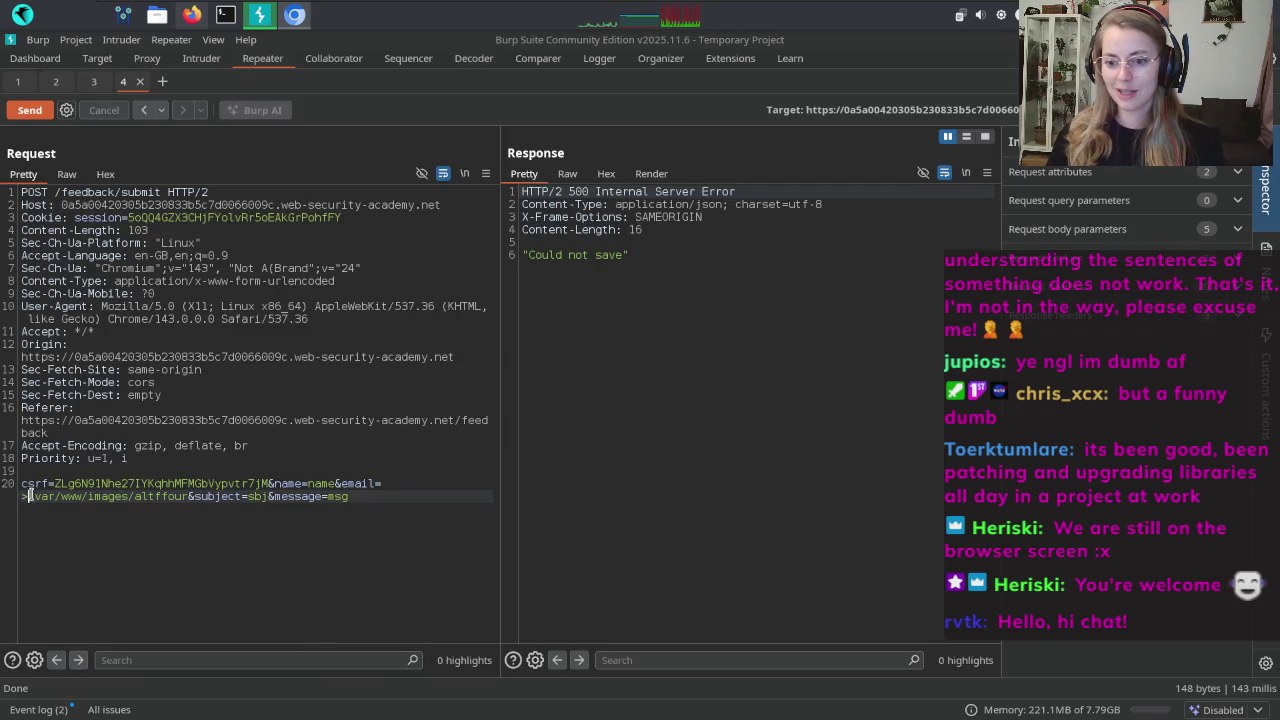
Step: URL-encode the >/ and slashes in the email payload with Ctrl+U and resend the request
{"action": "left_click_drag", "start_coordinate": [21, 495], "coordinate": [29, 495]}
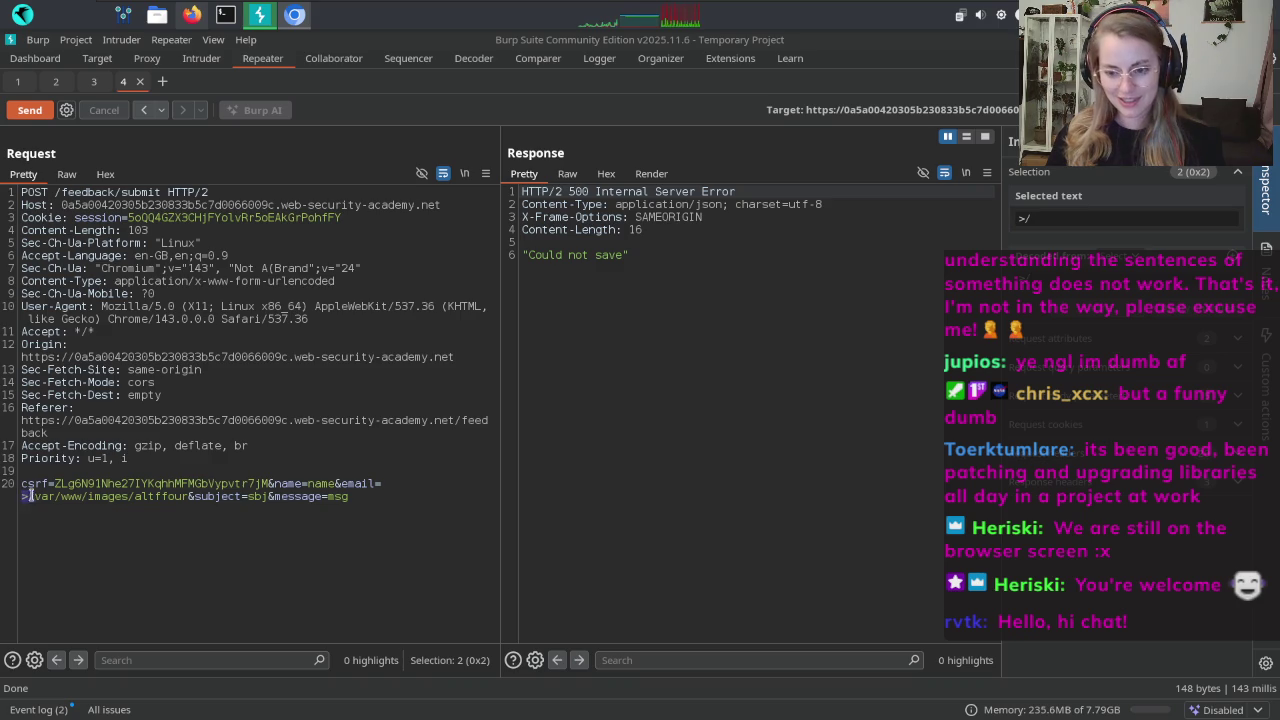
{"action": "key", "text": "ctrl+u"}
{"action": "mouse_move", "coordinate": [59, 496]}
{"action": "left_mouse_down"}
{"action": "mouse_move", "coordinate": [40, 496]}
{"action": "mouse_move", "coordinate": [187, 496]}
{"action": "left_mouse_up"}
{"action": "key", "text": "ctrl+u"}
{"action": "key", "text": "ctrl+u"}
{"action": "key", "text": "ctrl+u"}
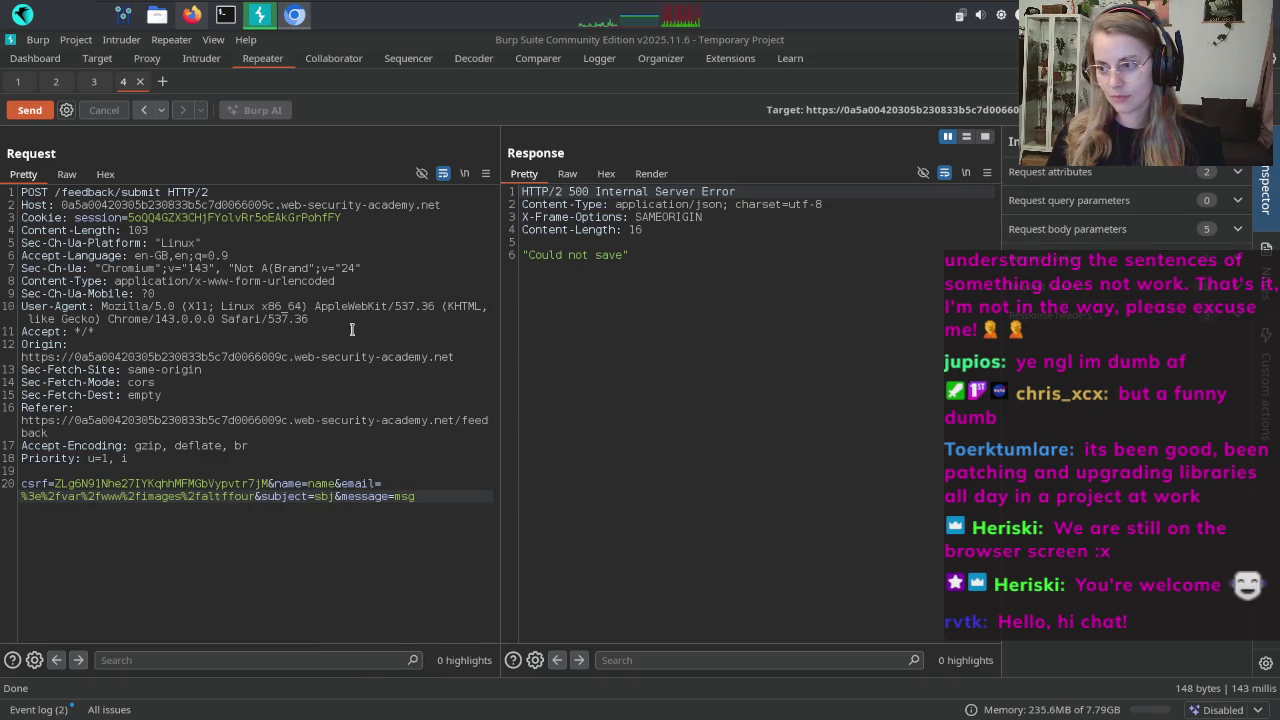
{"action": "left_click", "coordinate": [42, 113]}
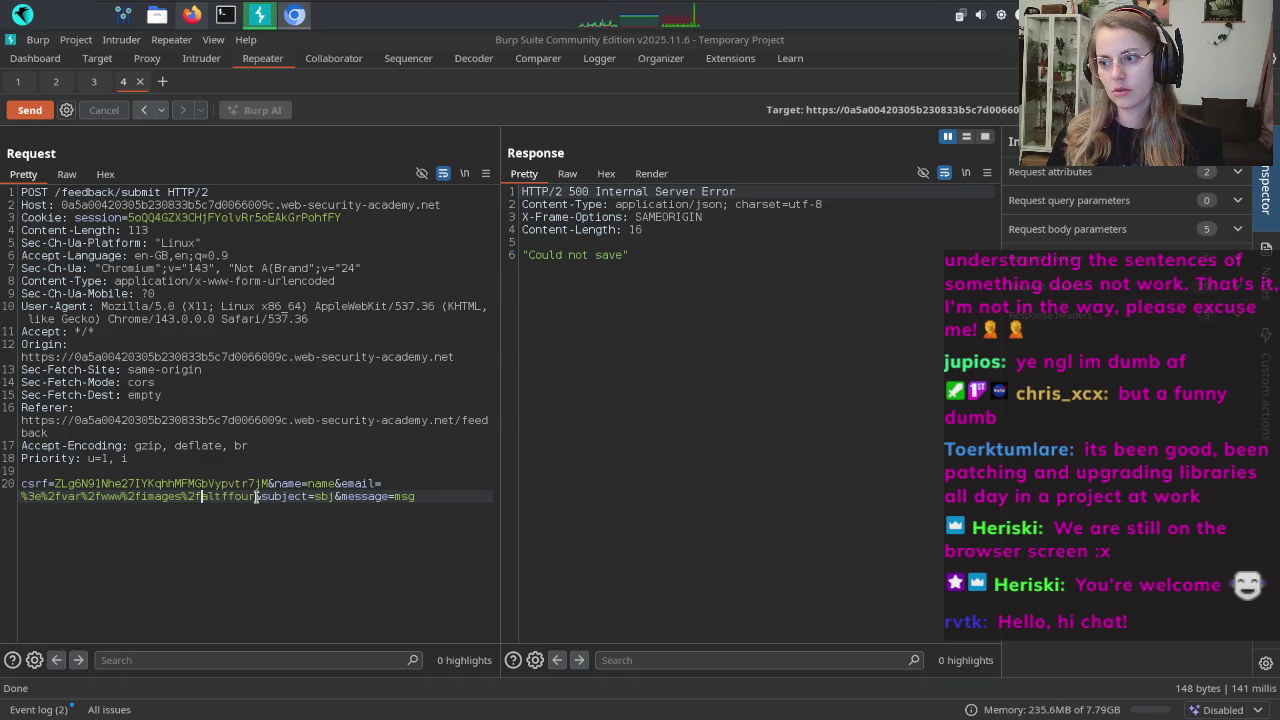
Step: Compare with the earlier ping injection request, then switch to the browser
{"action": "left_click", "coordinate": [95, 88]}
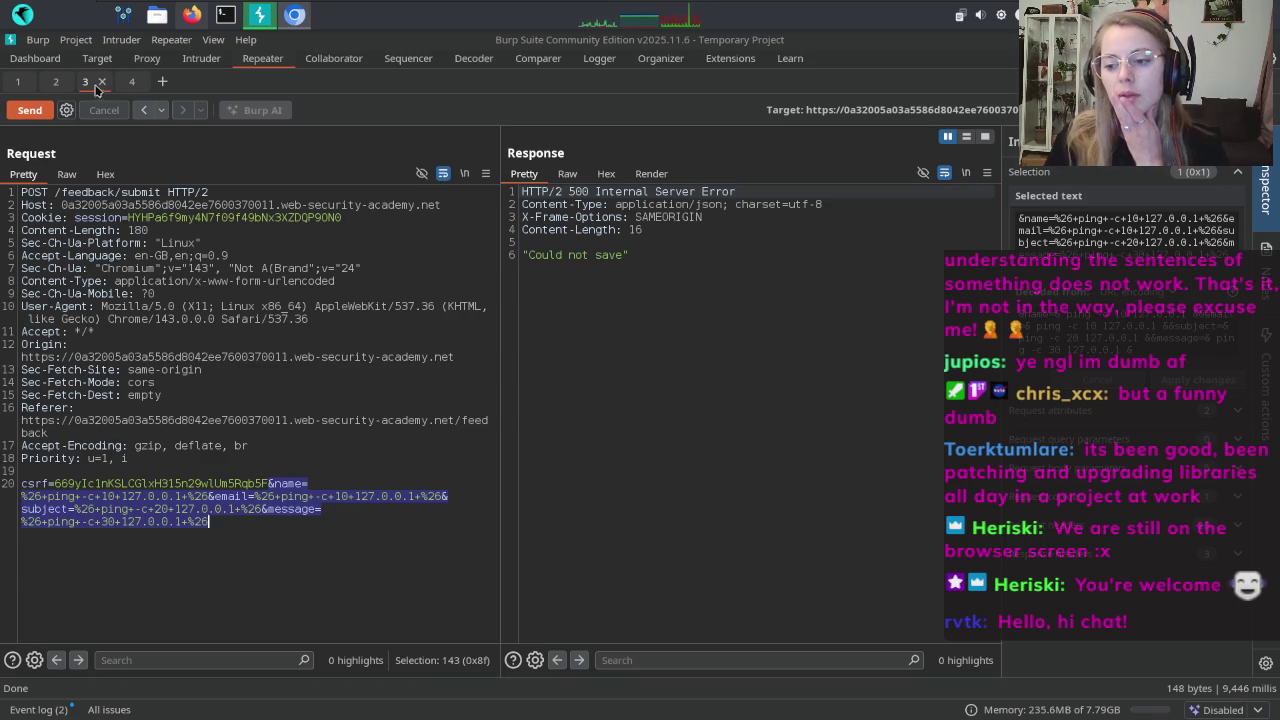
{"action": "left_click", "coordinate": [123, 88]}
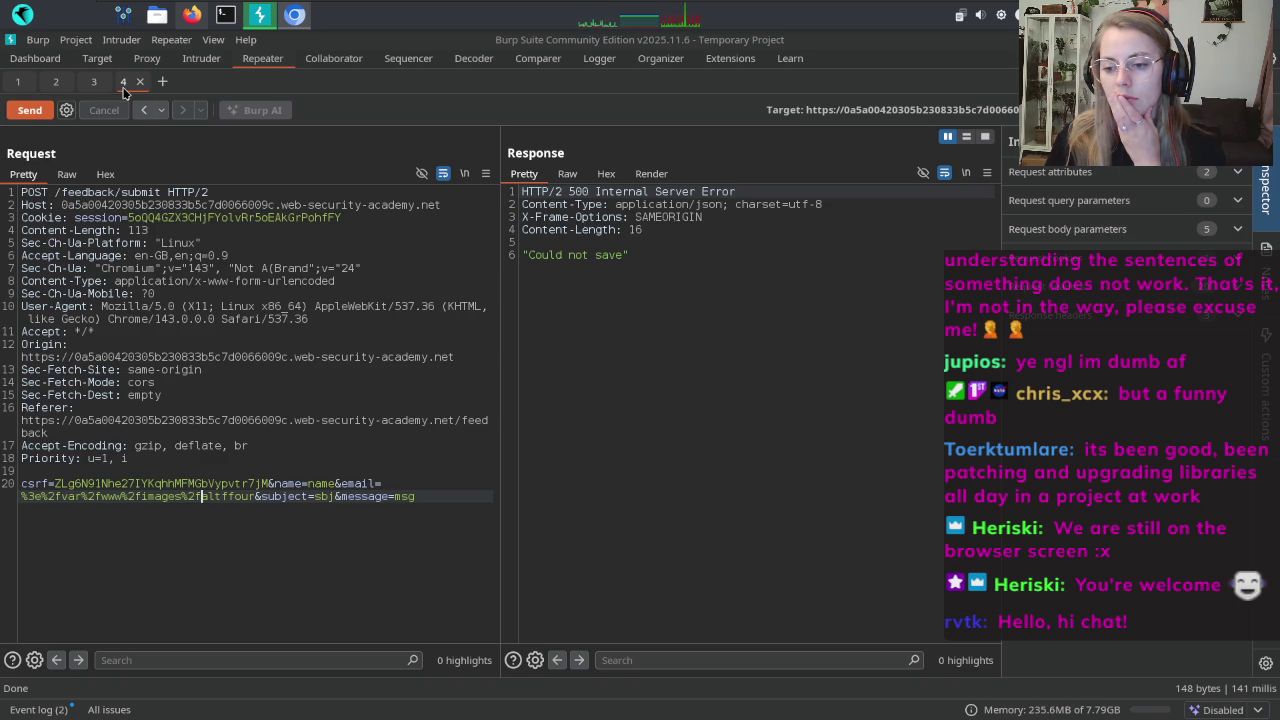
{"action": "left_click", "coordinate": [294, 18]}
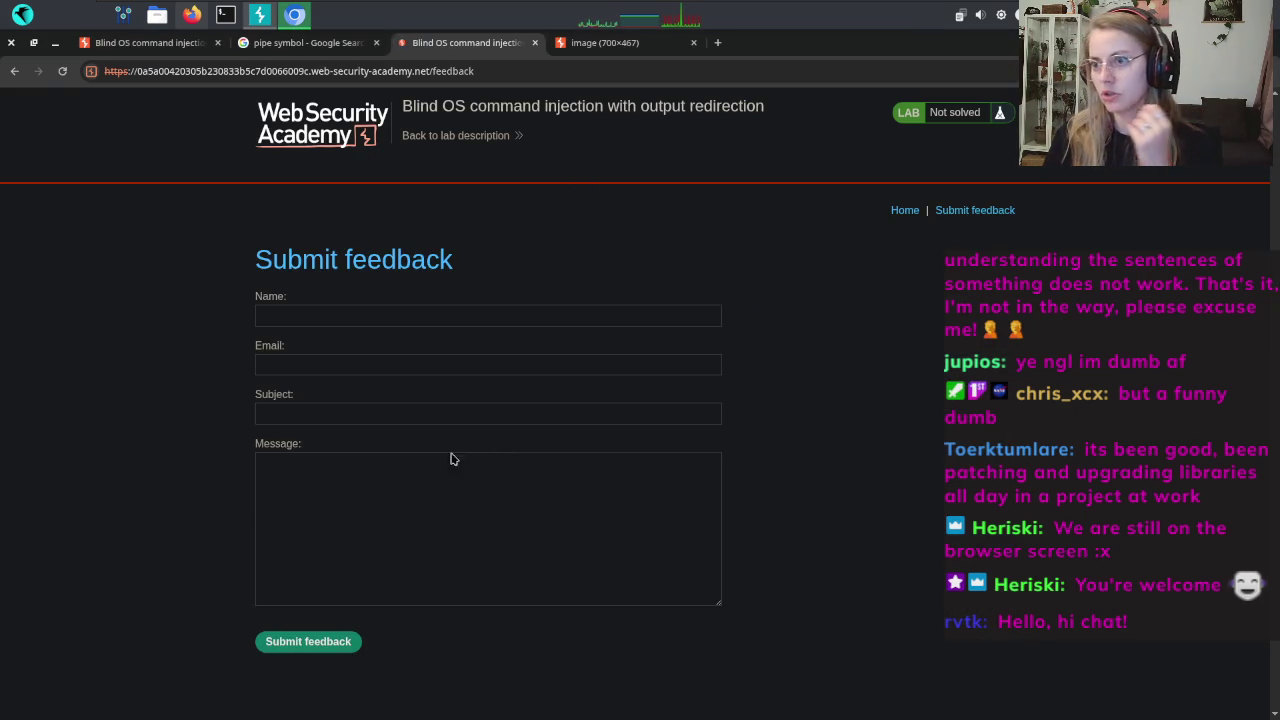
Step: Fill the feedback form with a name, an email address, subject 'sbj' and message 'msg'
{"action": "left_click", "coordinate": [303, 366]}
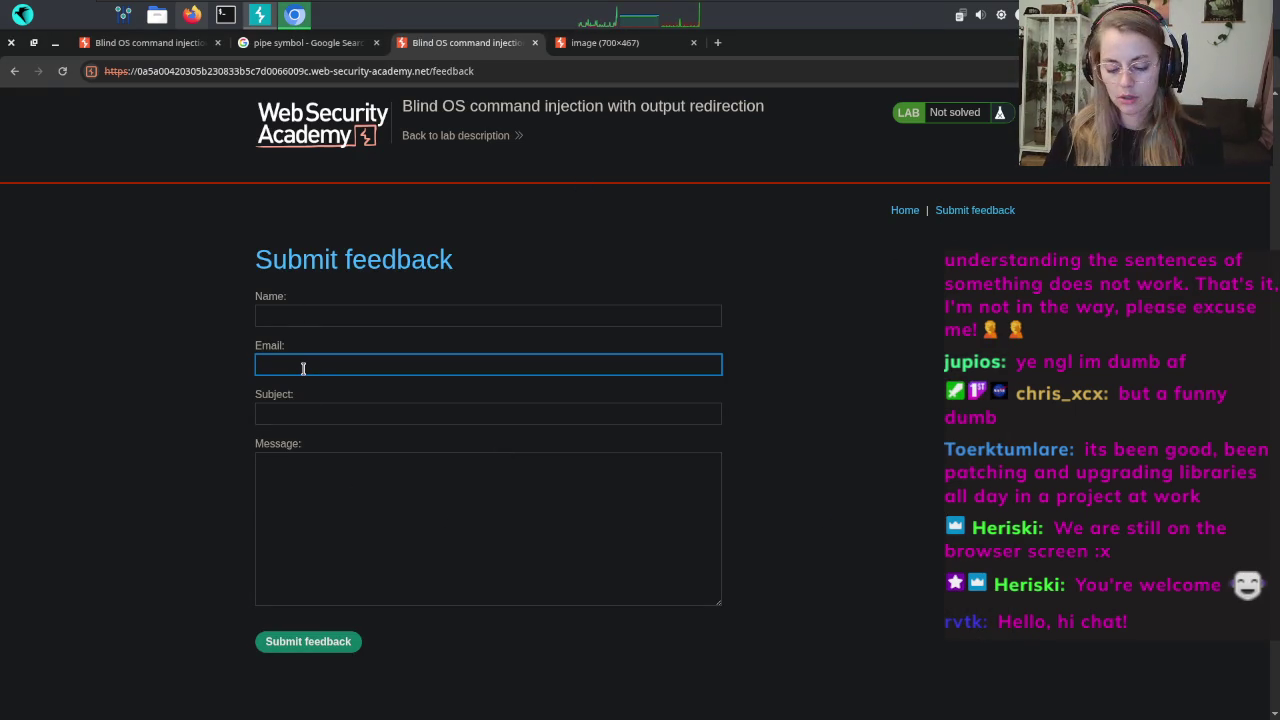
{"action": "left_click", "coordinate": [303, 316]}
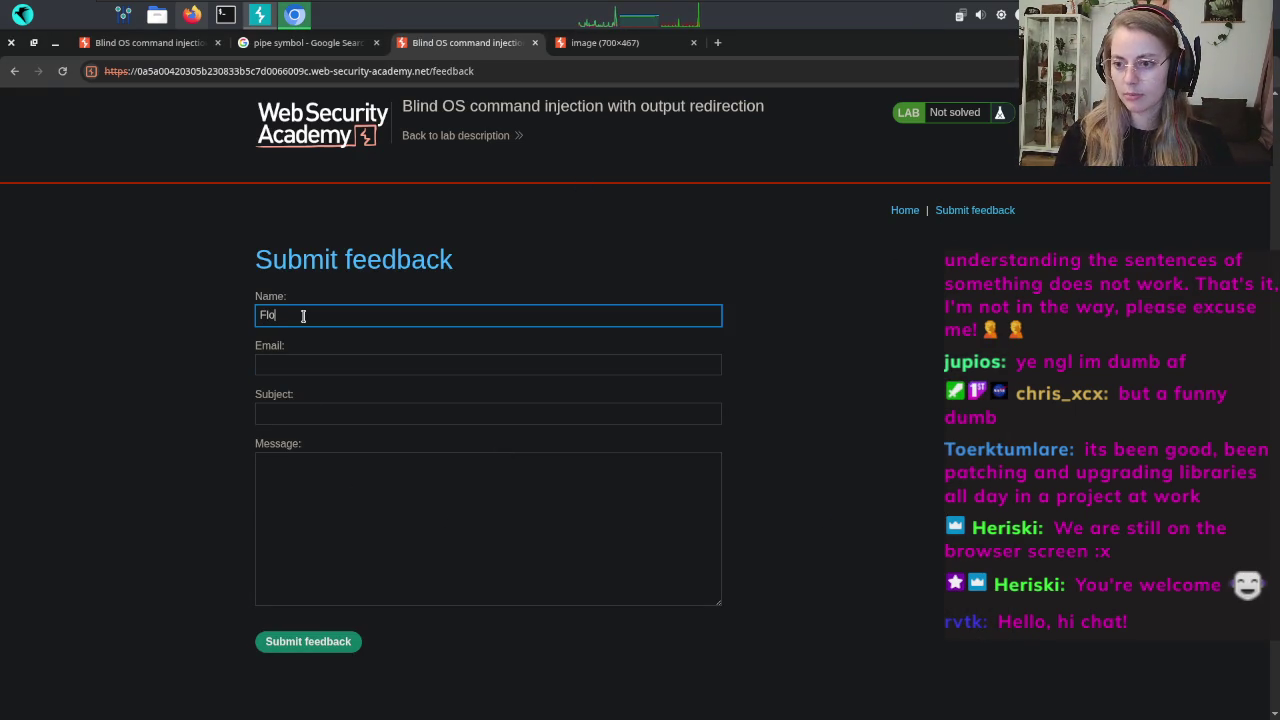
{"action": "key", "text": "BackSpace"}
{"action": "type", "text": "ra"}
{"action": "key", "text": "Tab"}
{"action": "type", "text": "flora@flora.fl"}
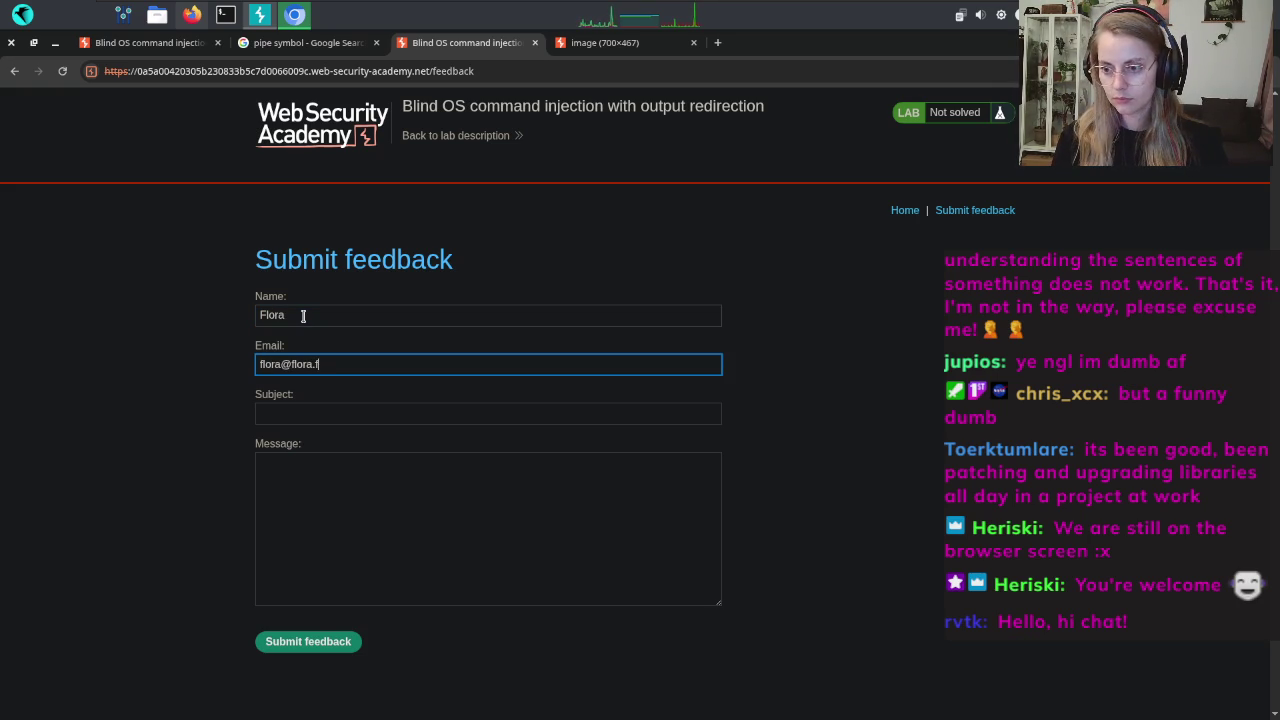
{"action": "type", "text": "ora"}
{"action": "key", "text": "Tab"}
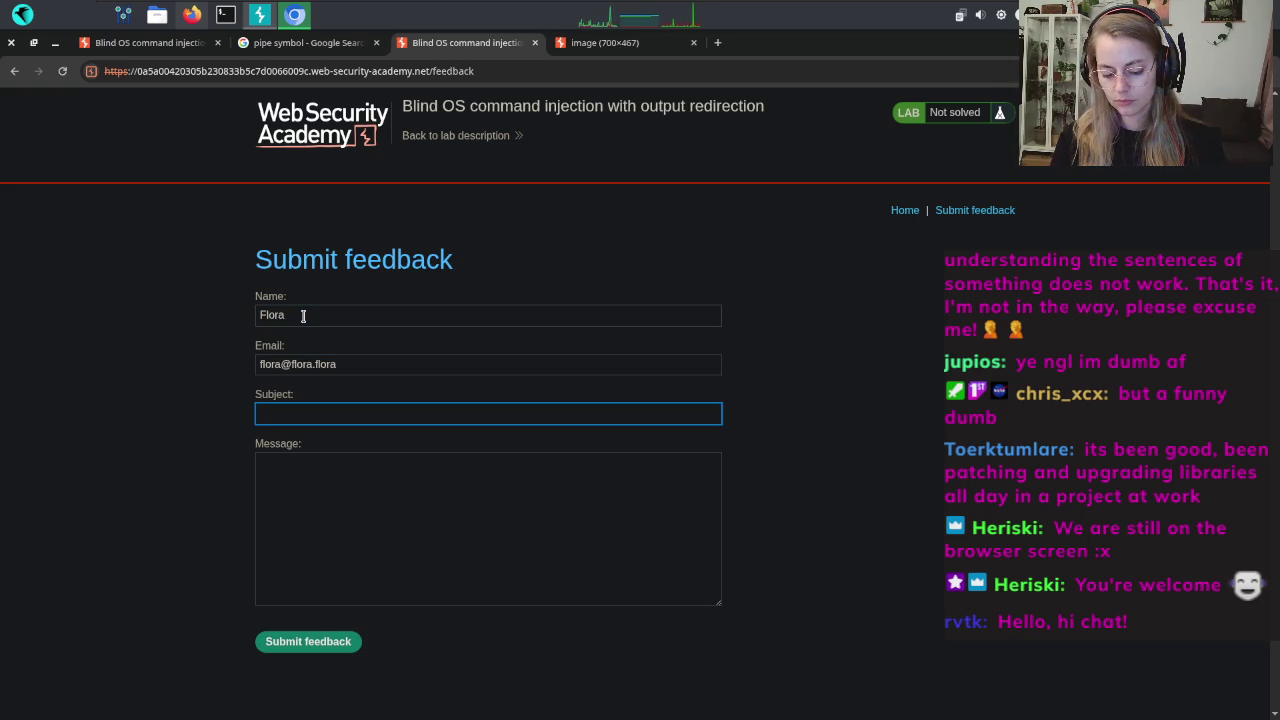
{"action": "type", "text": "j"}
{"action": "key", "text": "Tab"}
{"action": "type", "text": "g"}
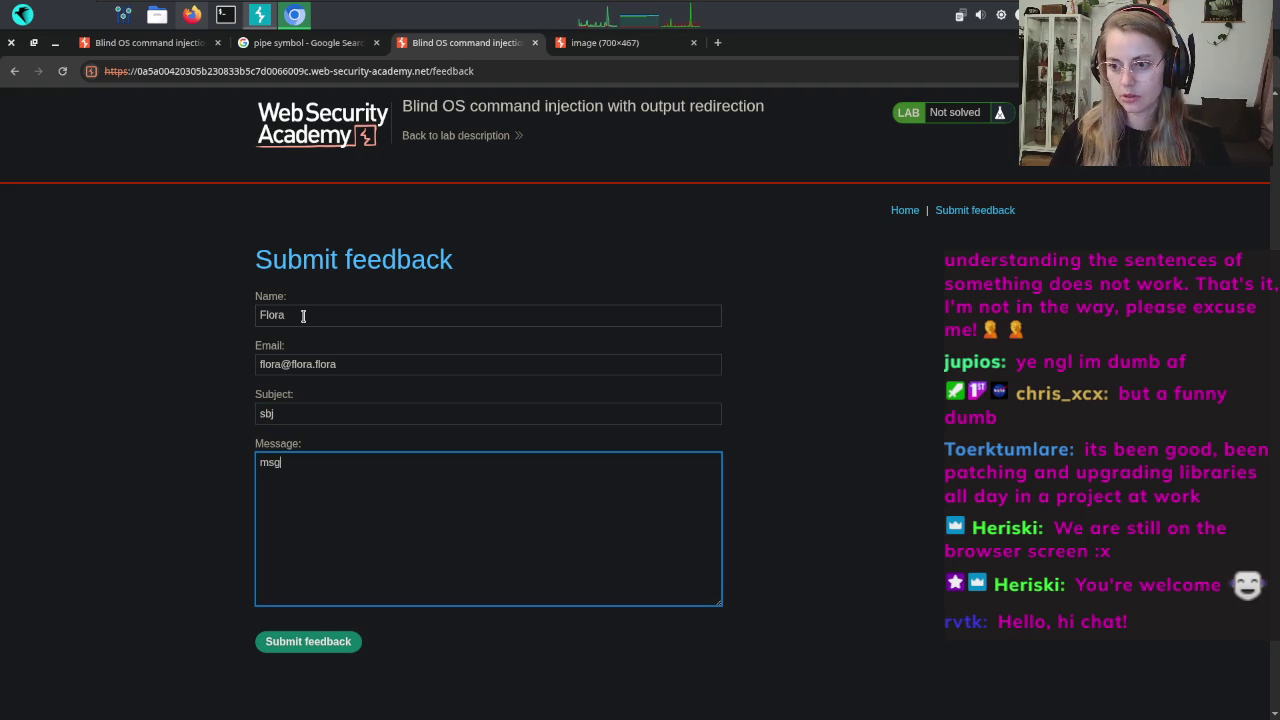
Step: Try submitting with semicolons added to the email, then remove the stray leading colon
{"action": "left_click", "coordinate": [363, 363]}
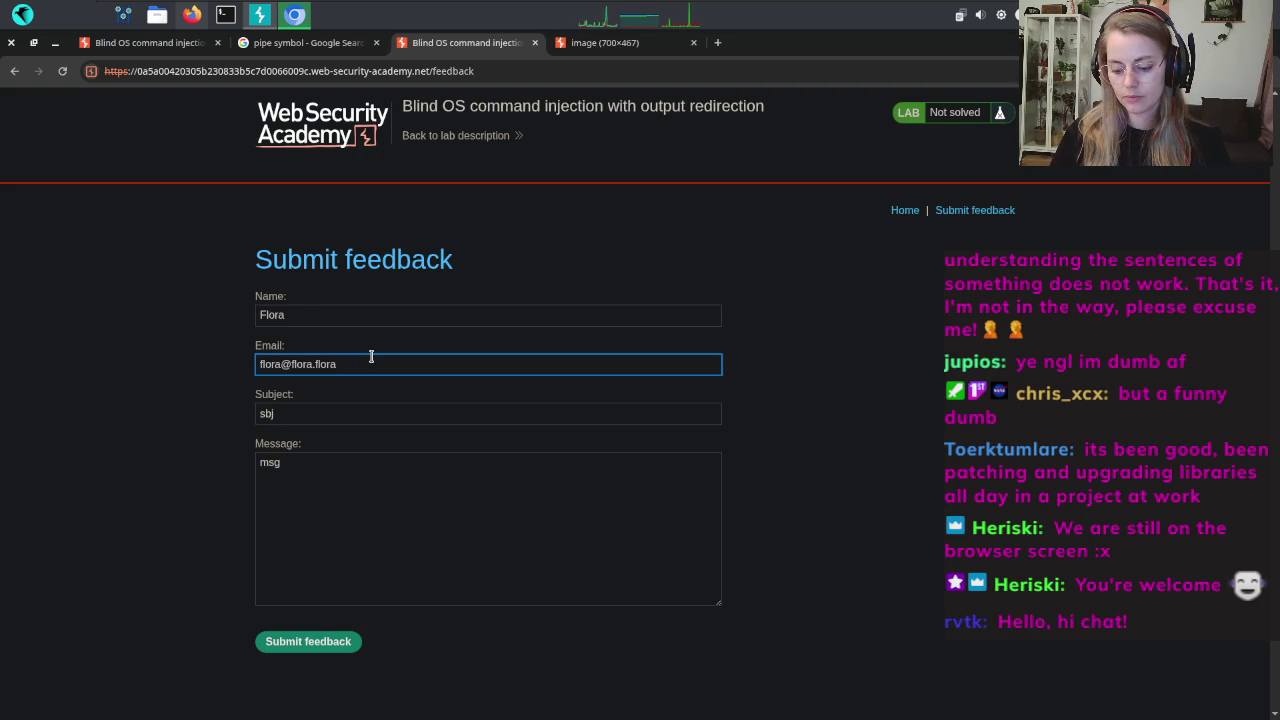
{"action": "left_click", "coordinate": [287, 646]}
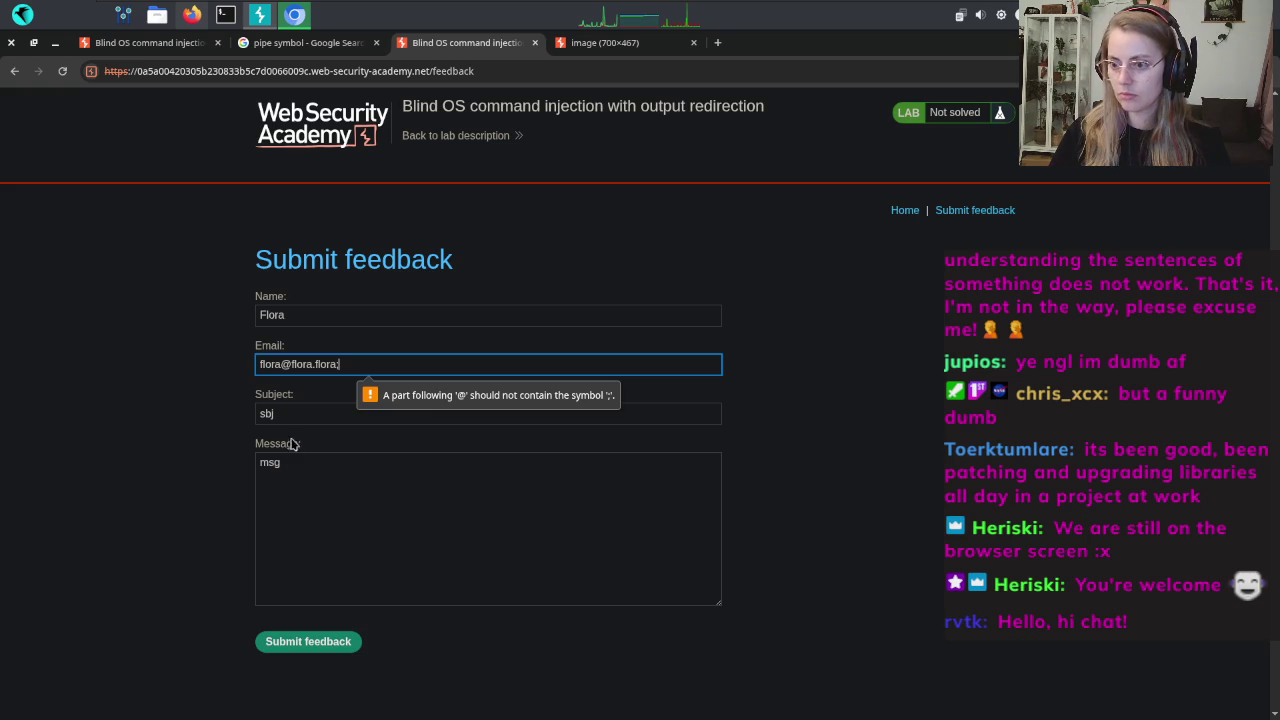
{"action": "key", "text": "BackSpace"}
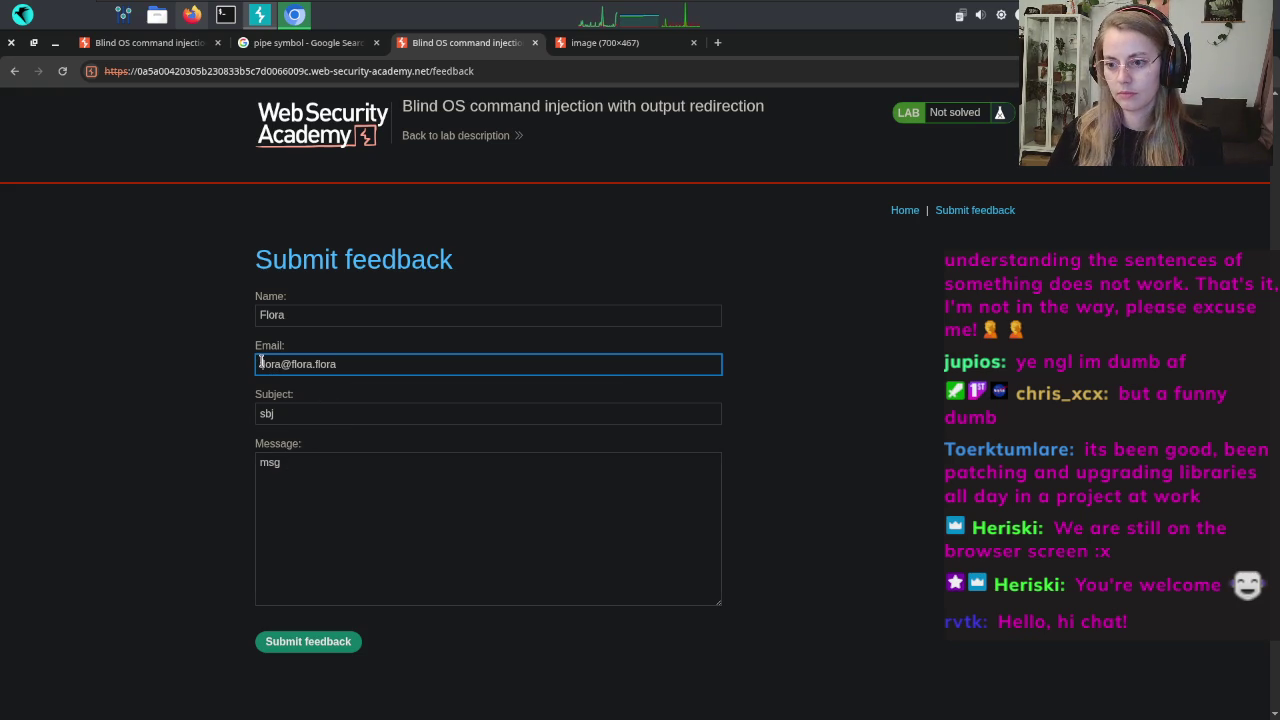
{"action": "left_click", "coordinate": [260, 364]}
{"action": "type", "text": ";"}
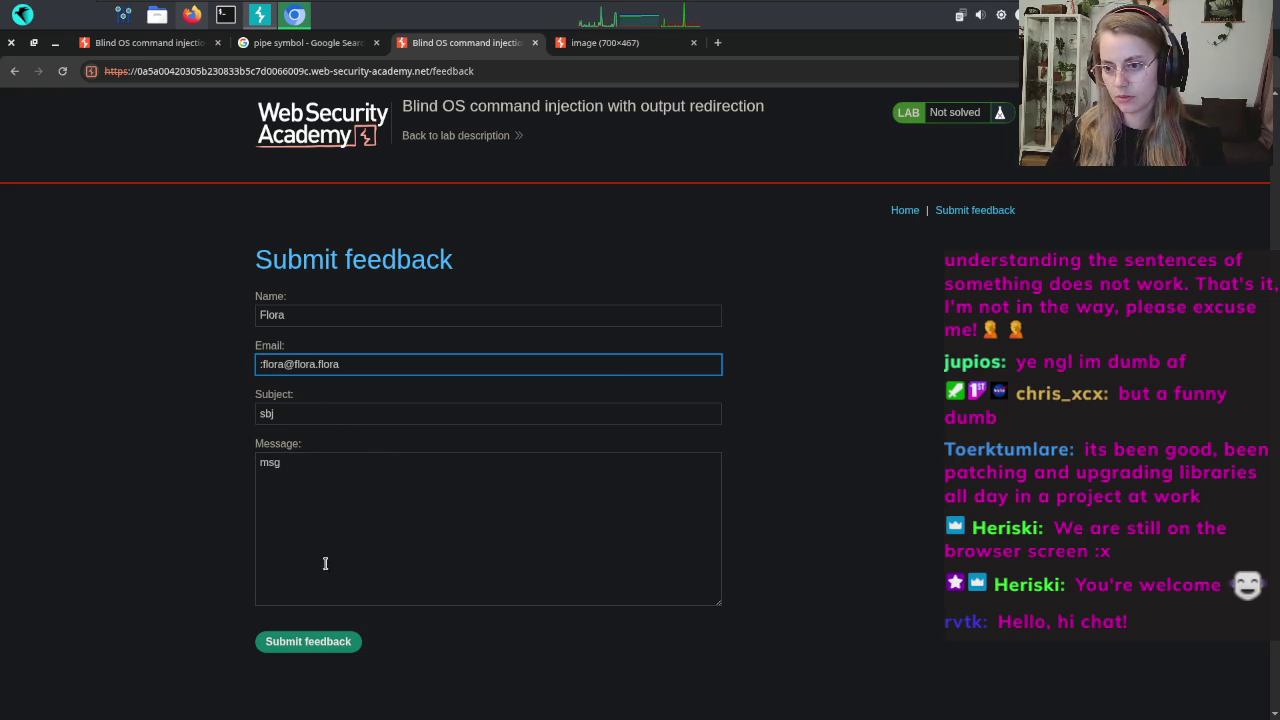
{"action": "left_click", "coordinate": [310, 644]}
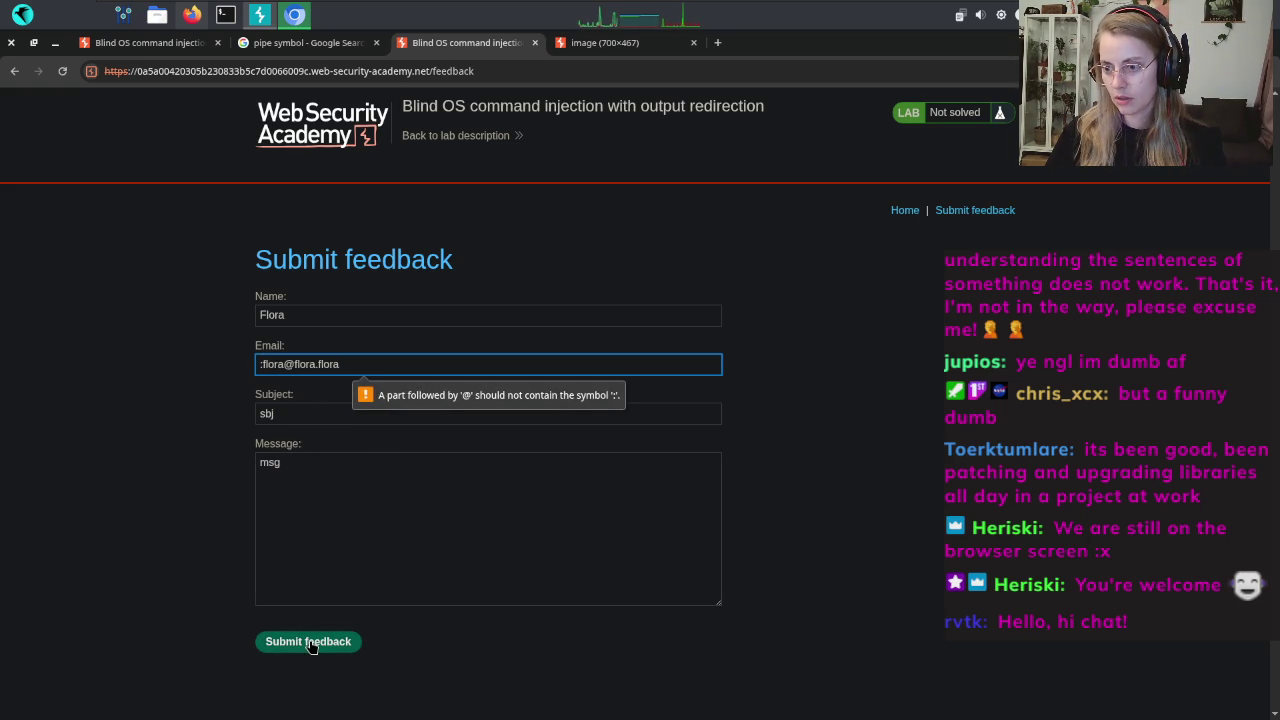
{"action": "key", "text": "BackSpace"}
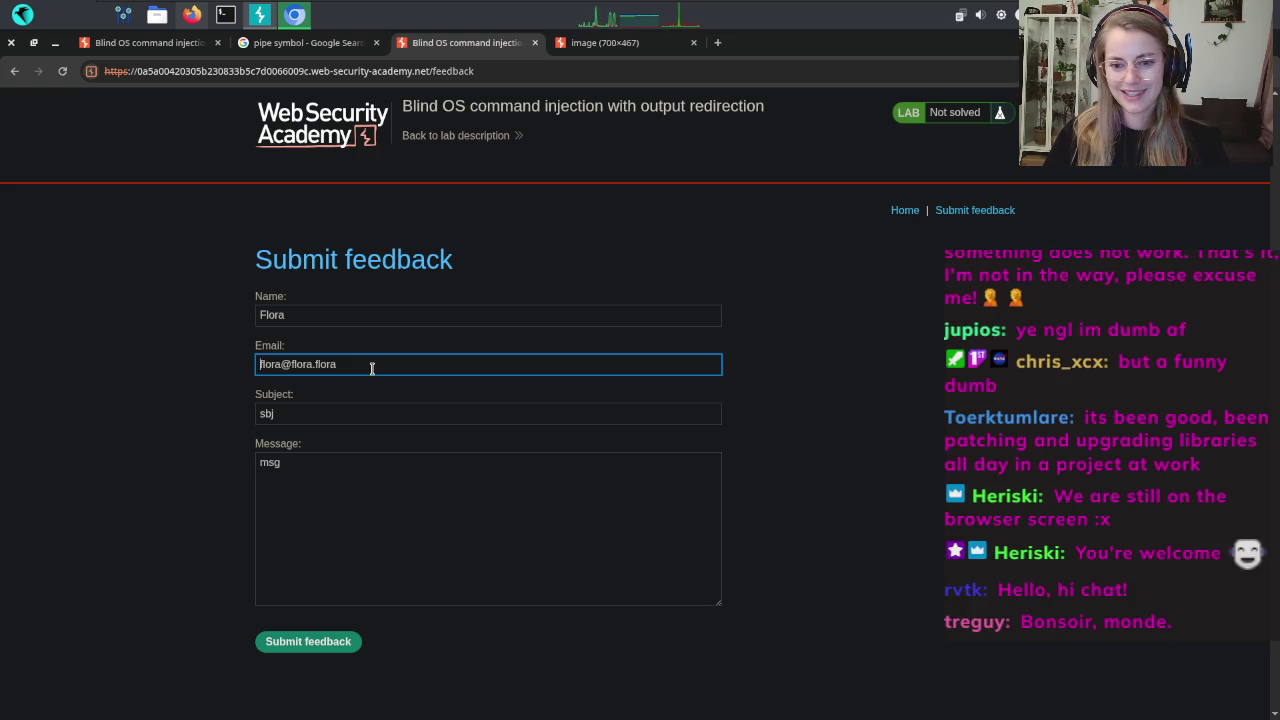
{"action": "key", "text": "ctrl+a"}
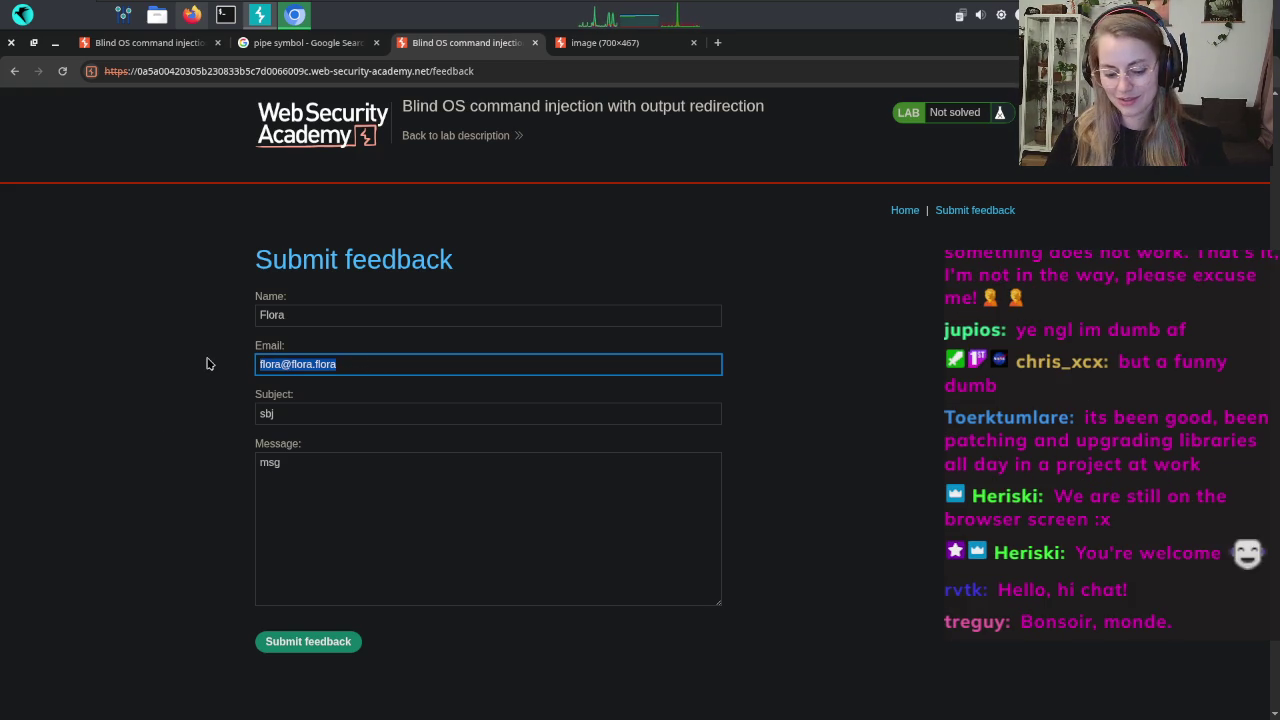
{"action": "key", "text": "End"}
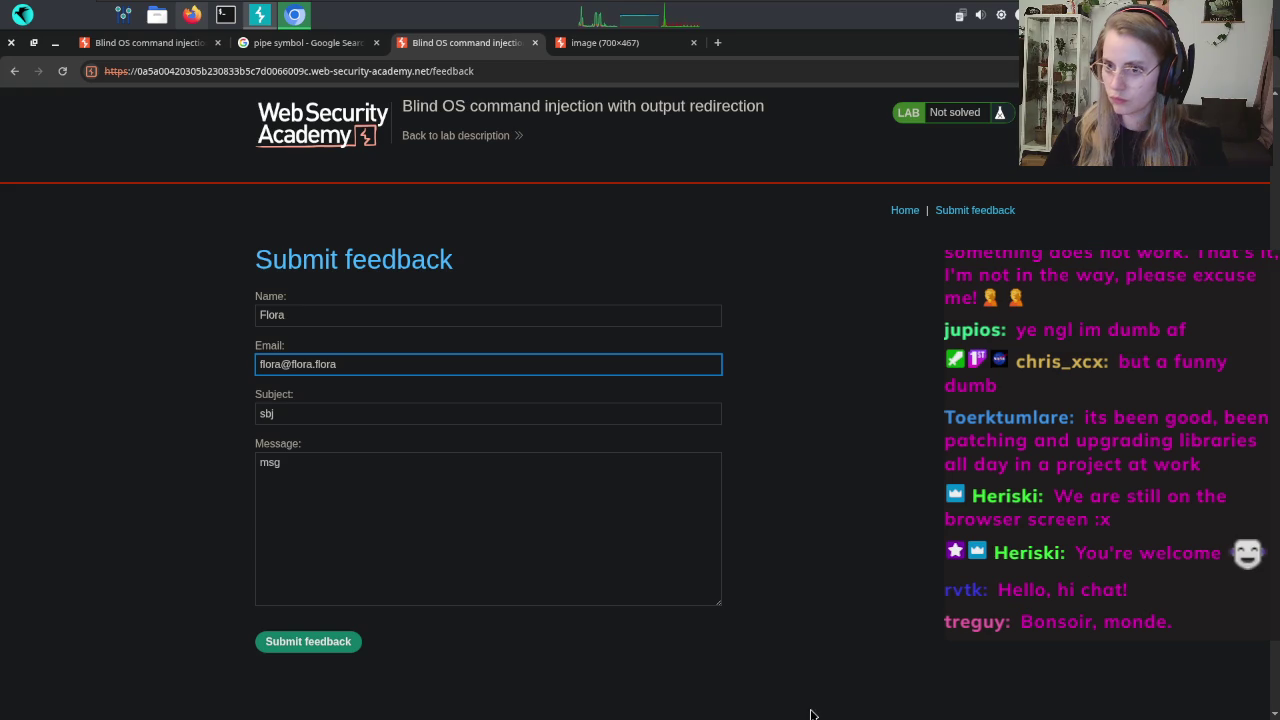
Step: Copy the decoded >/var/www/images/altffour path from Decoder into the feedback Email field
{"action": "left_click", "coordinate": [259, 14]}
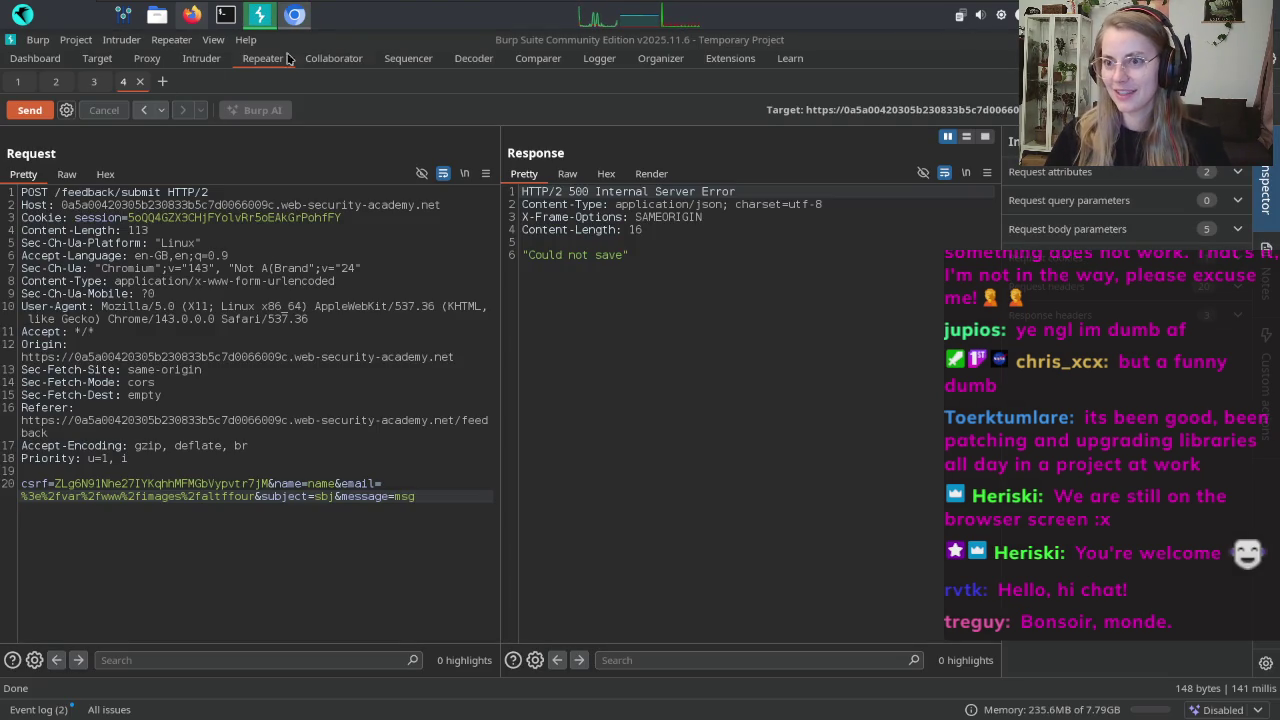
{"action": "left_click", "coordinate": [474, 60]}
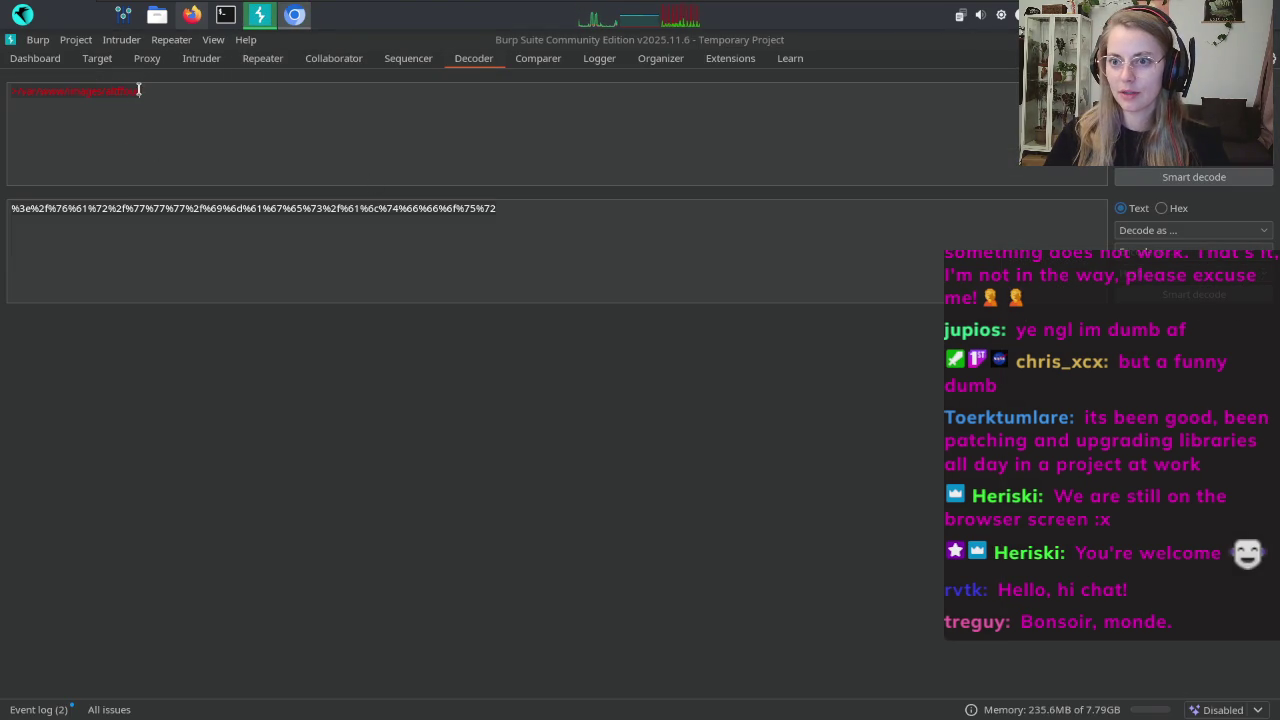
{"action": "left_click_drag", "start_coordinate": [150, 90], "coordinate": [2, 88]}
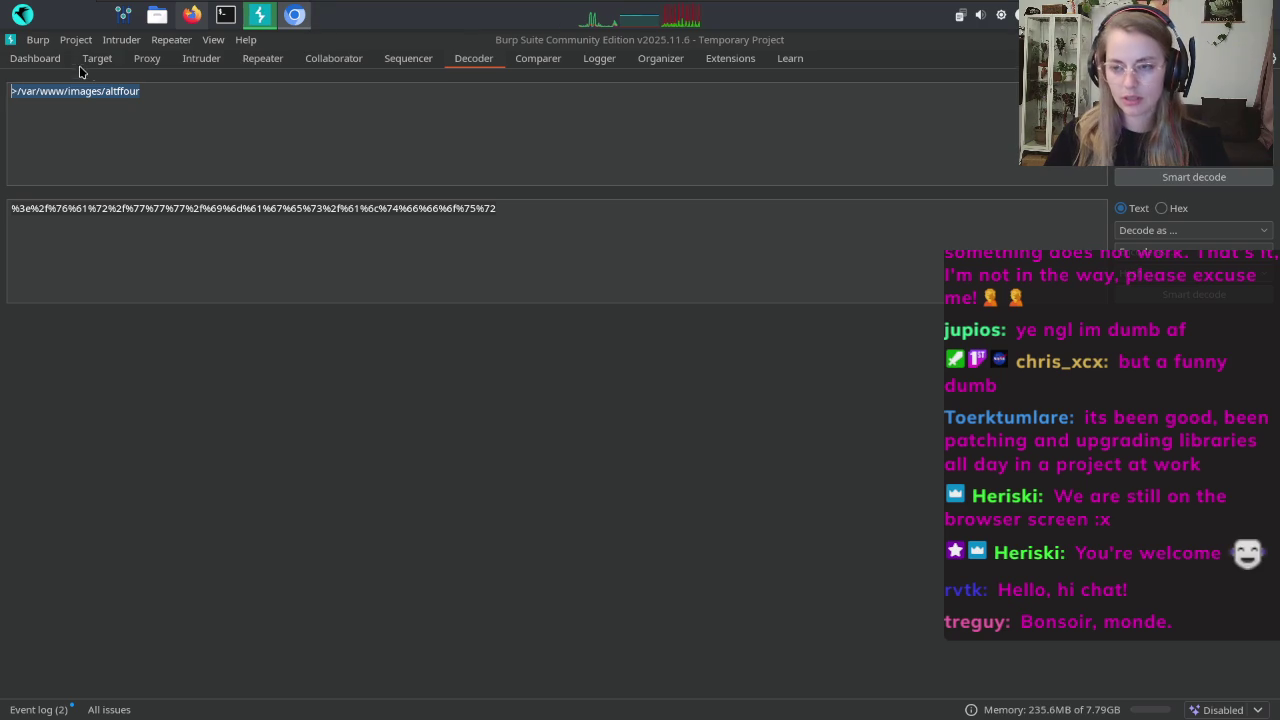
{"action": "left_click", "coordinate": [295, 14]}
{"action": "left_click", "coordinate": [330, 364]}
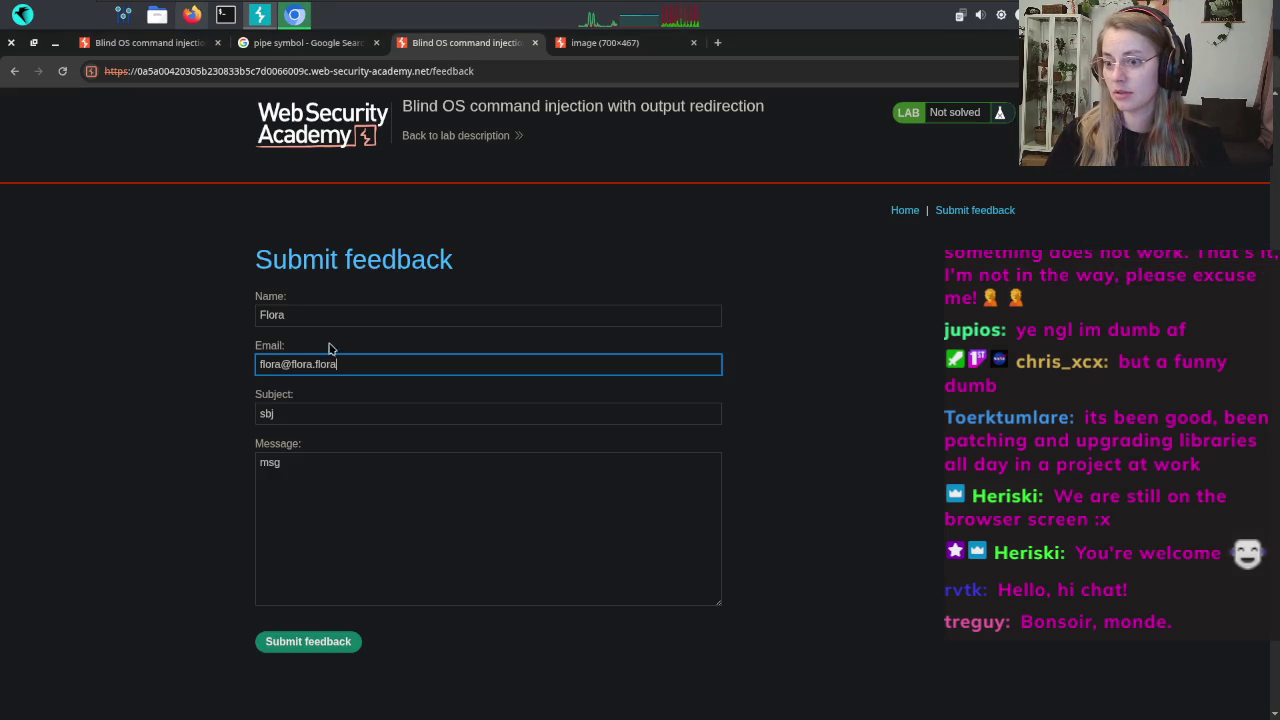
{"action": "key", "text": "ctrl+a"}
{"action": "type", "text": ">/var/www/images/altffour"}
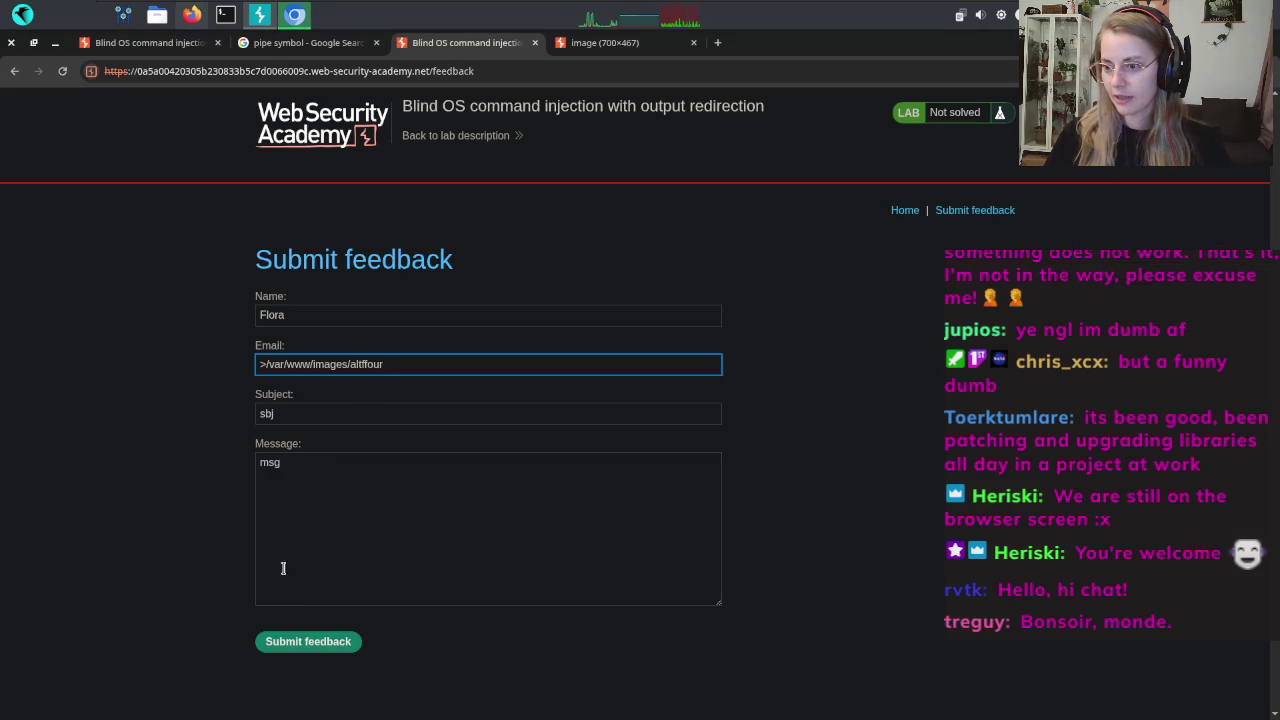
Step: Submit the form, which rejects the address; try adding and removing '@.'
{"action": "left_click", "coordinate": [296, 645]}
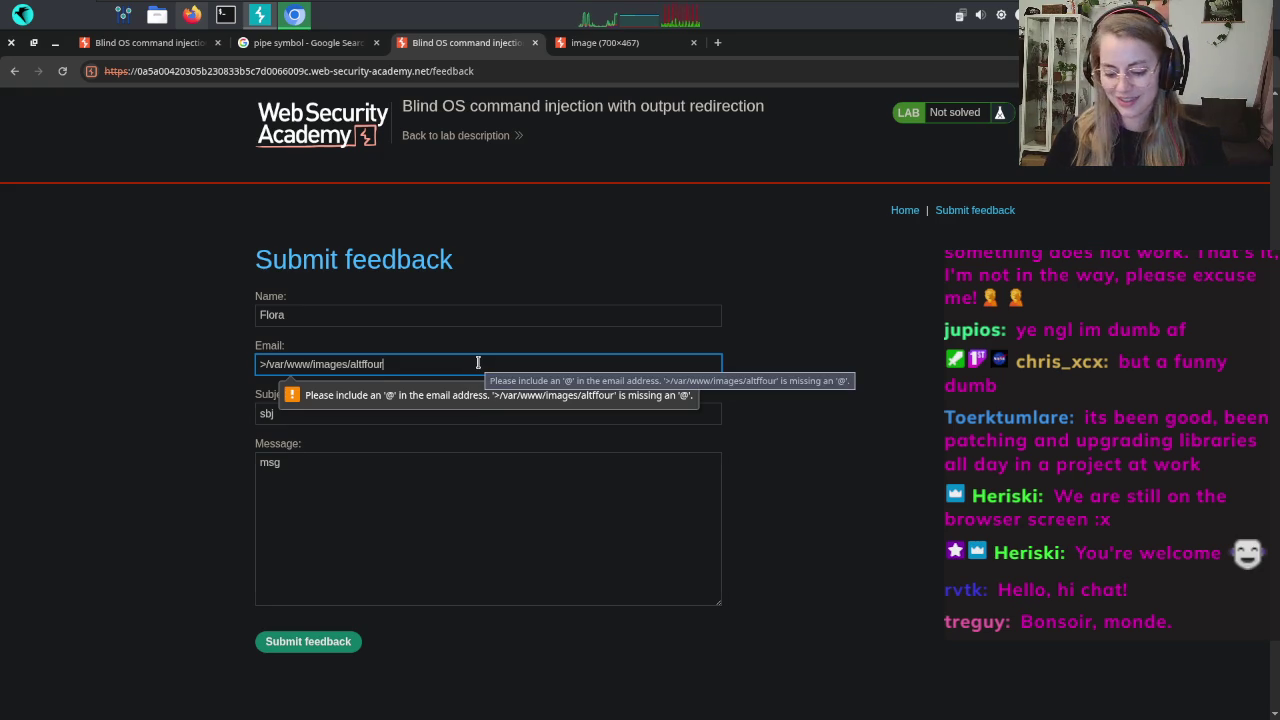
{"action": "type", "text": "@"}
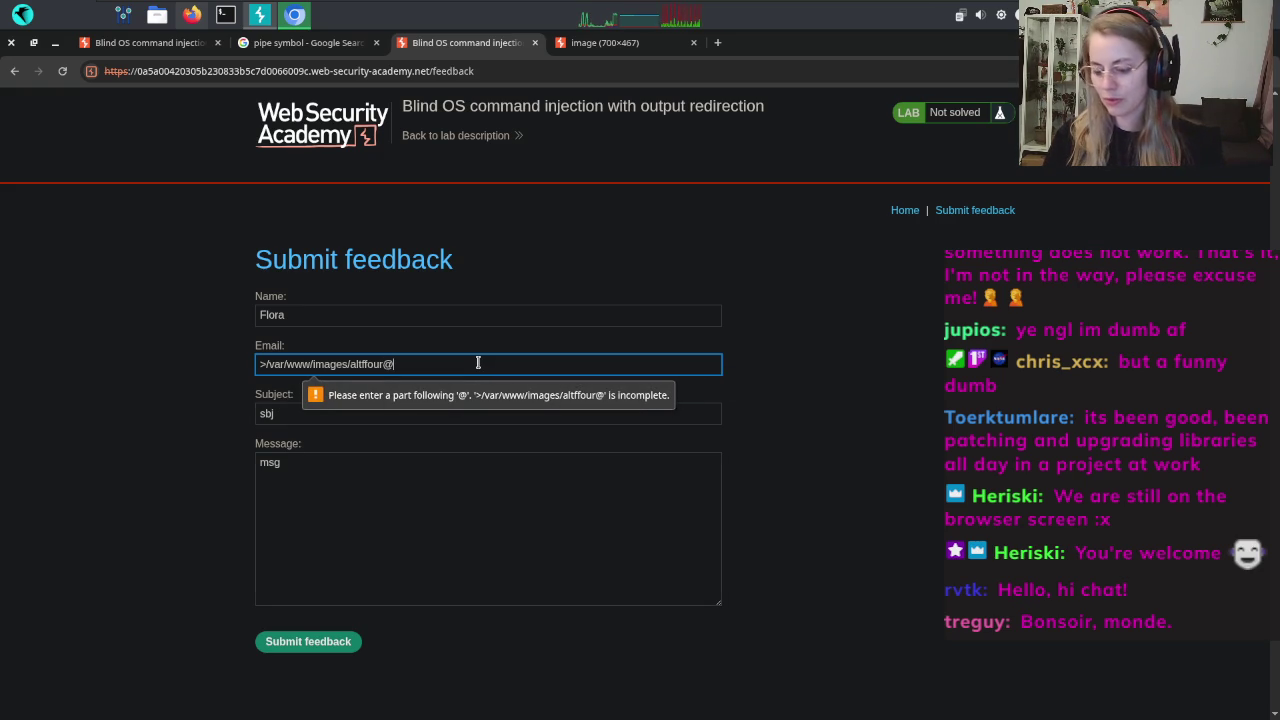
{"action": "type", "text": "."}
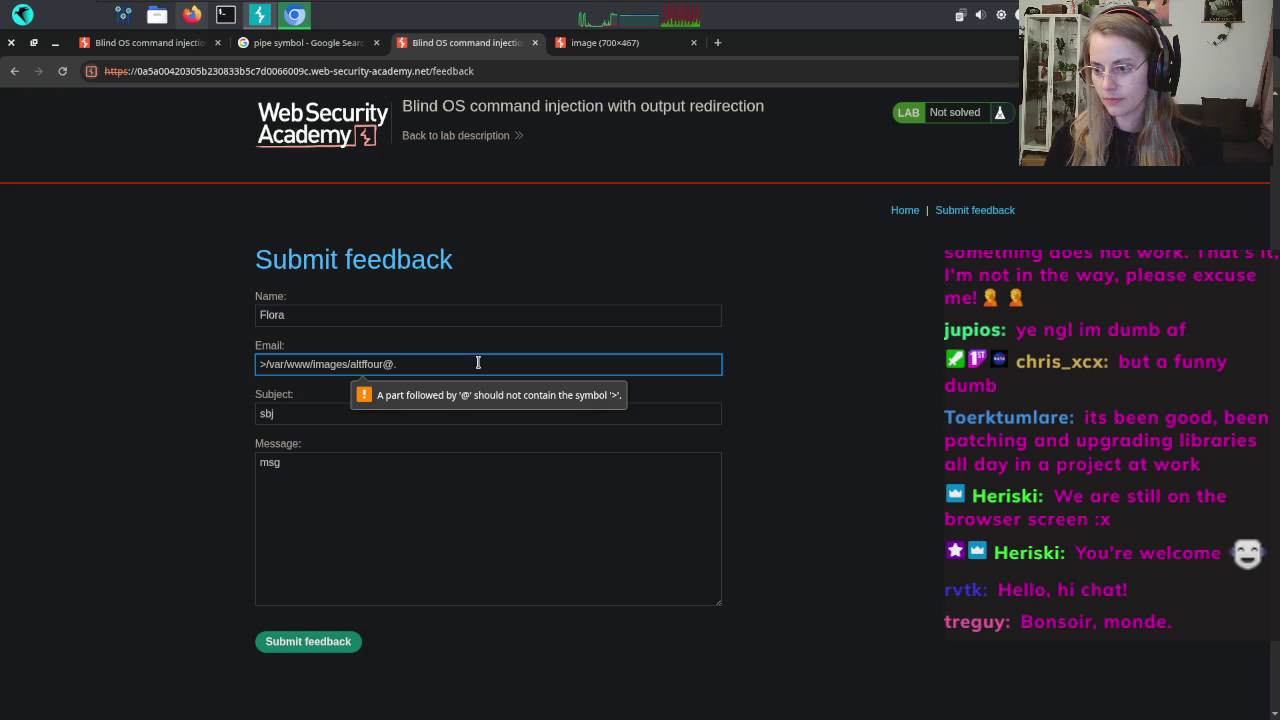
{"action": "key", "text": "BackSpace"}
{"action": "key", "text": "BackSpace"}
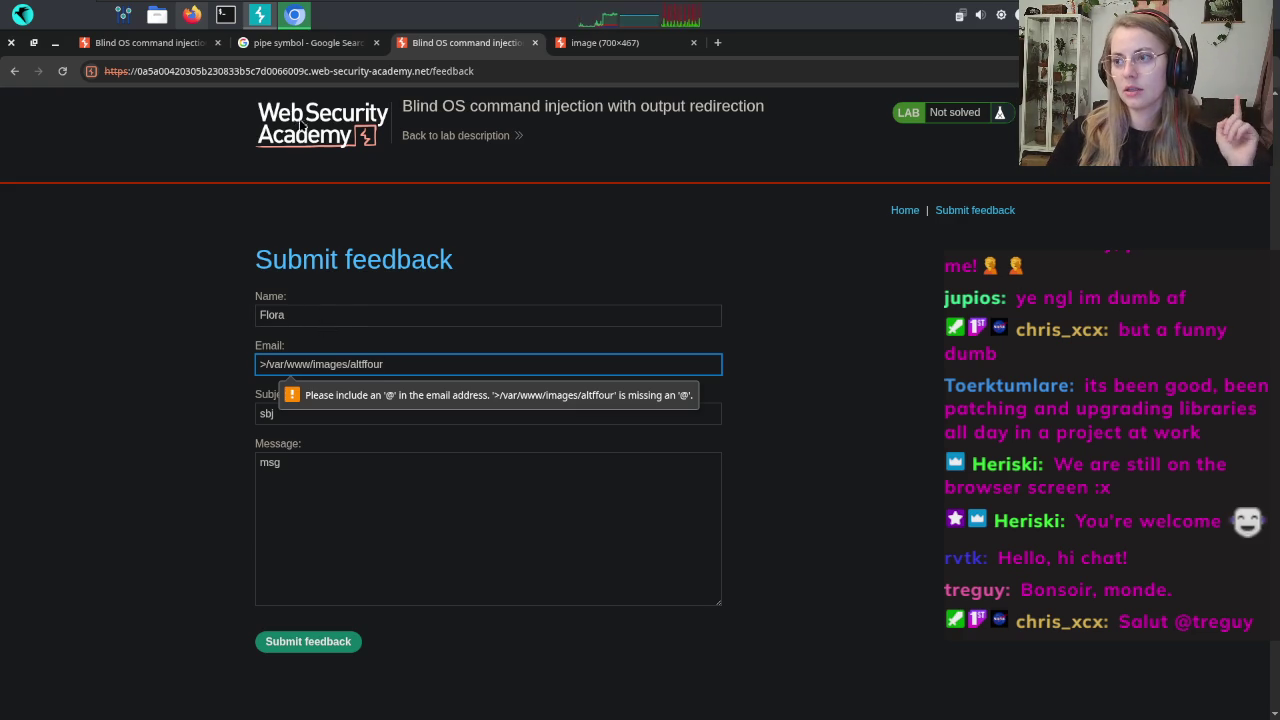
{"action": "left_click", "coordinate": [645, 42]}
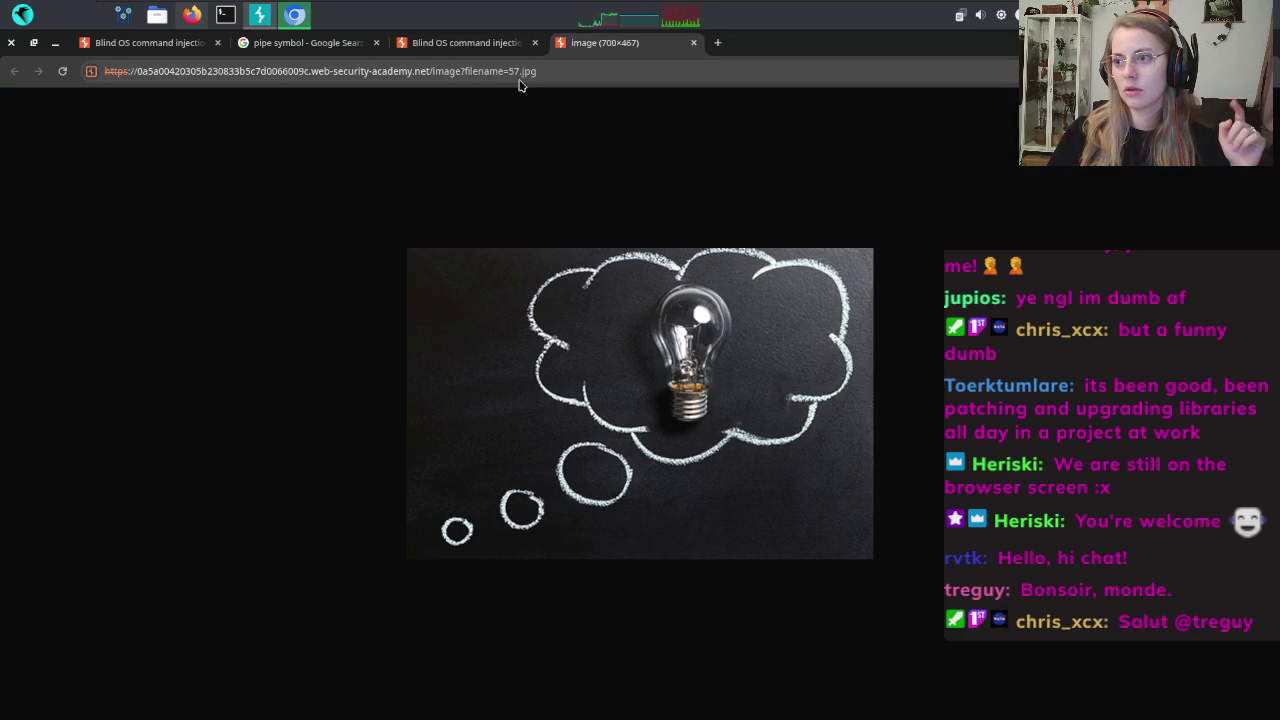
Step: Replace 57.jpg in the image URL with filename=altffour and load it
{"action": "left_click_drag", "start_coordinate": [538, 71], "coordinate": [504, 71]}
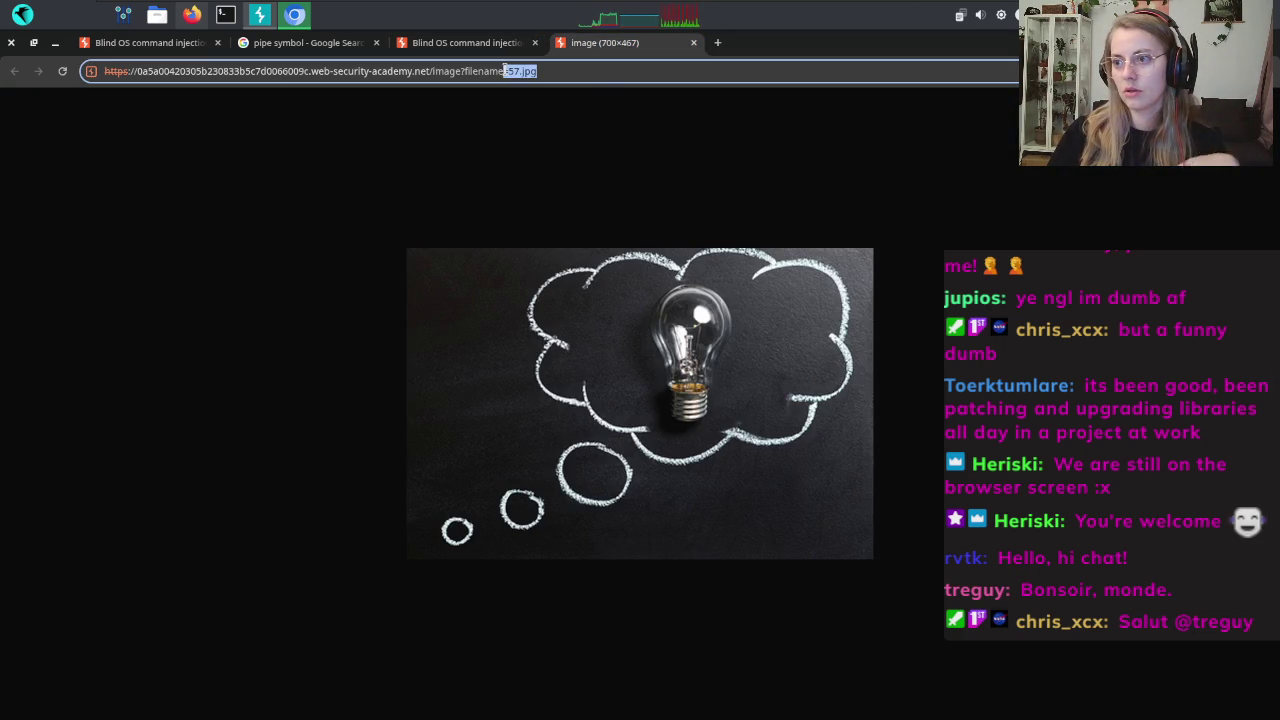
{"action": "type", "text": "="}
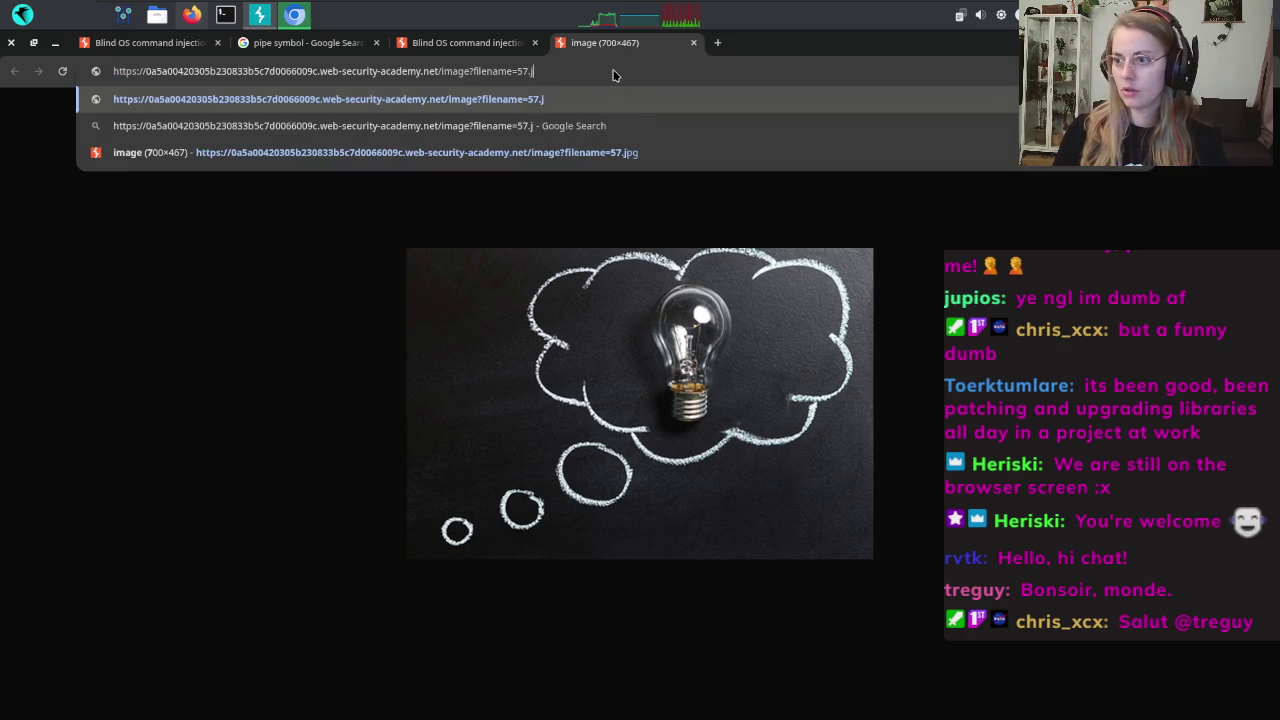
{"action": "type", "text": "altff"}
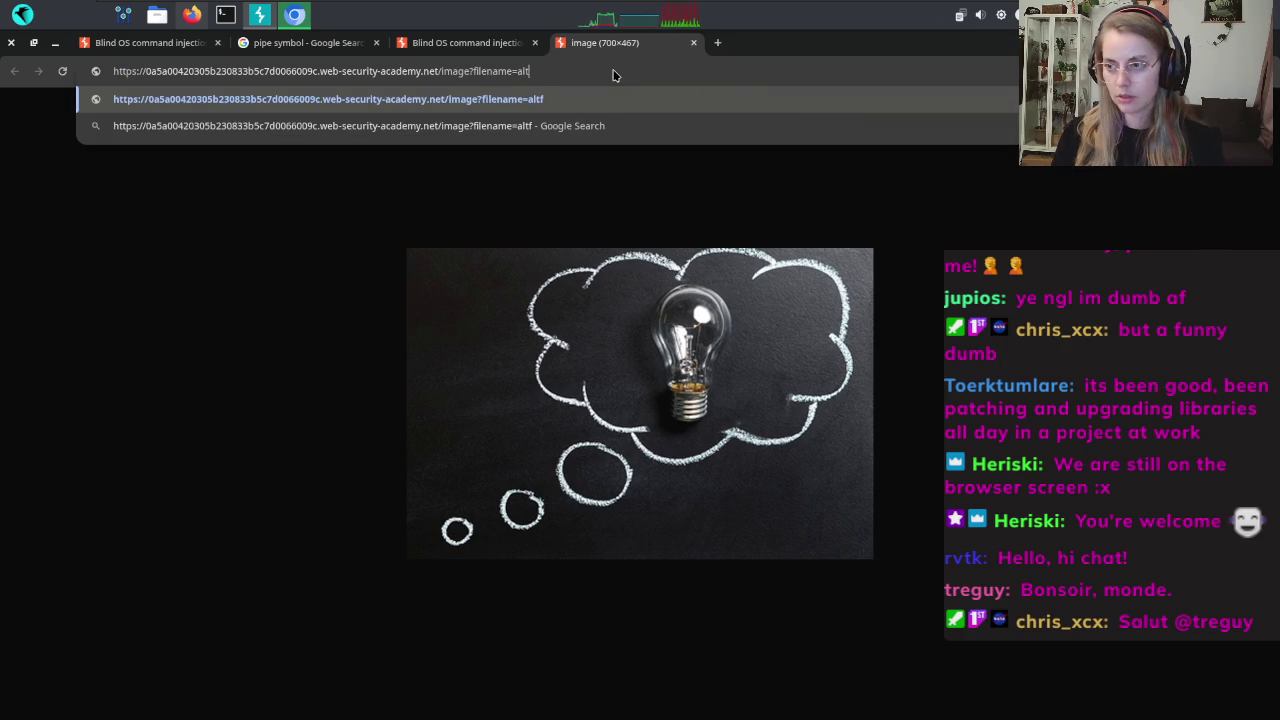
{"action": "type", "text": "our"}
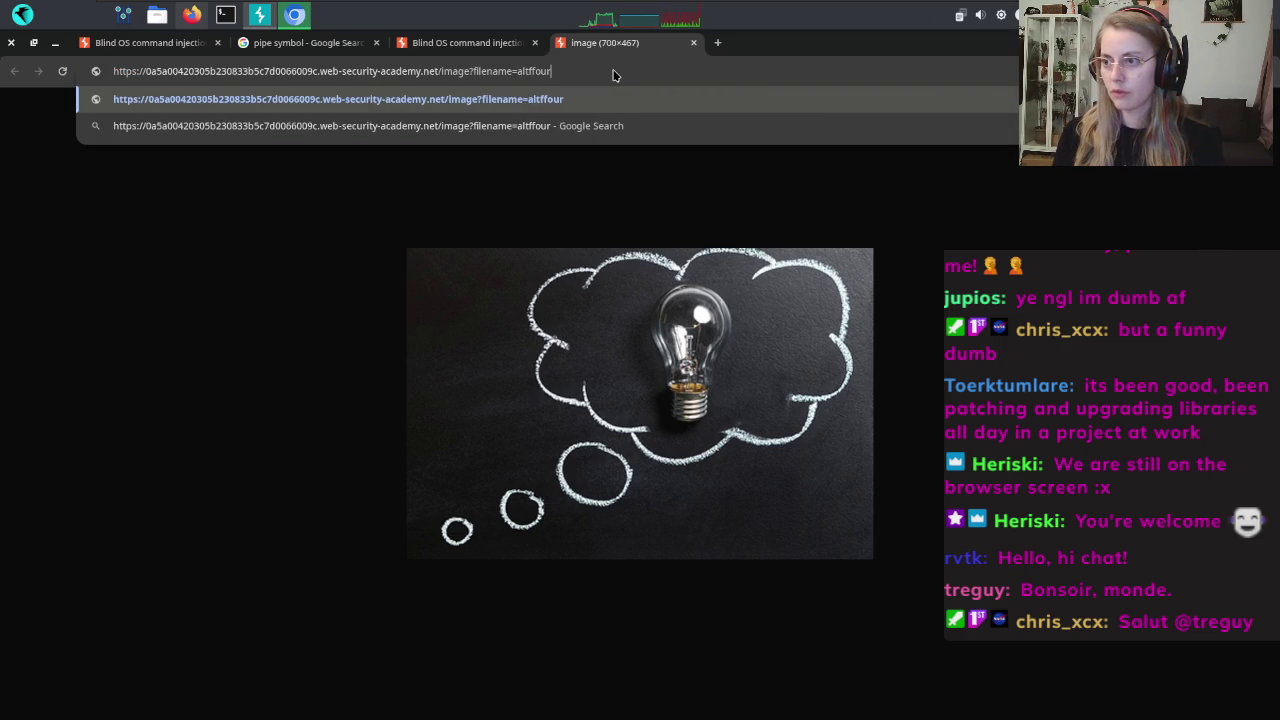
{"action": "key", "text": "Return"}
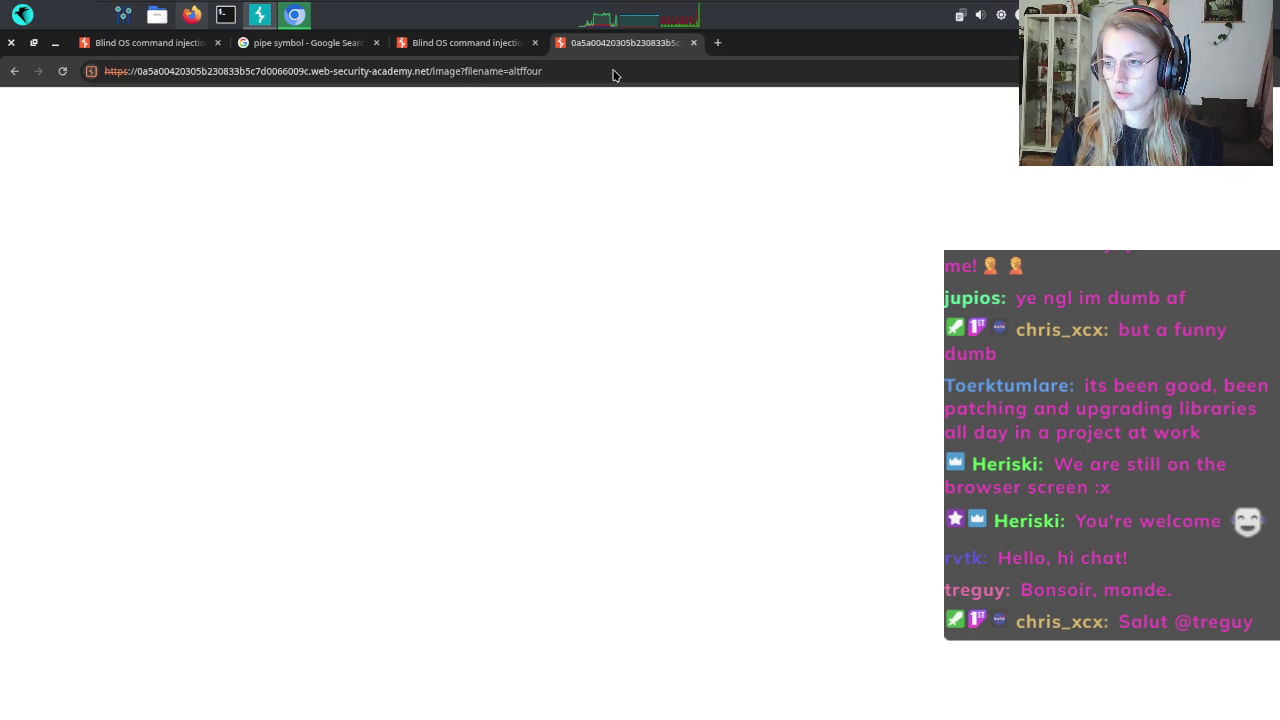
Step: Compare with filename altffour2, which reports No such file, then reload altffour
{"action": "left_click", "coordinate": [589, 68]}
{"action": "double_click", "coordinate": [587, 71]}
{"action": "type", "text": "altffour2"}
{"action": "key", "text": "Return"}
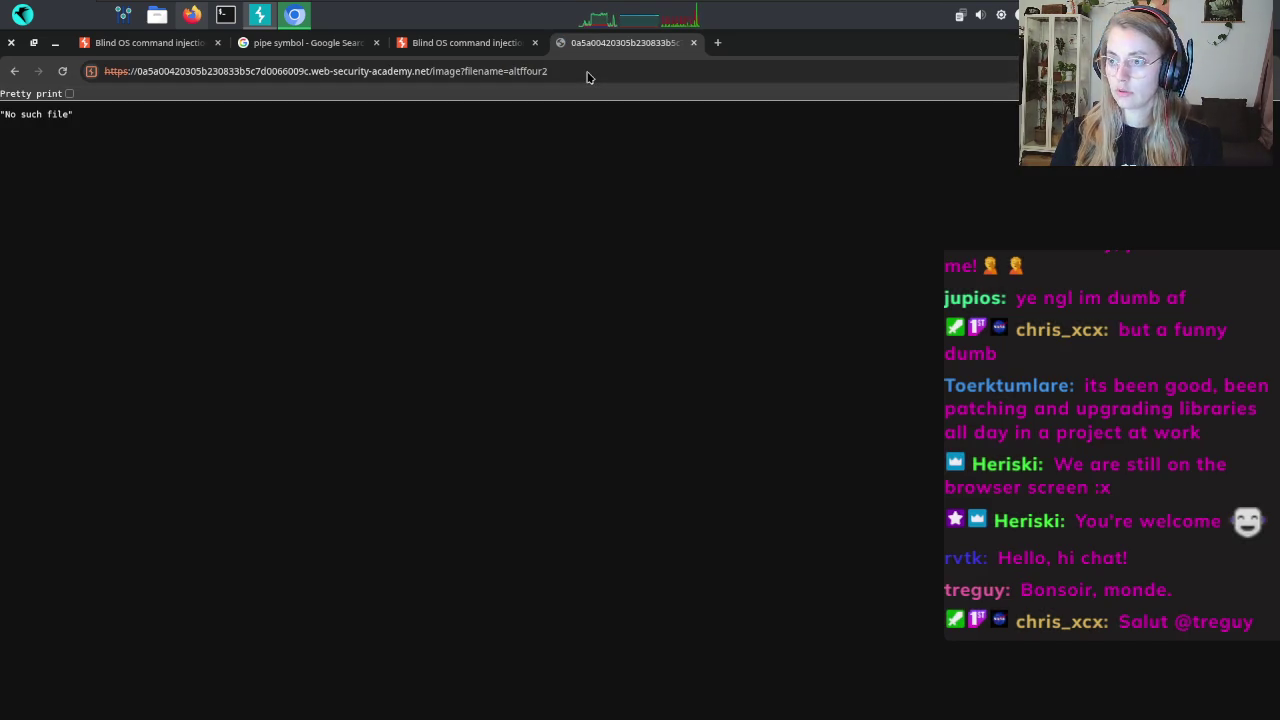
{"action": "left_click", "coordinate": [590, 74]}
{"action": "left_click", "coordinate": [600, 70]}
{"action": "key", "text": "BackSpace"}
{"action": "key", "text": "Return"}
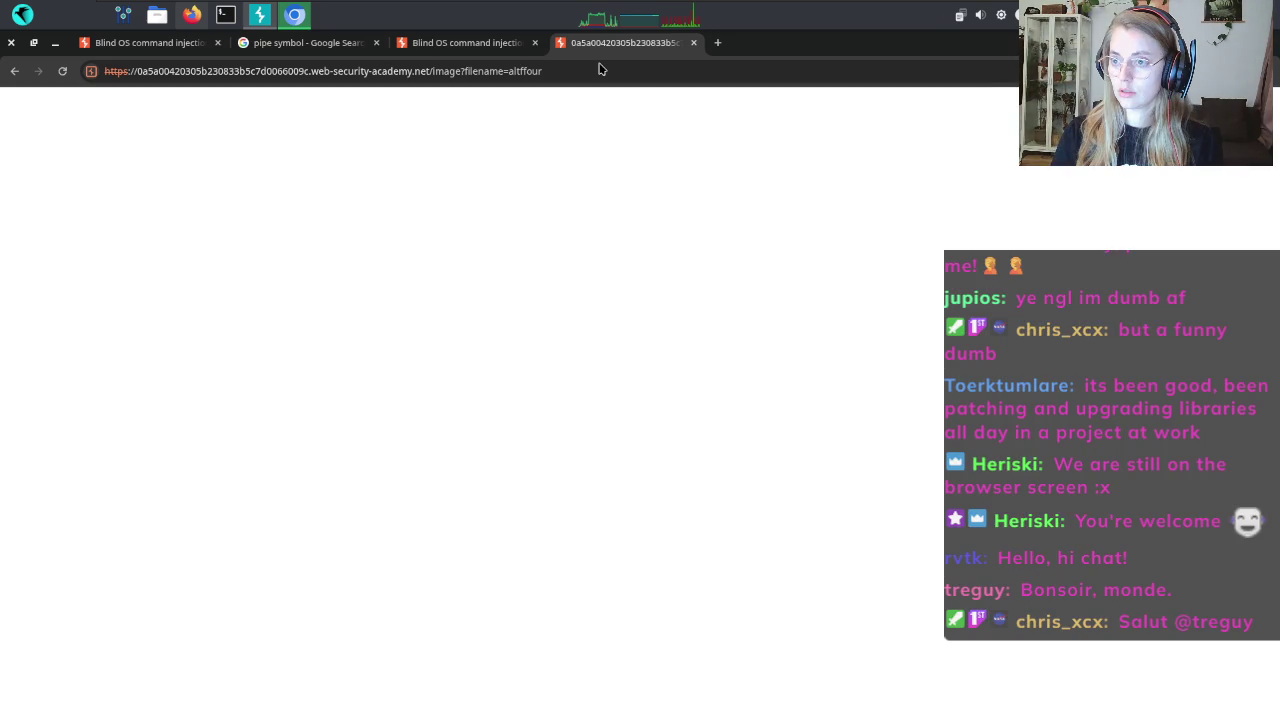